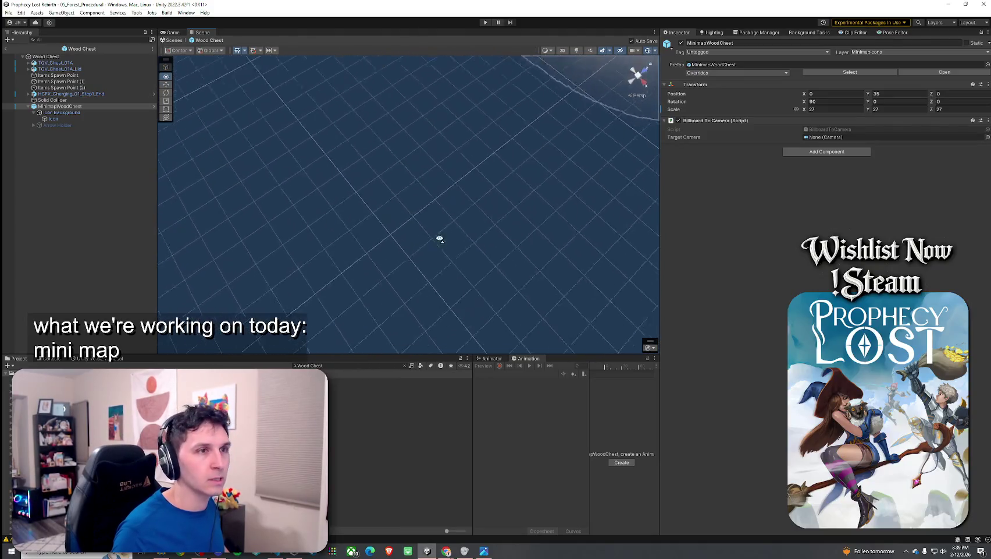
Step: Copy the Transform component of the MinimapWoodChest icon
{"action": "key", "text": "f"}
{"action": "right_click", "coordinate": [932, 92]}
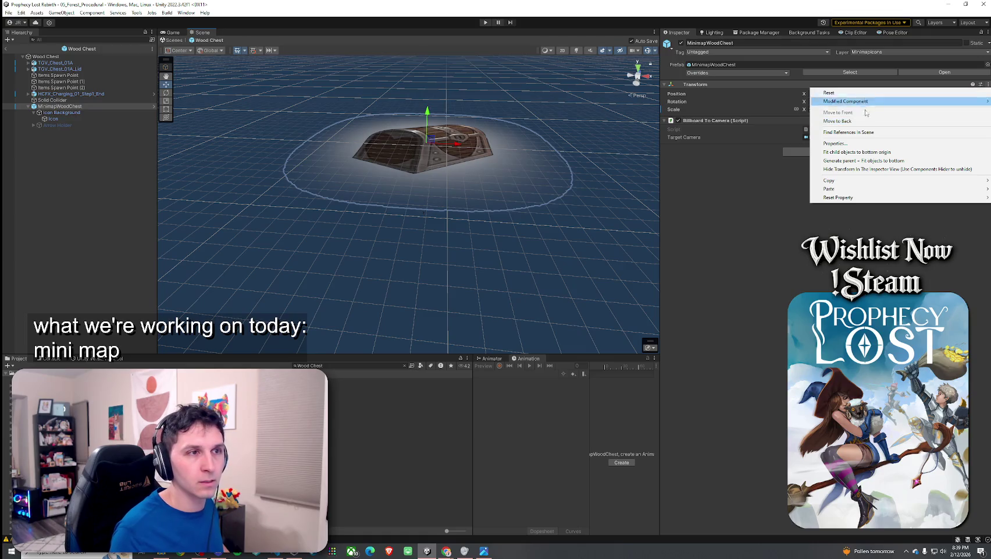
{"action": "mouse_move", "coordinate": [861, 182]}
{"action": "left_click", "coordinate": [780, 222]}
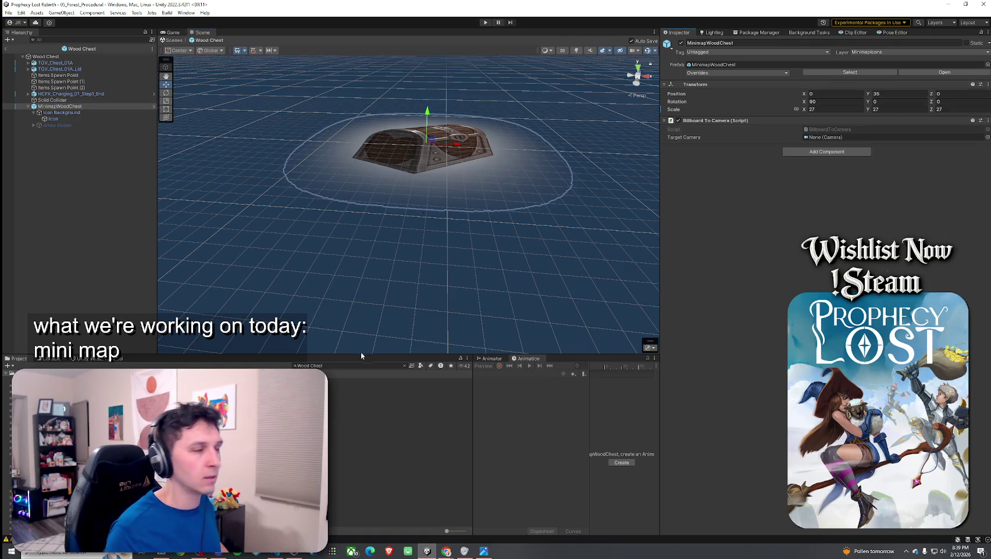
Step: Open the Angel Slime prefab and paste the transform (Y 35, rotation 90, scale 27) onto MinimapAngelSlime
{"action": "left_click", "coordinate": [349, 365]}
{"action": "type", "text": "Angel Slime"}
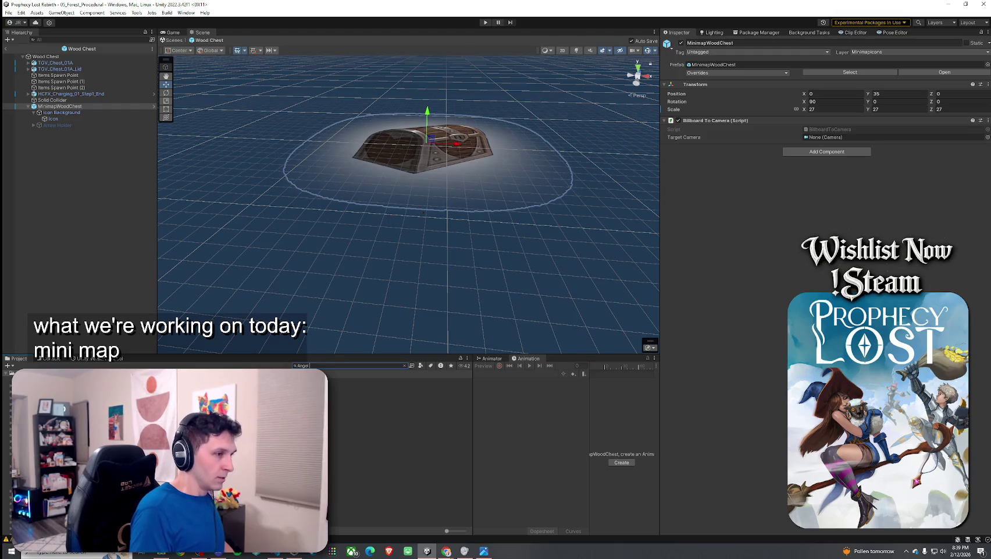
{"action": "double_click", "coordinate": [70, 381]}
{"action": "left_click", "coordinate": [67, 93]}
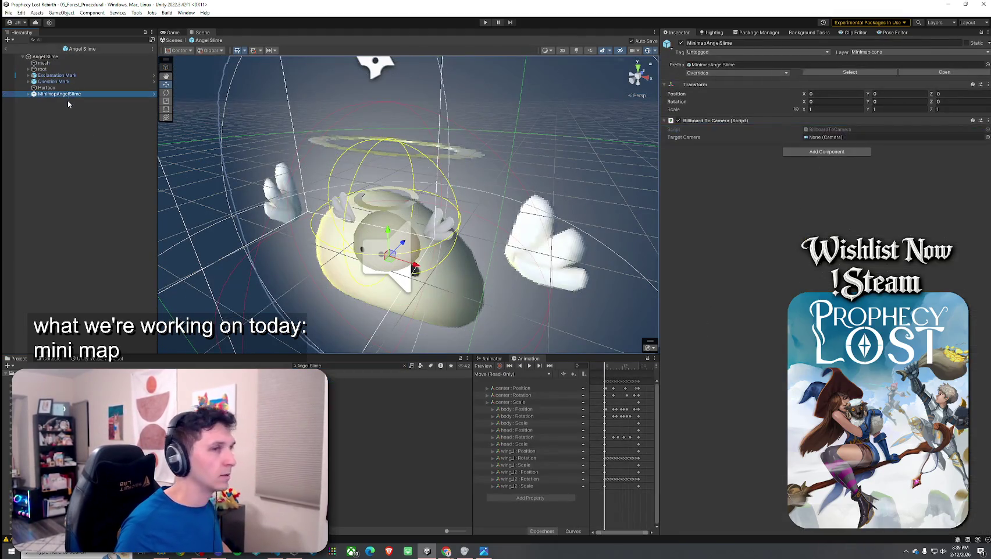
{"action": "left_click", "coordinate": [988, 84]}
{"action": "mouse_move", "coordinate": [857, 183]}
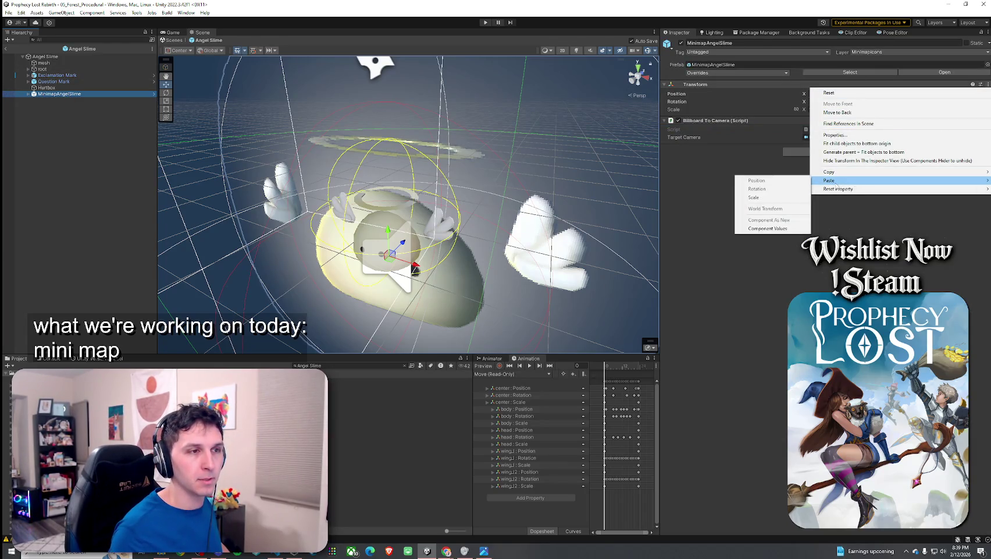
{"action": "left_click", "coordinate": [774, 228]}
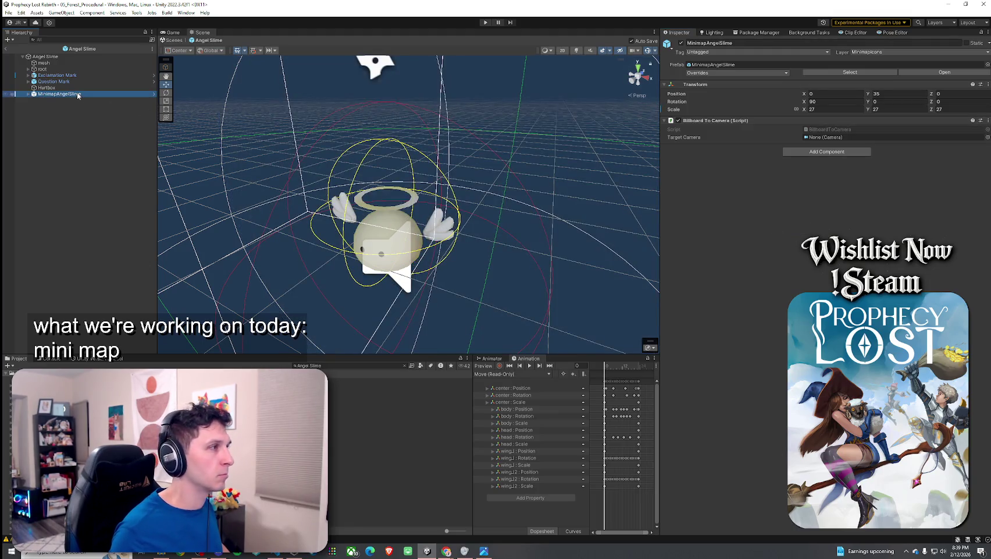
{"action": "double_click", "coordinate": [58, 94]}
{"action": "mouse_move", "coordinate": [262, 174]}
{"action": "left_mouse_down"}
{"action": "mouse_move", "coordinate": [339, 221]}
{"action": "mouse_move", "coordinate": [343, 195]}
{"action": "mouse_move", "coordinate": [262, 172]}
{"action": "mouse_move", "coordinate": [73, 195]}
{"action": "mouse_move", "coordinate": [255, 133]}
{"action": "left_mouse_up"}
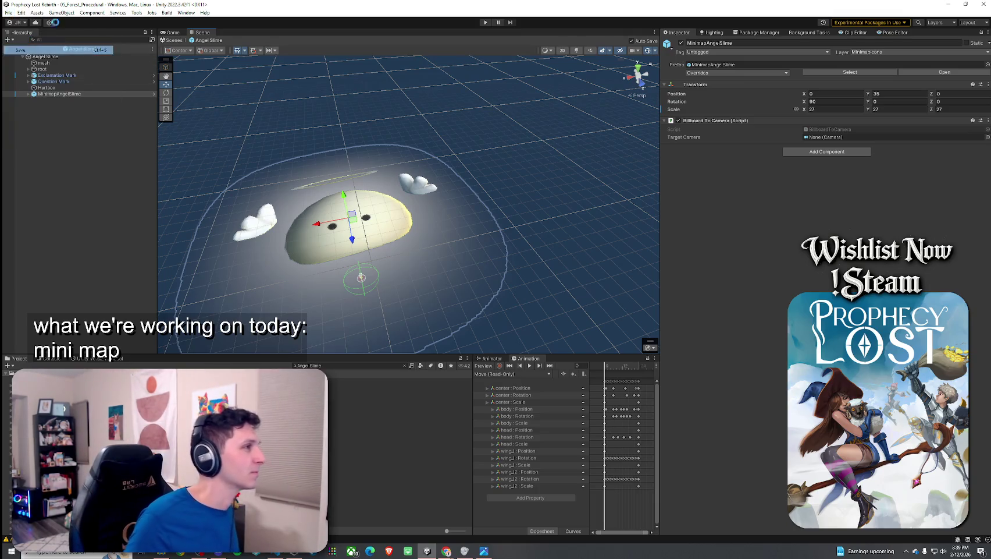
Step: Exit prefab mode and save the scene
{"action": "left_click", "coordinate": [6, 48]}
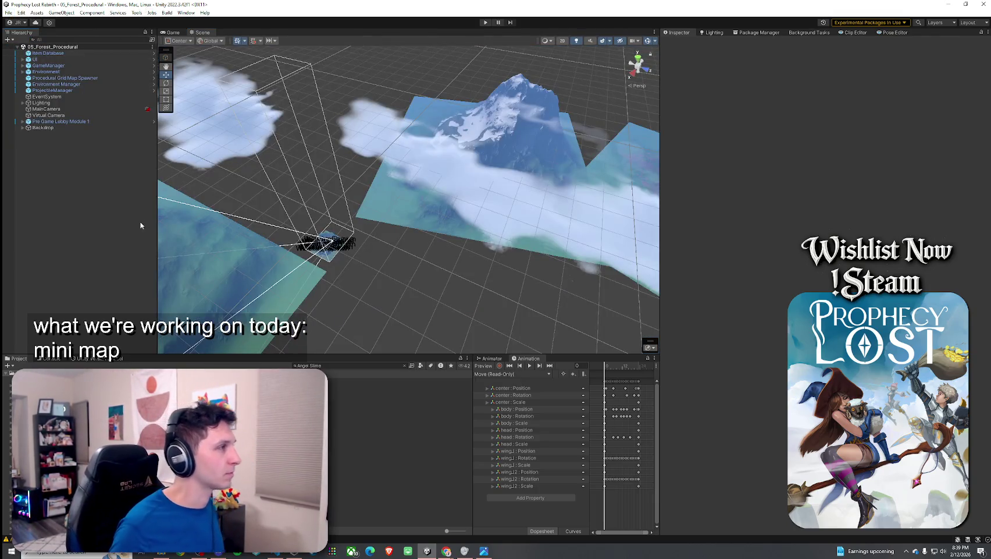
{"action": "left_click", "coordinate": [9, 13]}
{"action": "left_click", "coordinate": [26, 49]}
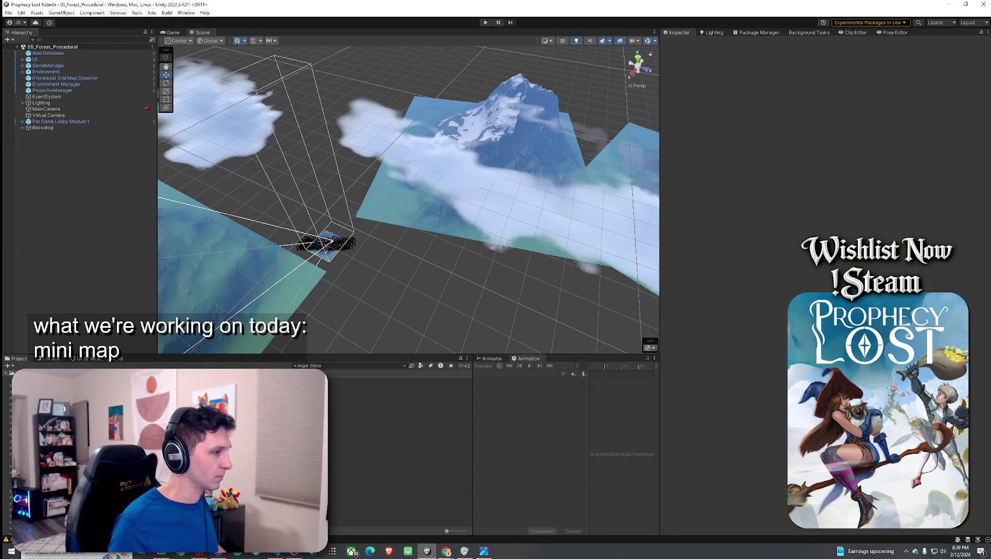
Step: Clear the Project search and launch the Rapidicon icon generator from Tools
{"action": "left_click", "coordinate": [348, 365]}
{"action": "type", "text": "Slime"}
{"action": "key", "text": "ctrl+a"}
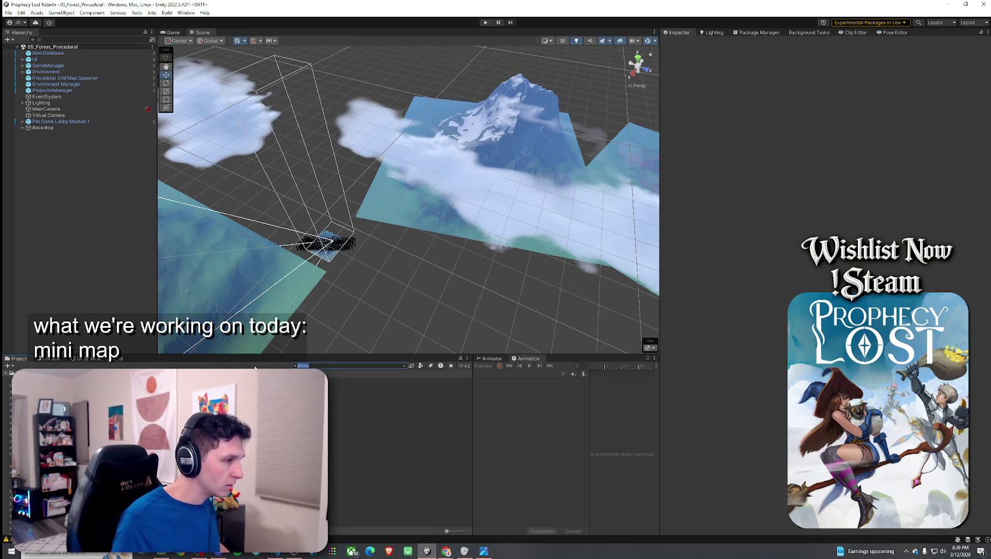
{"action": "key", "text": "BackSpace"}
{"action": "left_click", "coordinate": [141, 13]}
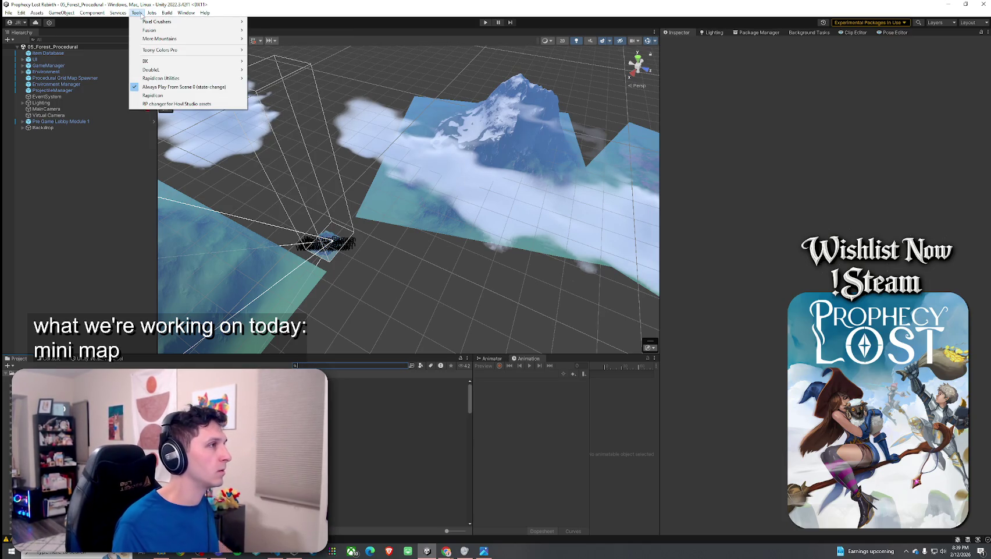
{"action": "left_click", "coordinate": [169, 96]}
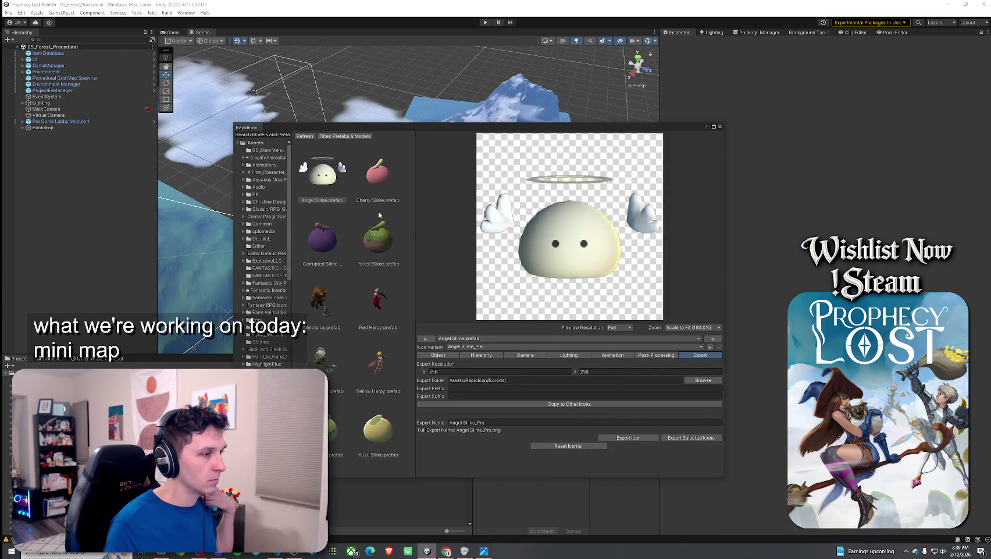
Step: Set the Cherry Slime icon's object Y rotation to 174, comparing it with Angel Slime
{"action": "left_click", "coordinate": [331, 433]}
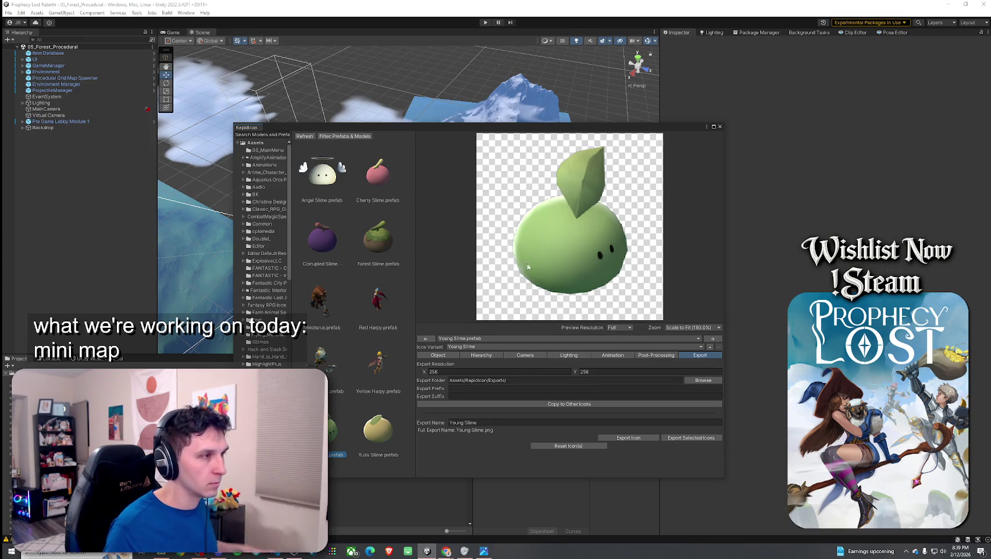
{"action": "left_click", "coordinate": [384, 178]}
{"action": "left_click", "coordinate": [343, 195]}
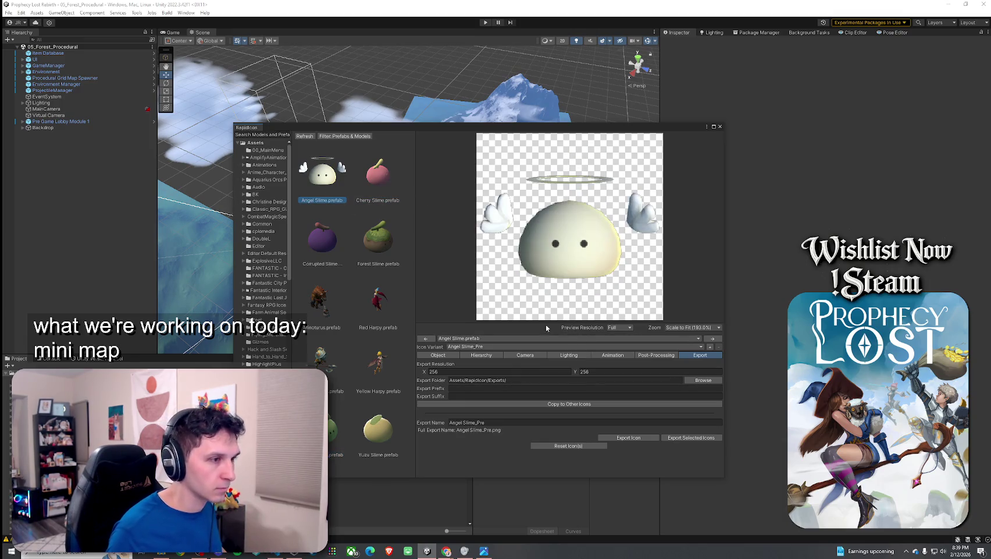
{"action": "left_click", "coordinate": [443, 356]}
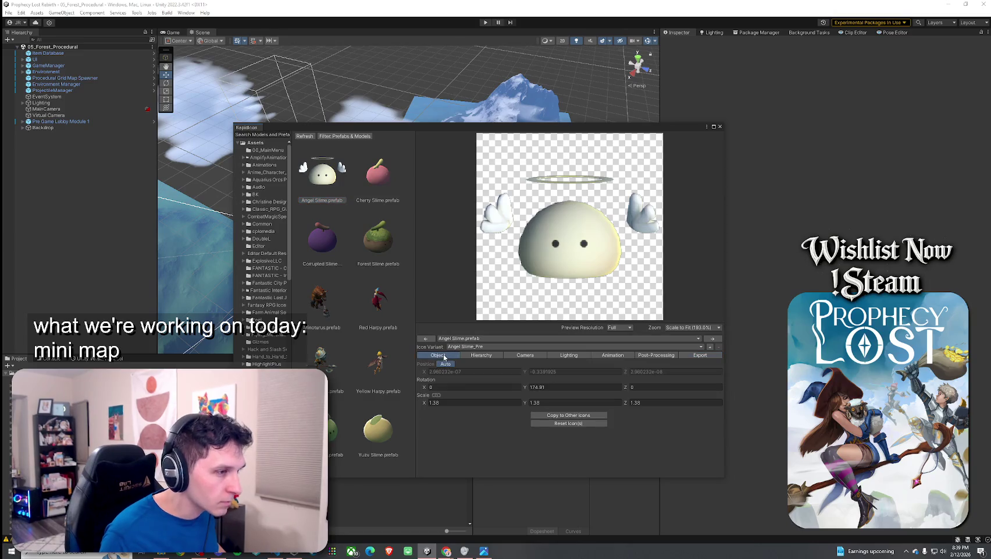
{"action": "left_click", "coordinate": [372, 177]}
{"action": "left_click", "coordinate": [325, 177]}
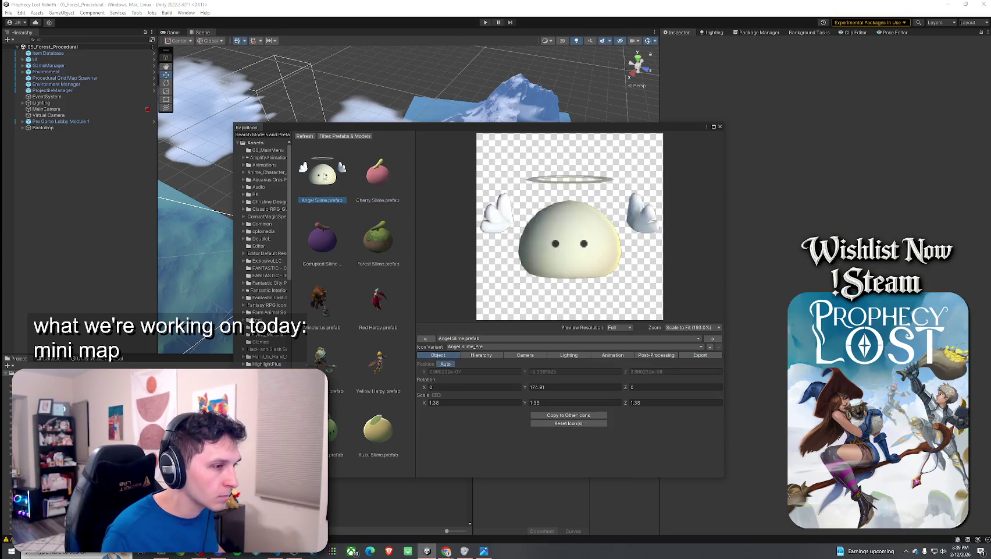
{"action": "left_click", "coordinate": [382, 186]}
{"action": "left_click", "coordinate": [566, 387]}
{"action": "type", "text": "174"}
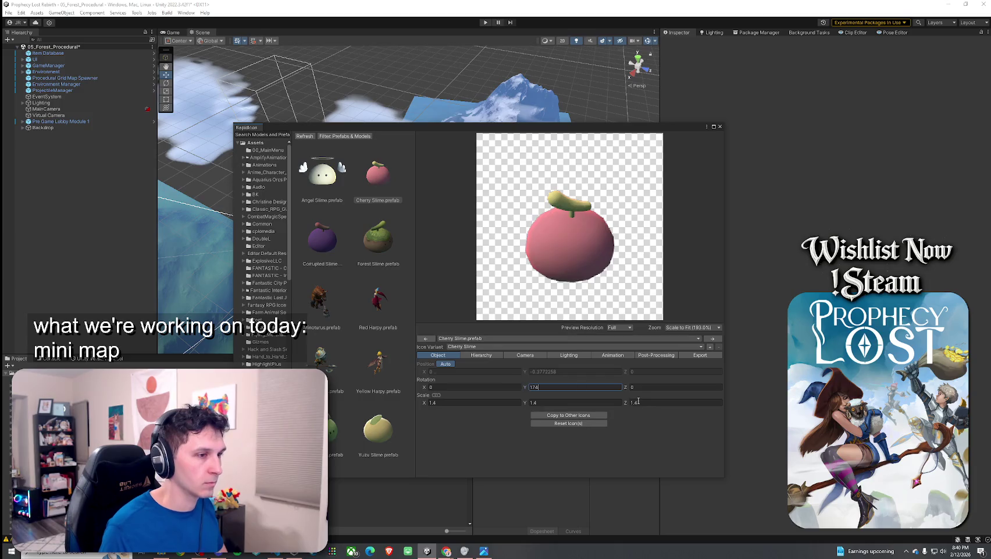
{"action": "left_click", "coordinate": [511, 356]}
Step: Set the Cherry Slime icon camera's Z position to -10 after comparing with Angel Slime
{"action": "left_click", "coordinate": [314, 178]}
{"action": "left_click", "coordinate": [366, 180]}
{"action": "left_click", "coordinate": [324, 178]}
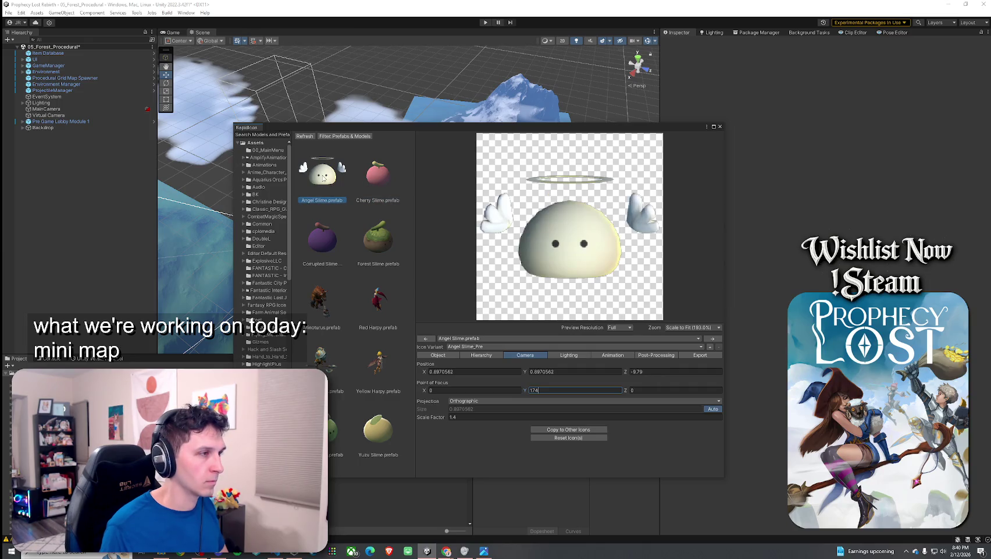
{"action": "left_click", "coordinate": [380, 175]}
{"action": "left_click", "coordinate": [333, 179]}
{"action": "left_click", "coordinate": [376, 182]}
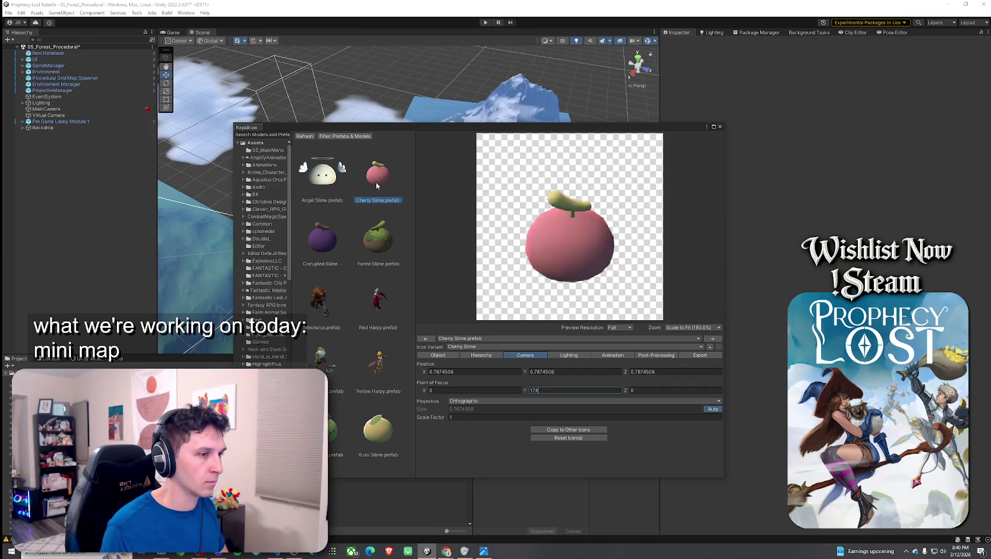
{"action": "left_click", "coordinate": [333, 184]}
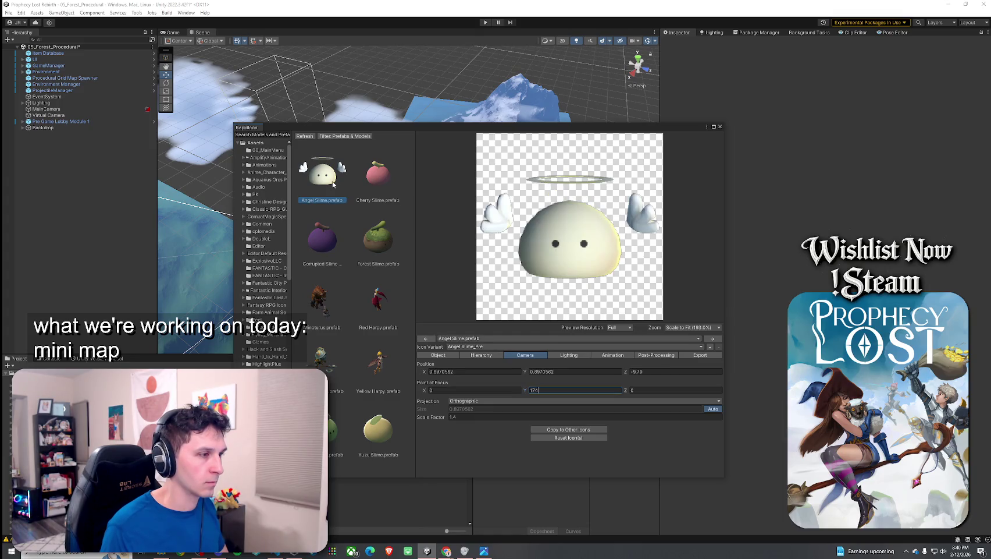
{"action": "left_click", "coordinate": [365, 185]}
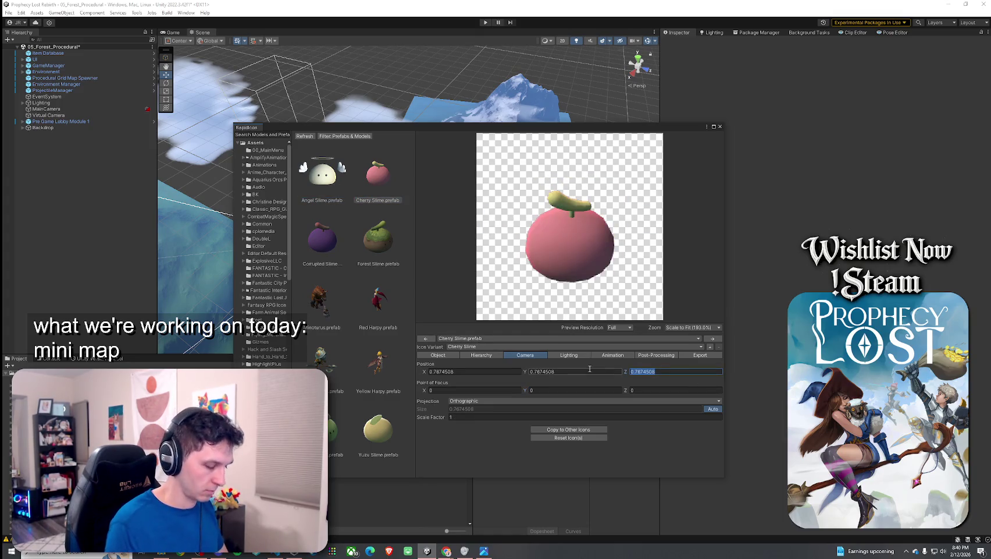
{"action": "type", "text": "-10"}
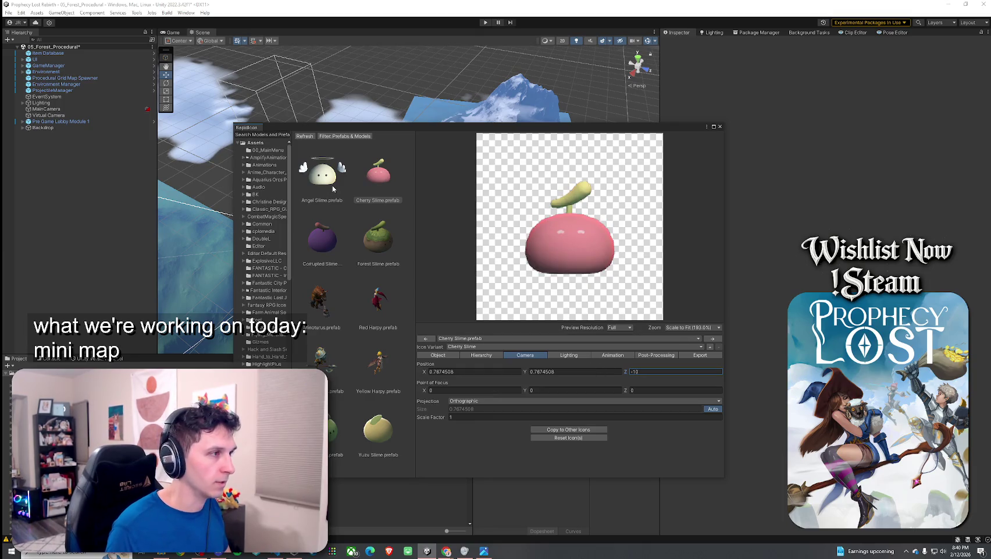
Step: Set the Cherry Slime icon's scale factor to 1.2 and view its export settings
{"action": "left_click", "coordinate": [342, 204]}
{"action": "left_click", "coordinate": [370, 182]}
{"action": "left_click", "coordinate": [490, 417]}
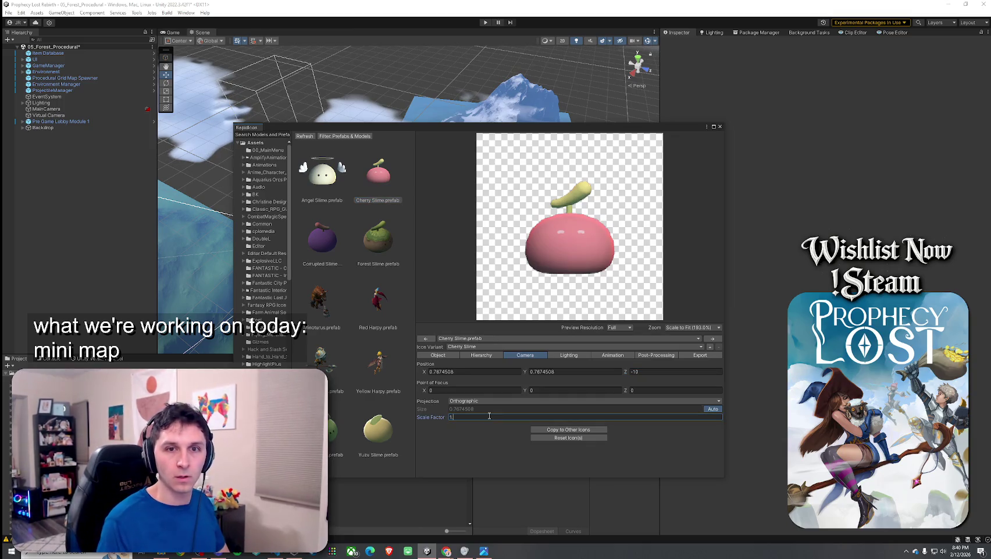
{"action": "type", "text": ".4"}
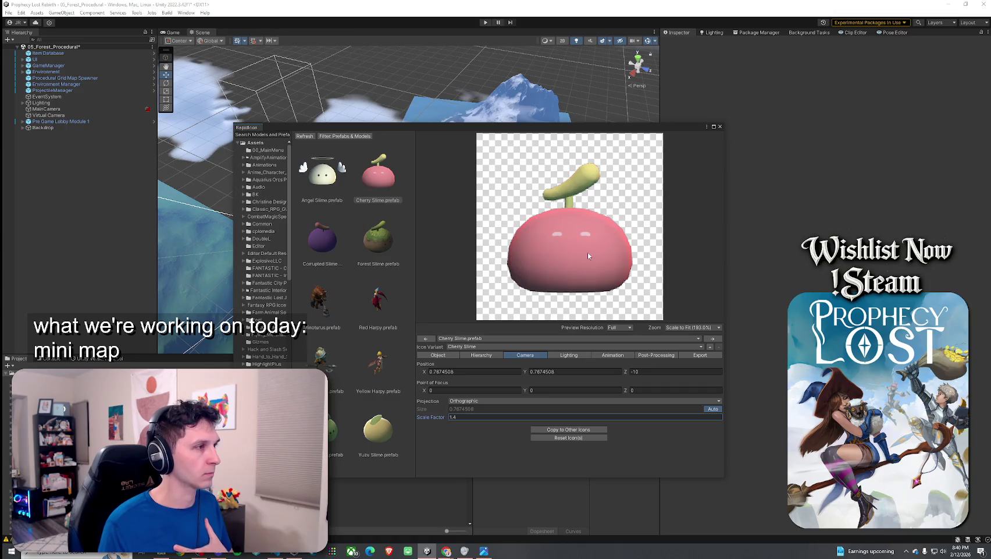
{"action": "left_click", "coordinate": [454, 418]}
{"action": "type", "text": "1.3"}
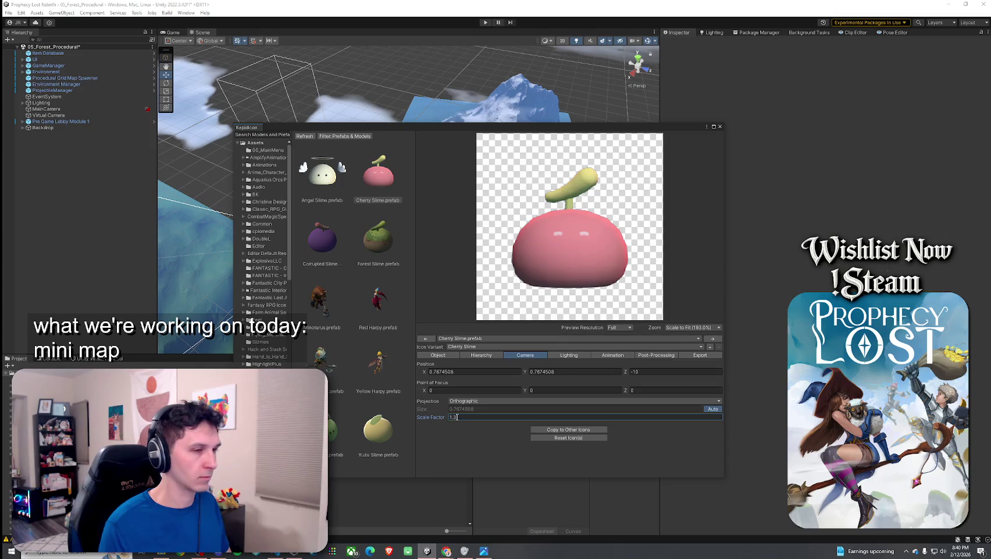
{"action": "double_click", "coordinate": [455, 417]}
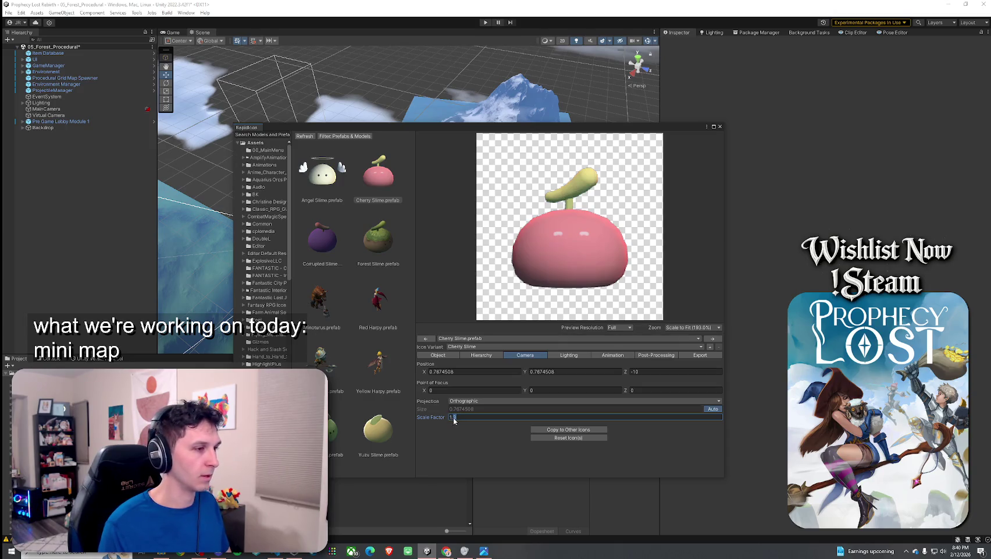
{"action": "type", "text": "1.2"}
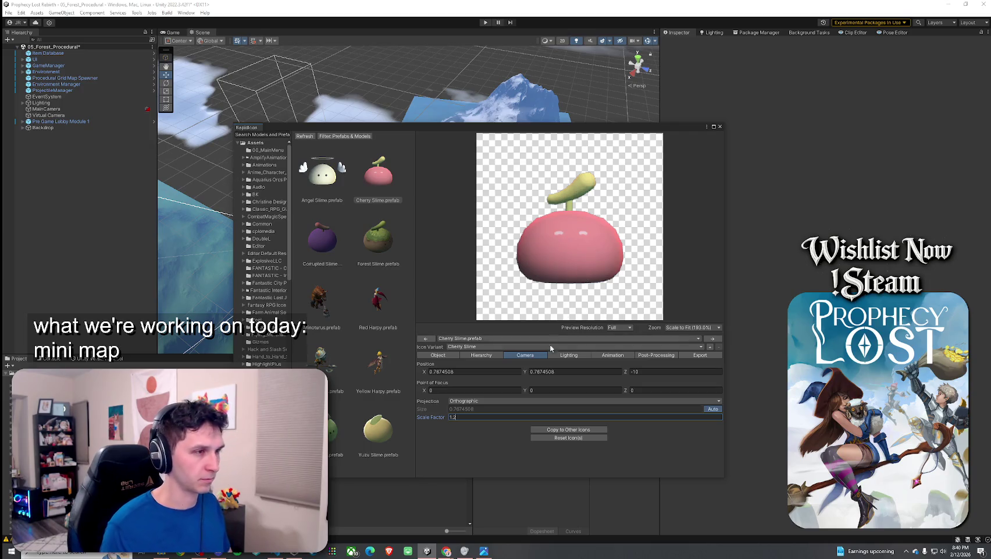
{"action": "left_click", "coordinate": [689, 354]}
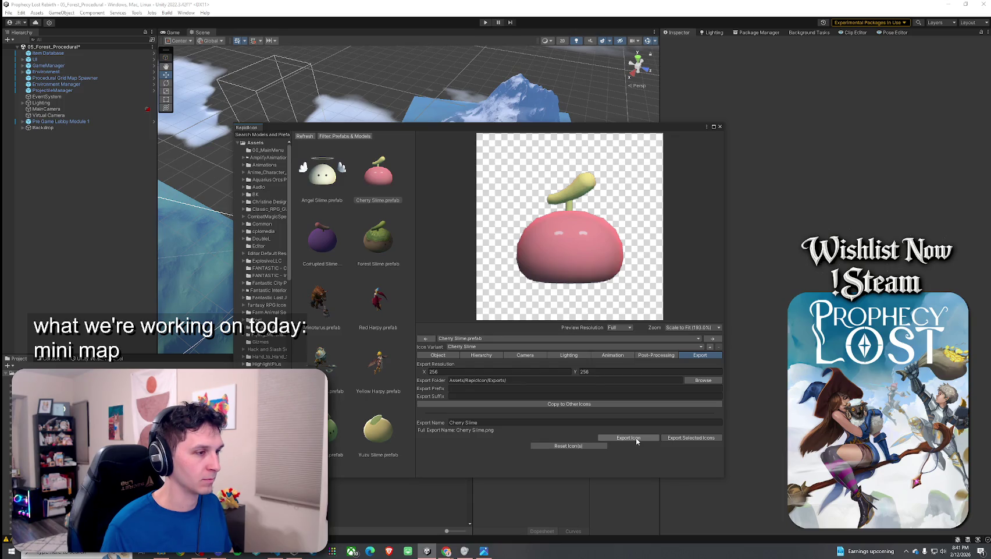
Step: Export the Cherry Slime icon as Cherry SlimePre, currently selected variant only
{"action": "left_click", "coordinate": [583, 424]}
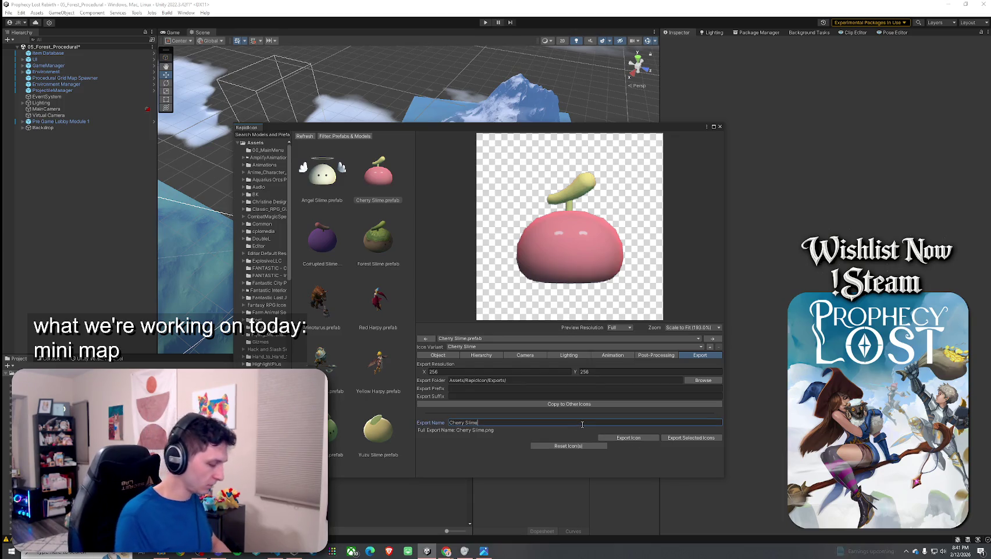
{"action": "type", "text": "Pre"}
{"action": "left_click", "coordinate": [628, 437]}
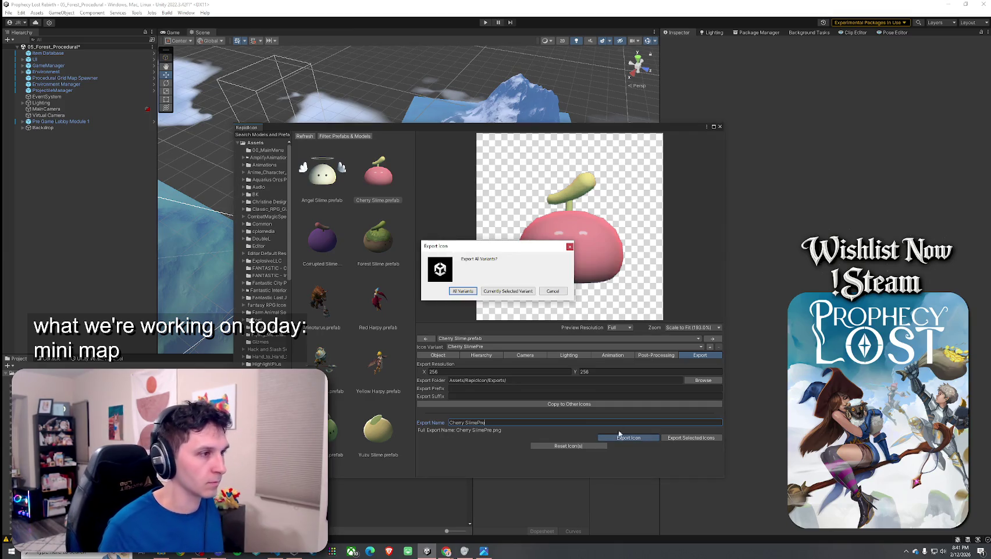
{"action": "left_click", "coordinate": [509, 292]}
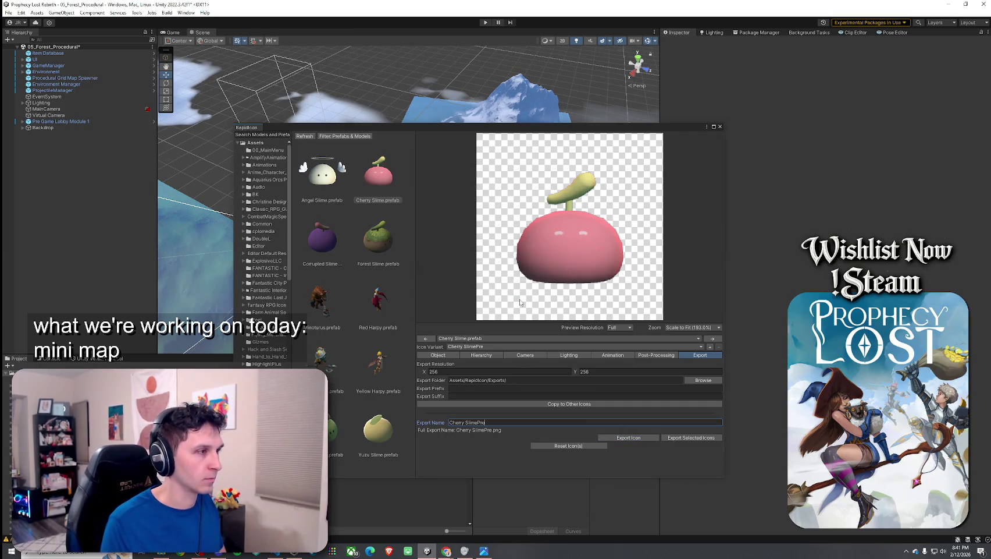
Step: Select Corrupted Slime and set its object Y rotation to 174
{"action": "left_click", "coordinate": [446, 354]}
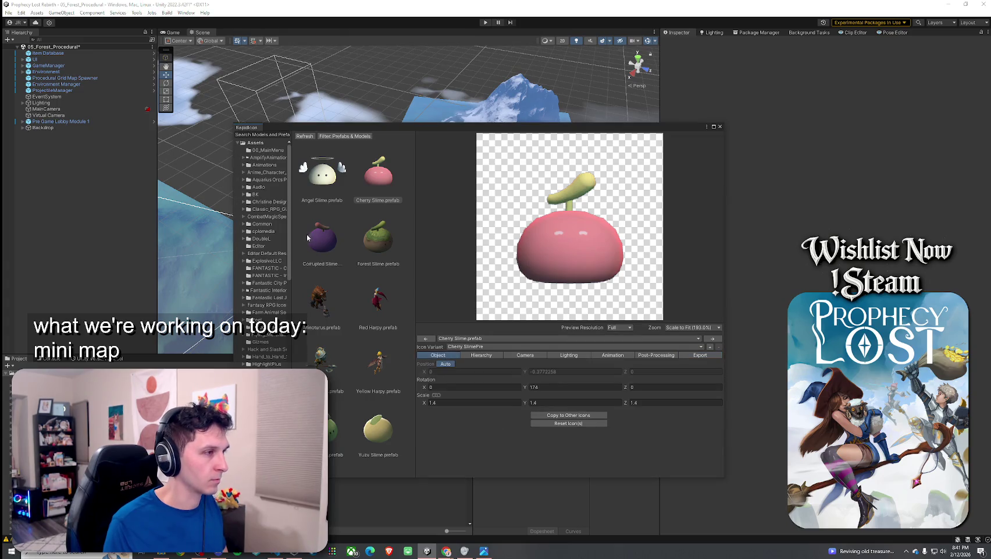
{"action": "left_click", "coordinate": [327, 244]}
{"action": "left_click", "coordinate": [378, 185]}
{"action": "left_click", "coordinate": [335, 248]}
{"action": "left_click", "coordinate": [561, 386]}
{"action": "type", "text": "174"}
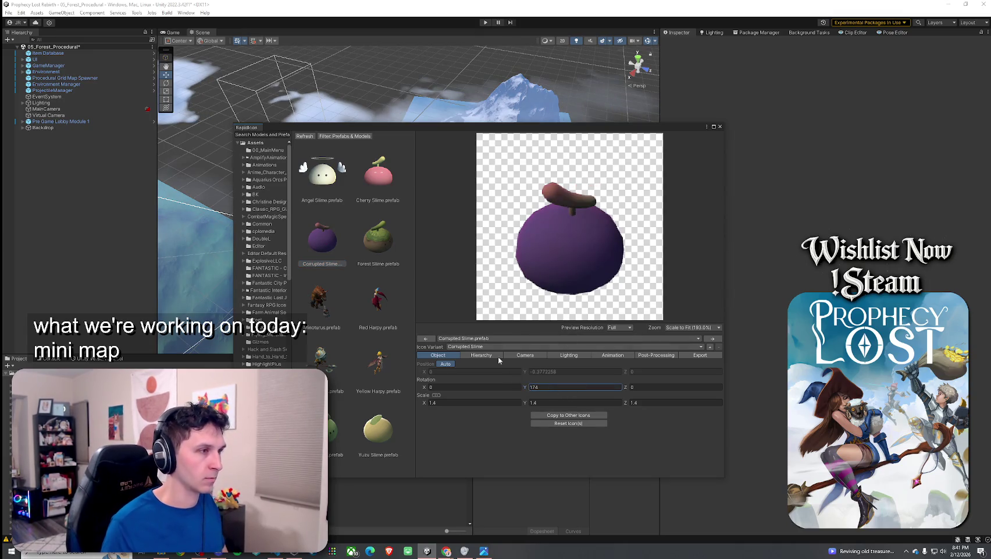
Step: Set the Corrupted Slime icon camera's Z position to -10, matching Cherry Slime
{"action": "left_click", "coordinate": [379, 175]}
{"action": "left_click", "coordinate": [481, 354]}
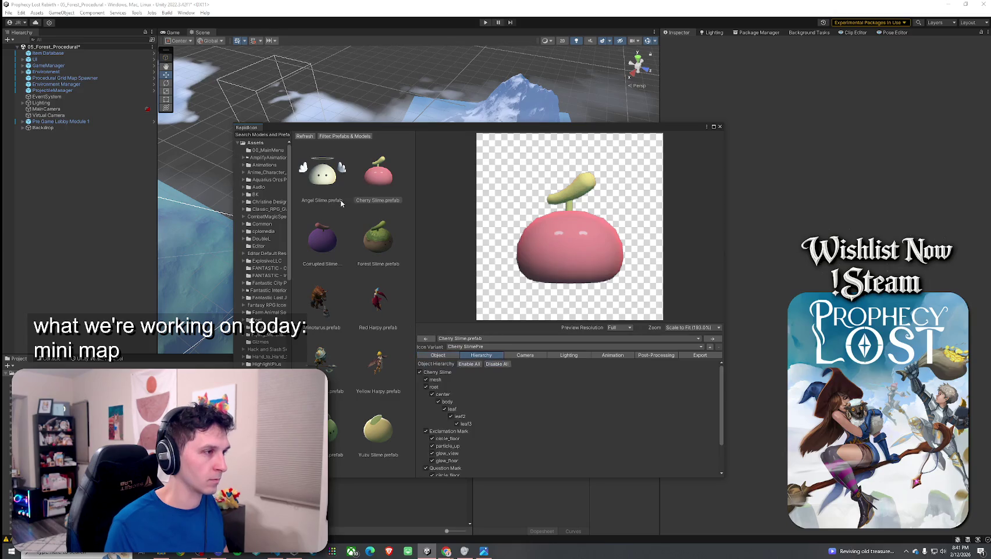
{"action": "left_click", "coordinate": [525, 355]}
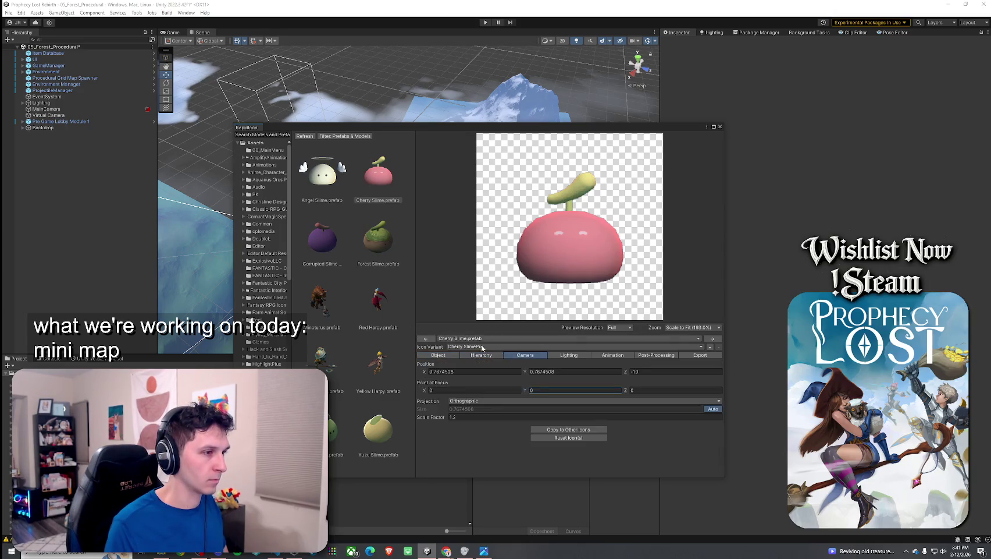
{"action": "left_click", "coordinate": [322, 238]}
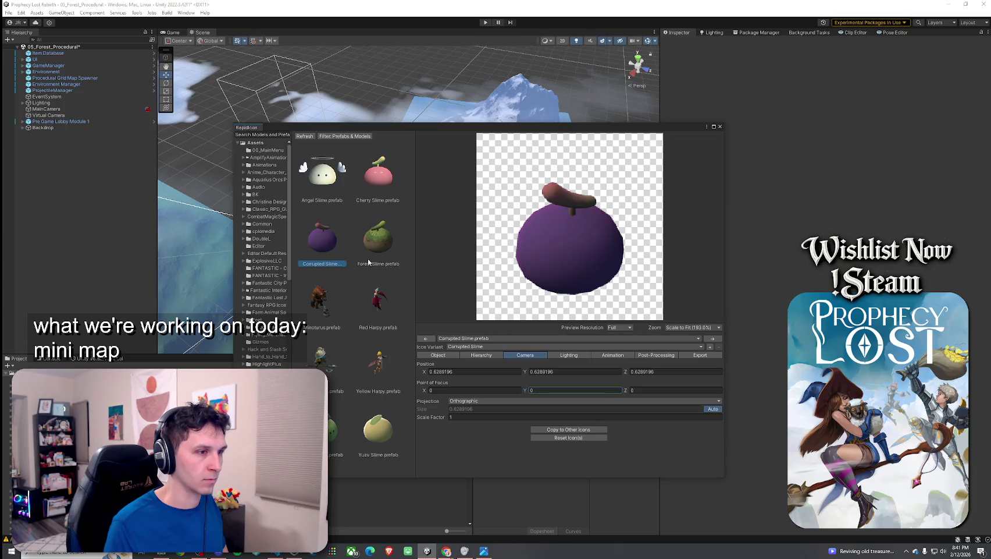
{"action": "left_click", "coordinate": [377, 174]}
{"action": "left_click", "coordinate": [326, 242]}
{"action": "left_click", "coordinate": [681, 372]}
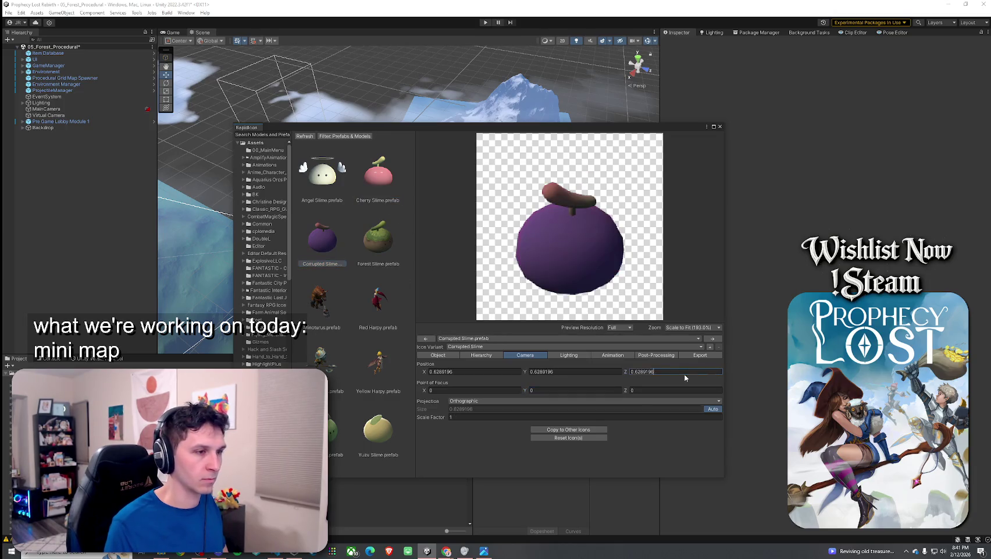
{"action": "type", "text": "-10"}
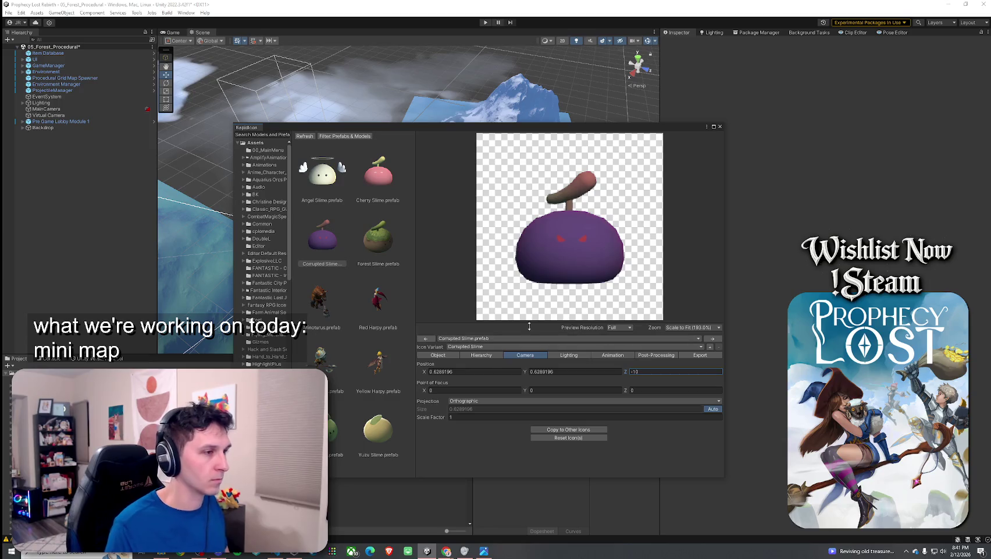
Step: Compare the Cherry and Corrupted Slime previews, then view Corrupted Slime's export settings
{"action": "left_click", "coordinate": [383, 188]}
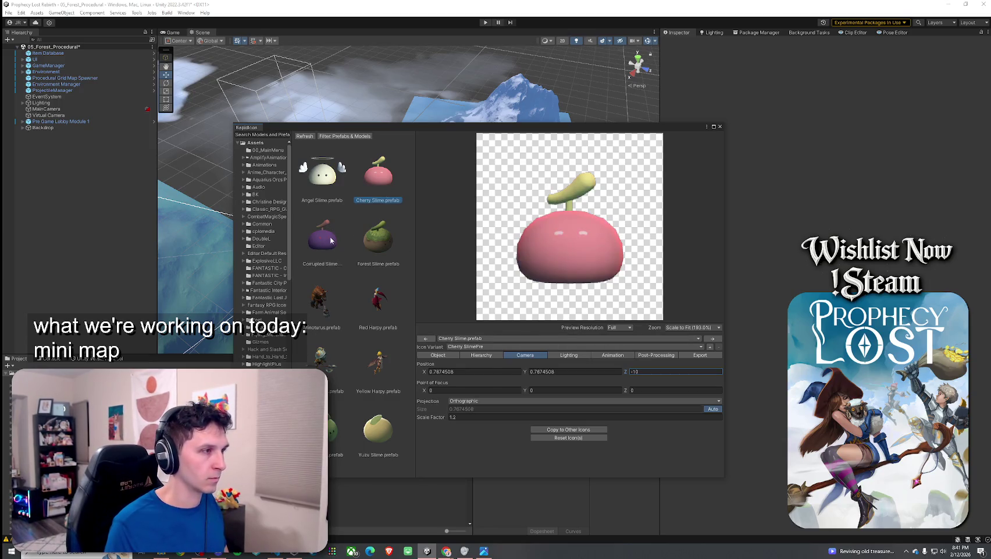
{"action": "left_click", "coordinate": [329, 237]}
{"action": "left_click", "coordinate": [380, 175]}
{"action": "left_click", "coordinate": [331, 236]}
{"action": "left_click", "coordinate": [379, 174]}
{"action": "left_click", "coordinate": [330, 236]}
{"action": "left_click", "coordinate": [379, 174]}
{"action": "left_click", "coordinate": [325, 235]}
{"action": "left_click", "coordinate": [380, 175]}
{"action": "left_click", "coordinate": [325, 236]}
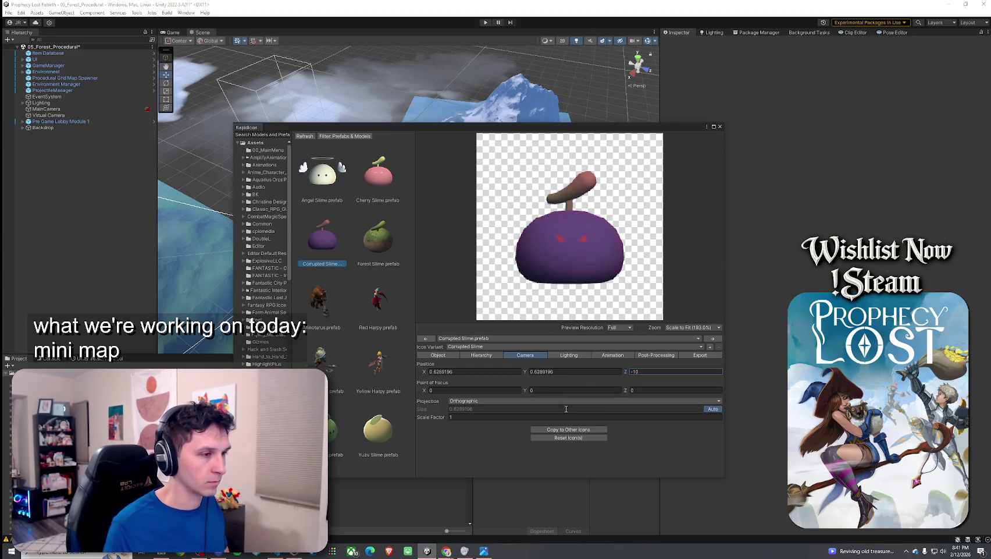
{"action": "left_click", "coordinate": [700, 354]}
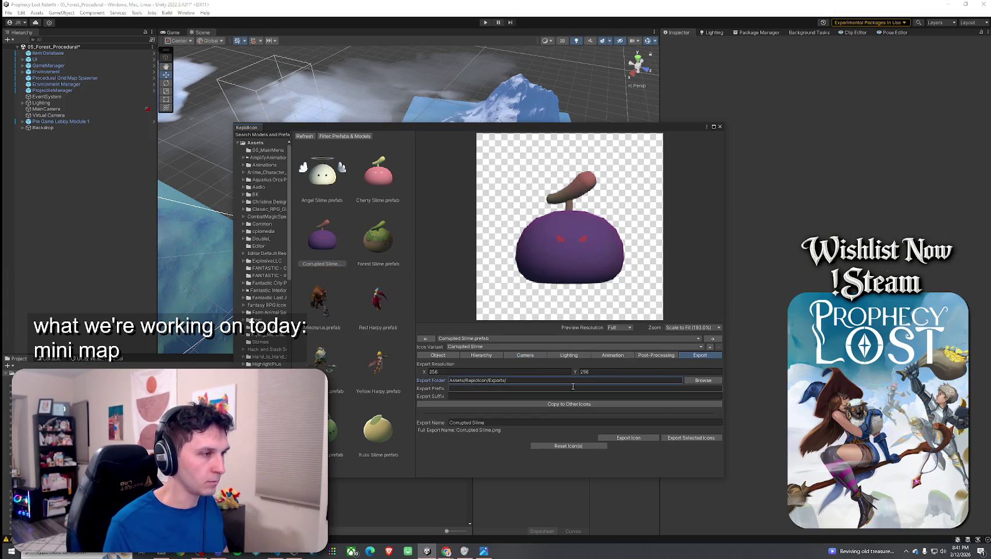
Step: Bring up the Cherry Slime icon's lighting settings, comparing against Angel Slime
{"action": "left_click", "coordinate": [381, 188]}
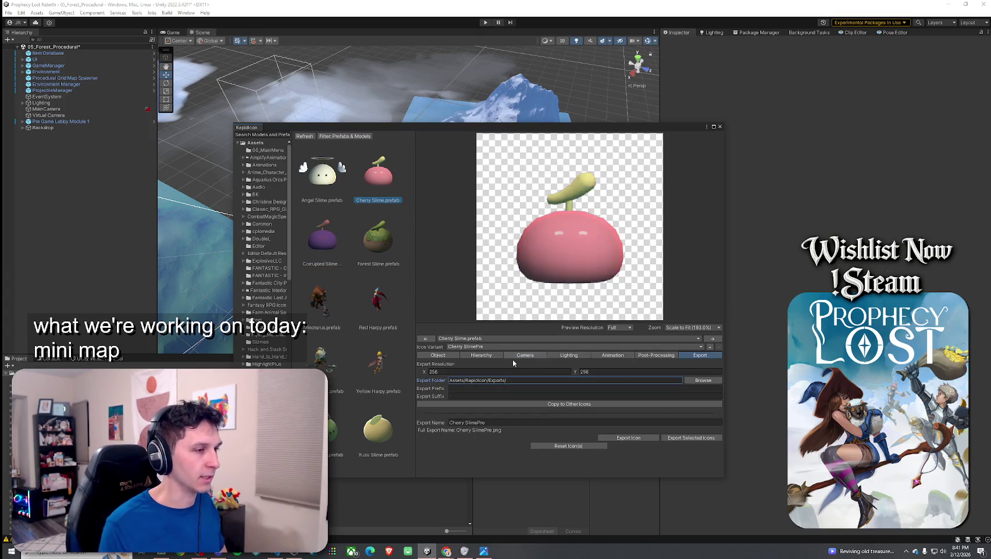
{"action": "left_click", "coordinate": [540, 357]}
{"action": "left_click", "coordinate": [558, 355]}
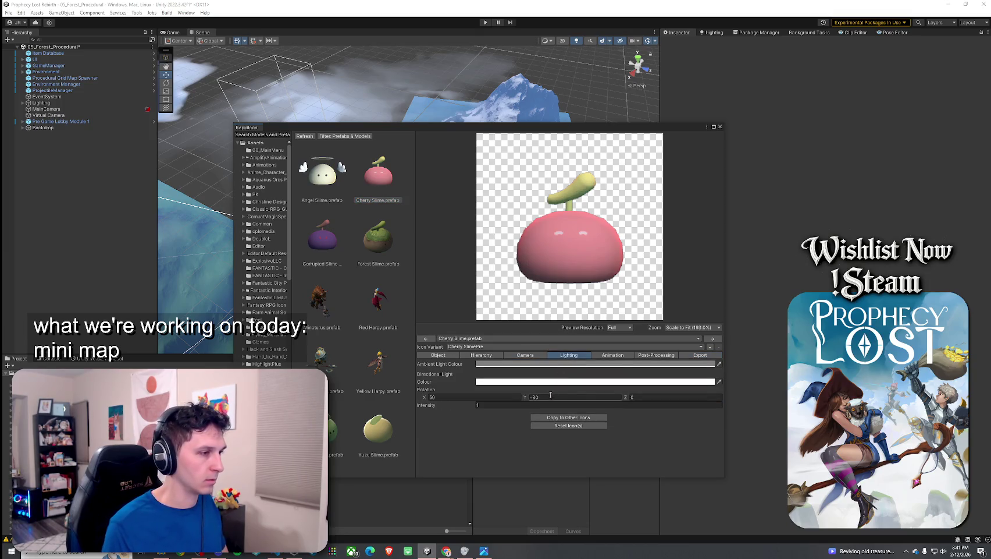
{"action": "left_click", "coordinate": [325, 181]}
{"action": "left_click", "coordinate": [378, 185]}
{"action": "left_click", "coordinate": [336, 185]}
{"action": "left_click", "coordinate": [377, 186]}
{"action": "left_click", "coordinate": [324, 175]}
{"action": "left_click", "coordinate": [377, 184]}
Step: Rotate the Cherry Slime's directional light to 0, -46, 5
{"action": "left_click", "coordinate": [442, 397]}
{"action": "type", "text": "0"}
{"action": "key", "text": "Tab"}
{"action": "type", "text": "-46"}
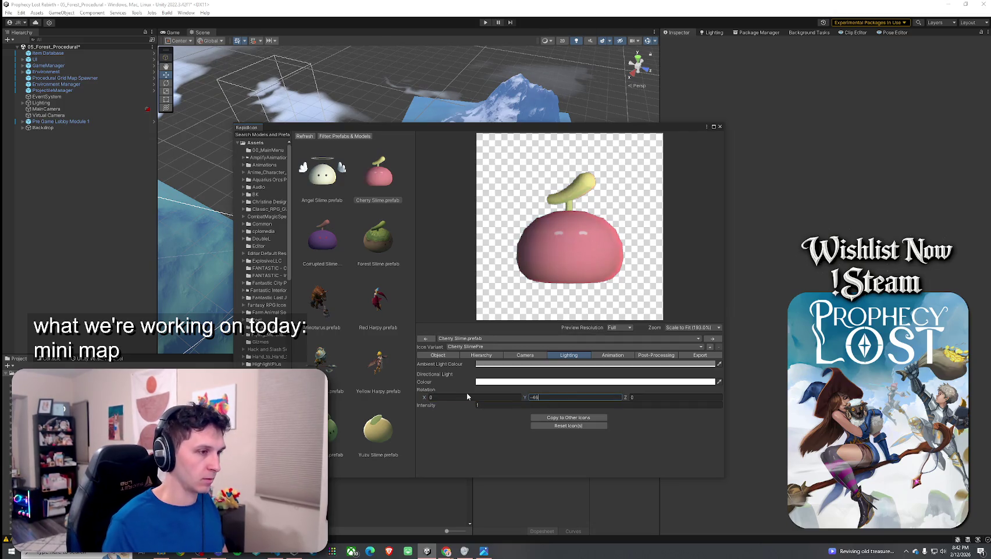
{"action": "left_click", "coordinate": [645, 397]}
{"action": "type", "text": "5"}
{"action": "left_click", "coordinate": [327, 201]}
{"action": "left_click", "coordinate": [383, 201]}
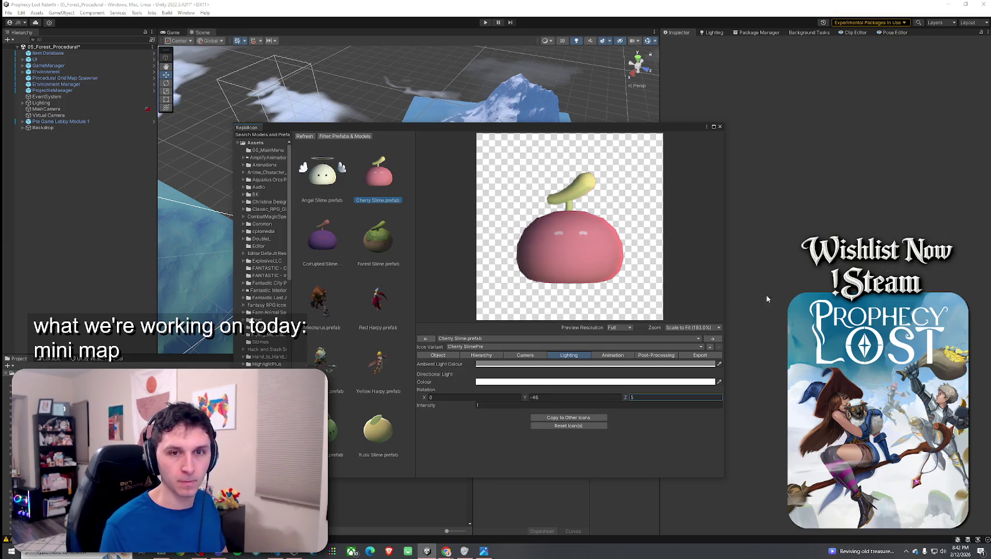
Step: Re-export the Cherry Slime icon as the current variant, replacing Cherry SlimePre.png
{"action": "left_click", "coordinate": [698, 355]}
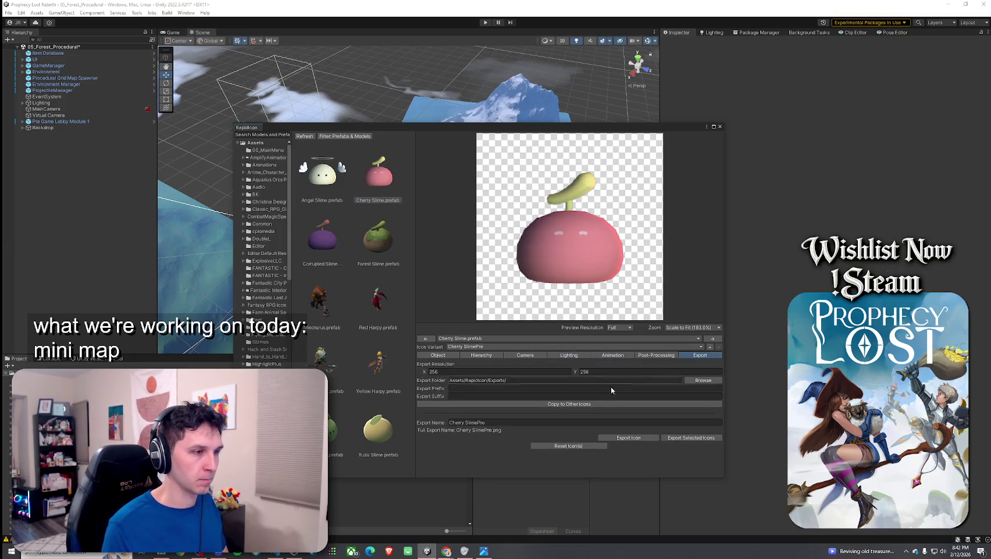
{"action": "left_click", "coordinate": [639, 438]}
{"action": "left_click", "coordinate": [522, 291]}
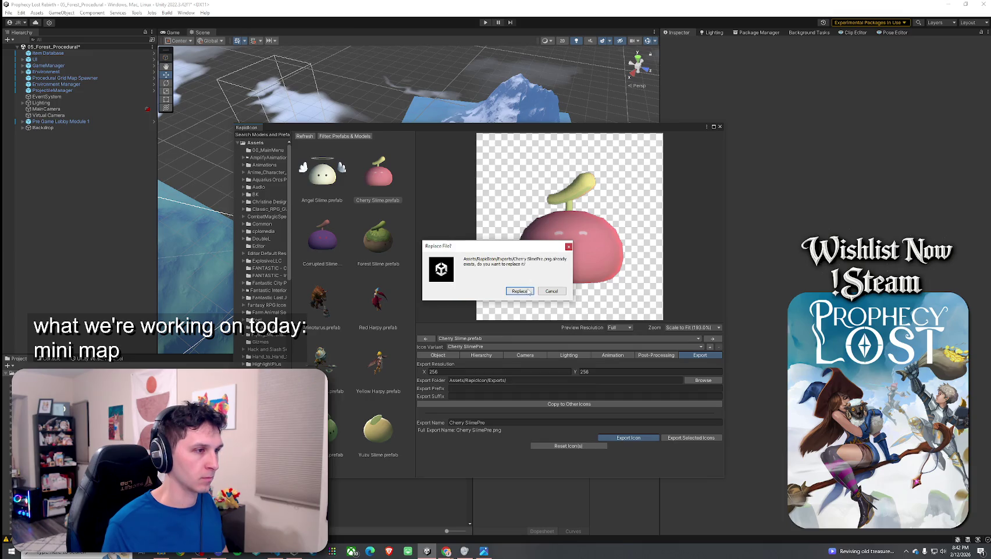
{"action": "left_click", "coordinate": [520, 291]}
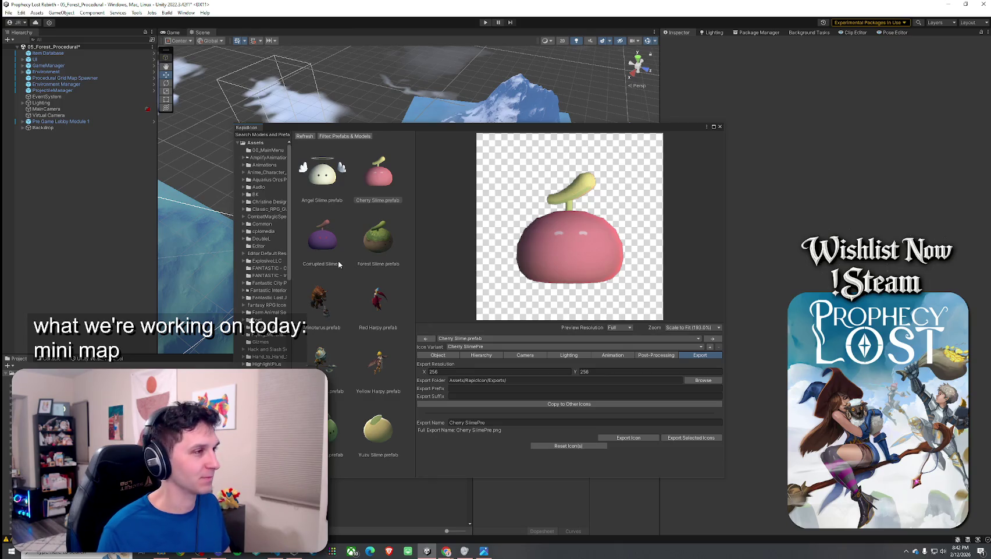
{"action": "left_click", "coordinate": [339, 261]}
Step: Select Corrupted Slime, review its camera and object values, and show its lighting settings
{"action": "left_click", "coordinate": [381, 188]}
{"action": "left_click", "coordinate": [340, 240]}
{"action": "left_click", "coordinate": [388, 176]}
{"action": "left_click", "coordinate": [328, 238]}
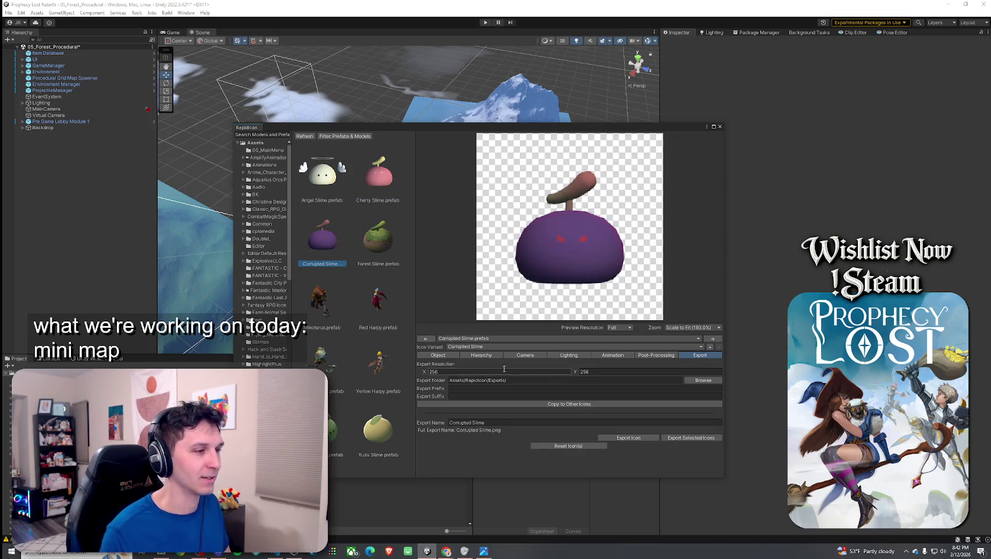
{"action": "left_click", "coordinate": [516, 353]}
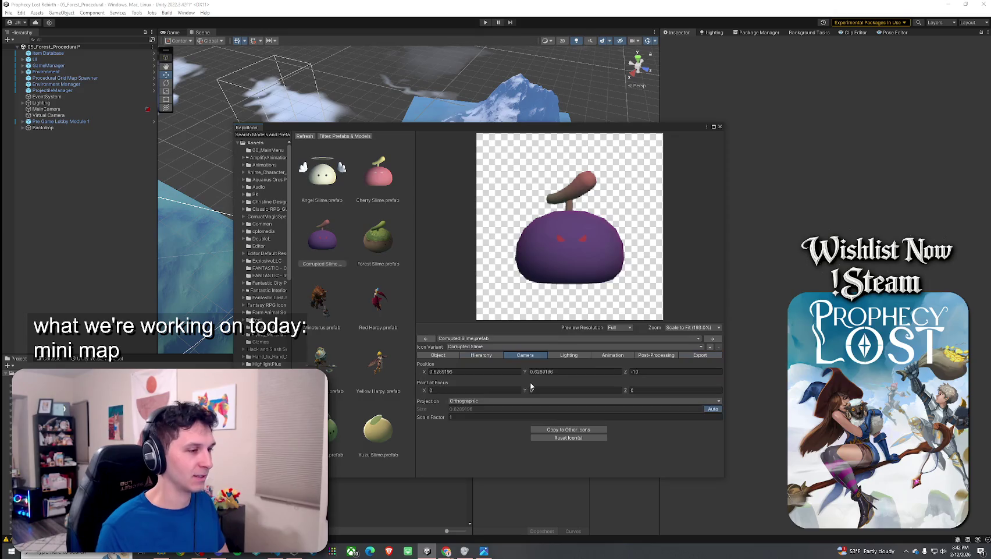
{"action": "left_click", "coordinate": [438, 355]}
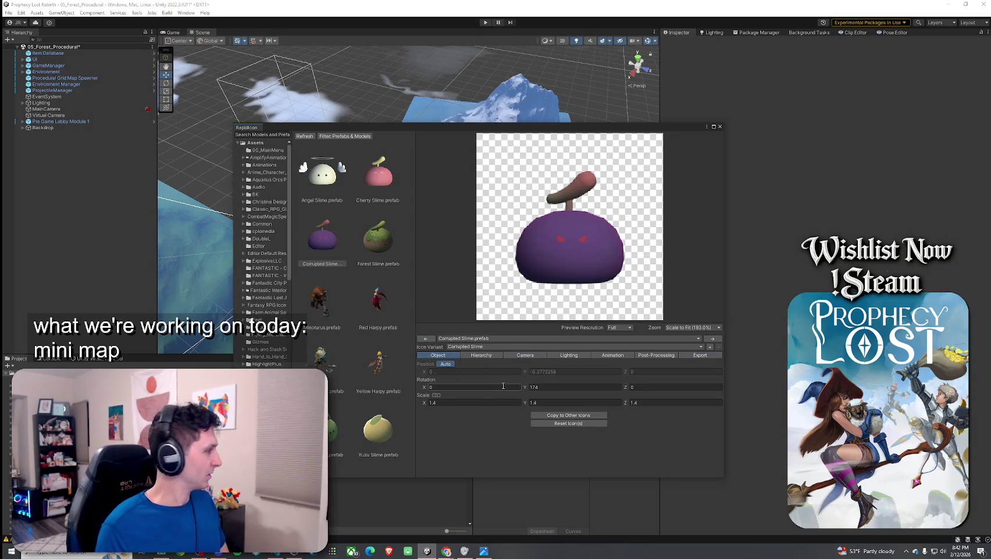
{"action": "left_click", "coordinate": [374, 187]}
{"action": "left_click", "coordinate": [382, 187]}
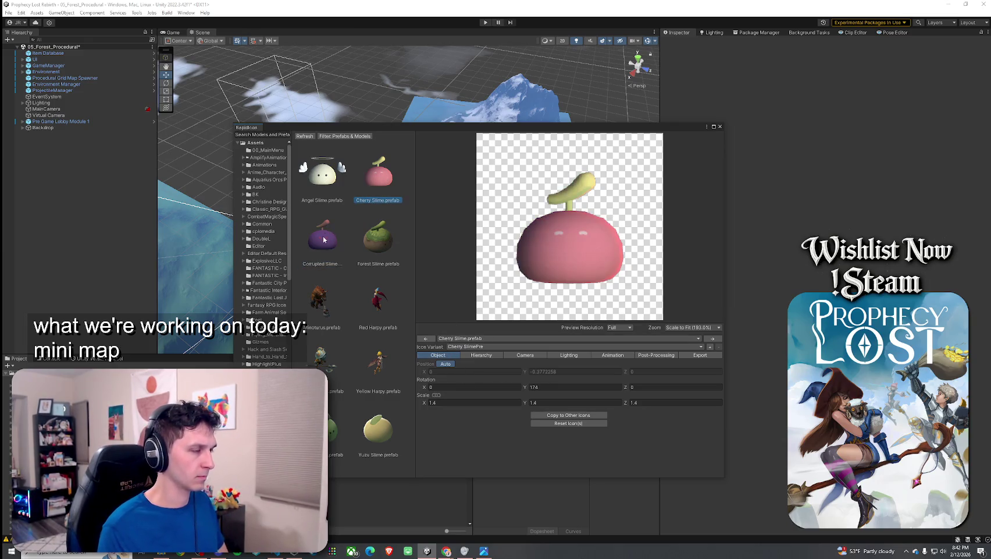
{"action": "left_click", "coordinate": [518, 357]}
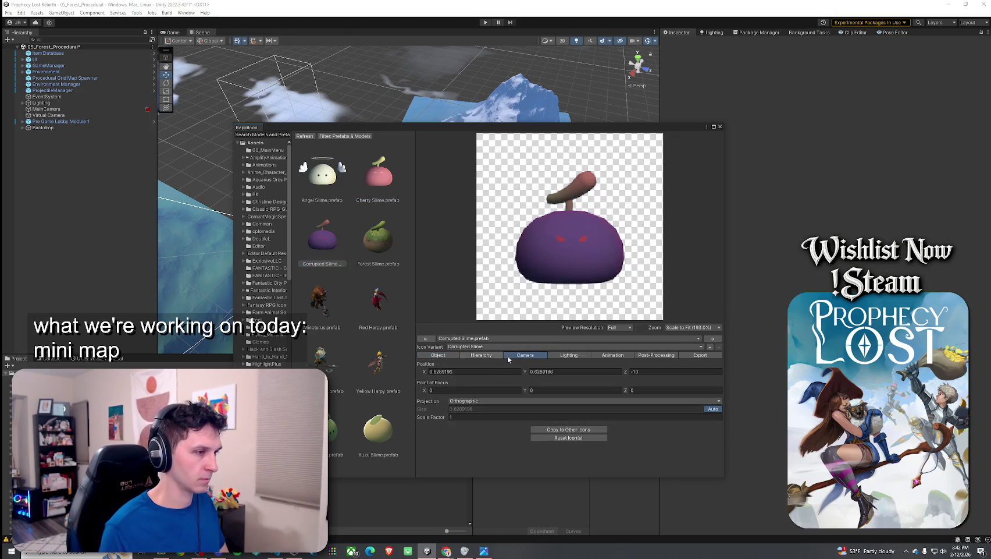
{"action": "left_click", "coordinate": [557, 356]}
{"action": "left_click", "coordinate": [381, 187]}
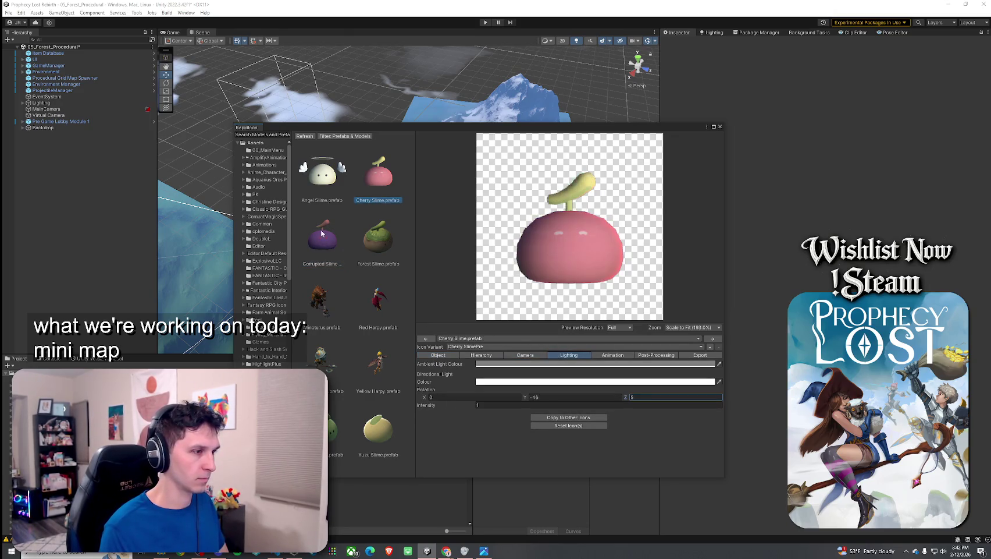
{"action": "left_click", "coordinate": [333, 226]}
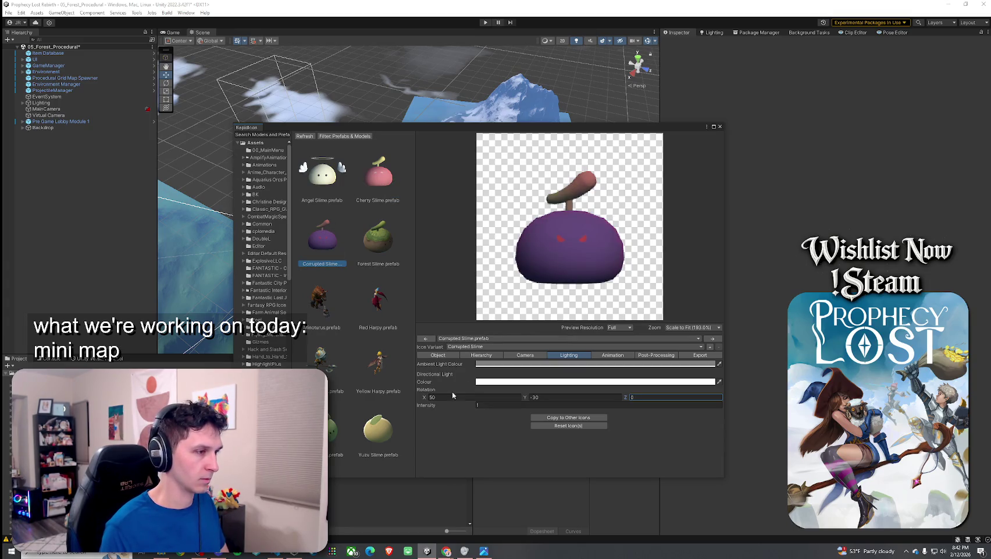
Step: Rotate the Corrupted Slime's directional light to 0, -46, 5
{"action": "left_click", "coordinate": [495, 397]}
{"action": "type", "text": "0"}
{"action": "key", "text": "Tab"}
{"action": "type", "text": "-46"}
{"action": "left_click", "coordinate": [653, 397]}
{"action": "type", "text": "5"}
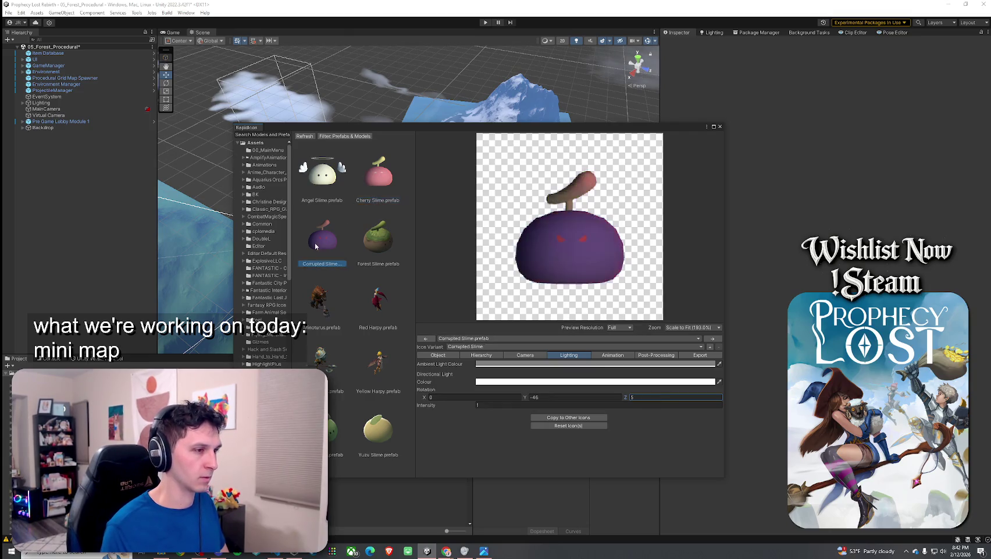
Step: Export the Corrupted Slime icon as Corrupted SlimePre, then reselect Cherry Slime
{"action": "left_click", "coordinate": [684, 354]}
{"action": "left_click", "coordinate": [531, 421]}
{"action": "type", "text": "Pre"}
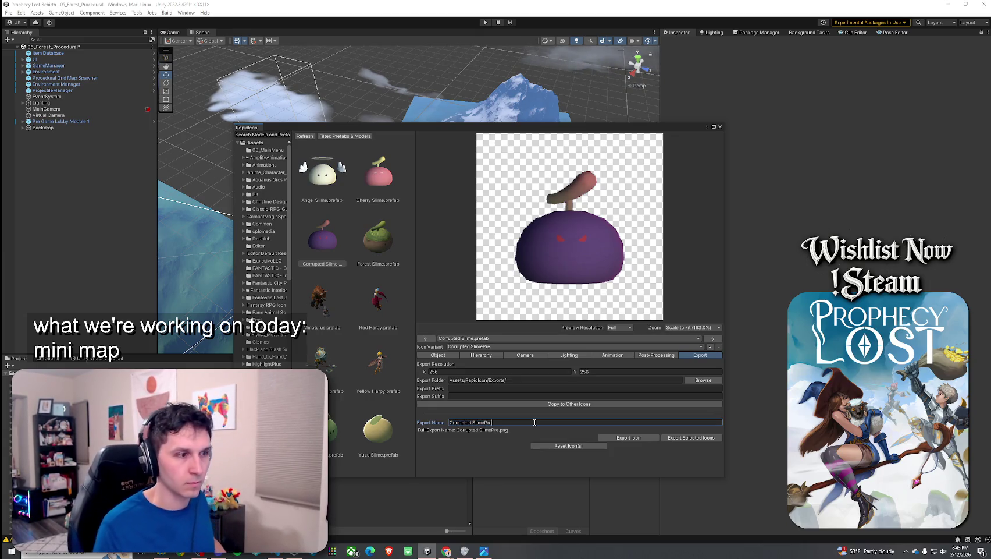
{"action": "left_click", "coordinate": [629, 437]}
{"action": "left_click", "coordinate": [531, 293]}
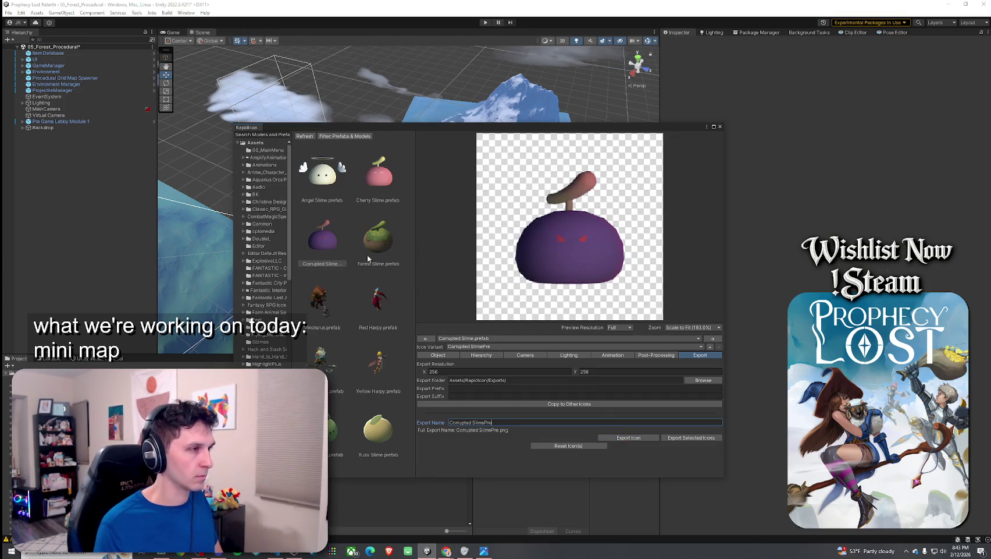
{"action": "left_click", "coordinate": [379, 238]}
{"action": "left_click", "coordinate": [379, 187]}
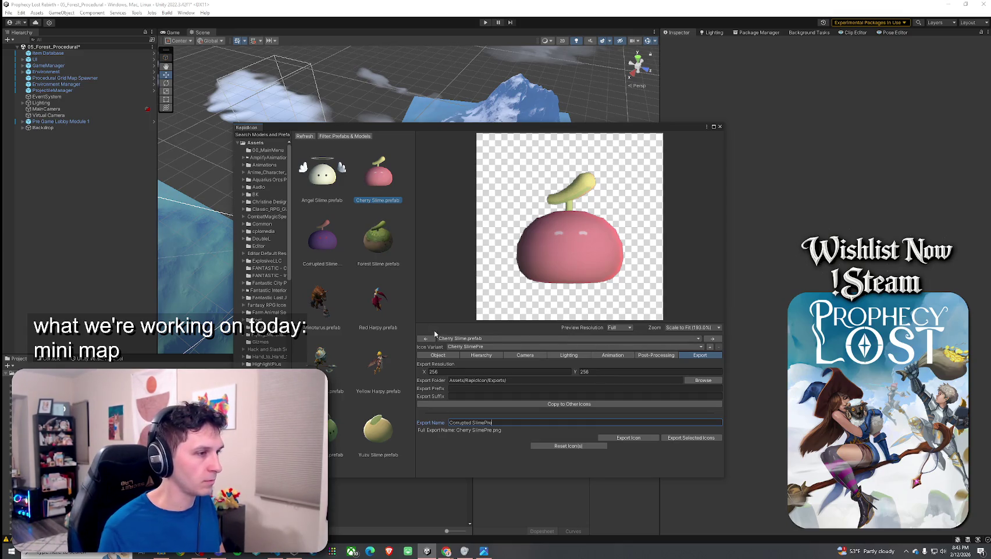
Step: Set the Forest Slime icon's object Y rotation to 1 and its camera Z position to -10
{"action": "left_click", "coordinate": [440, 355]}
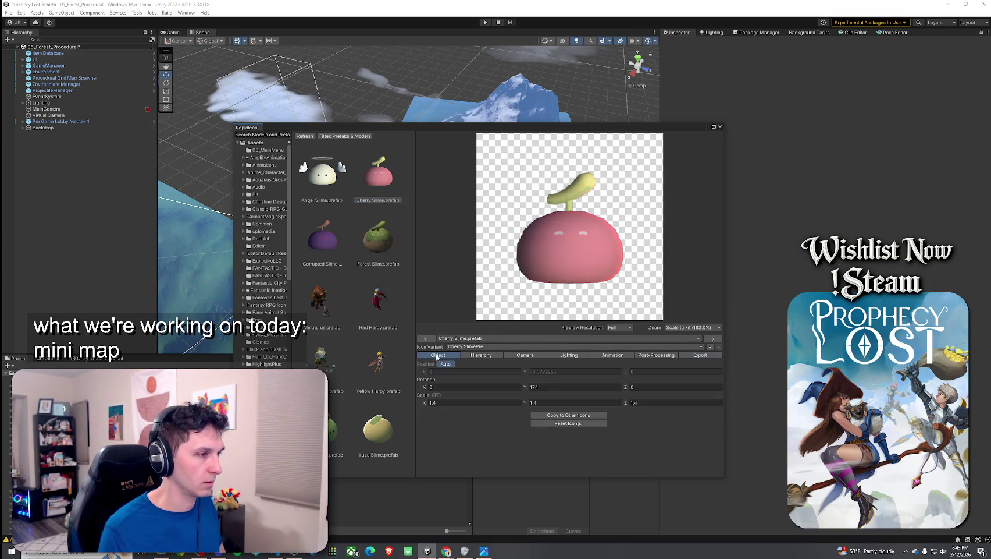
{"action": "left_click", "coordinate": [387, 243]}
{"action": "left_click", "coordinate": [540, 387]}
{"action": "type", "text": "1"}
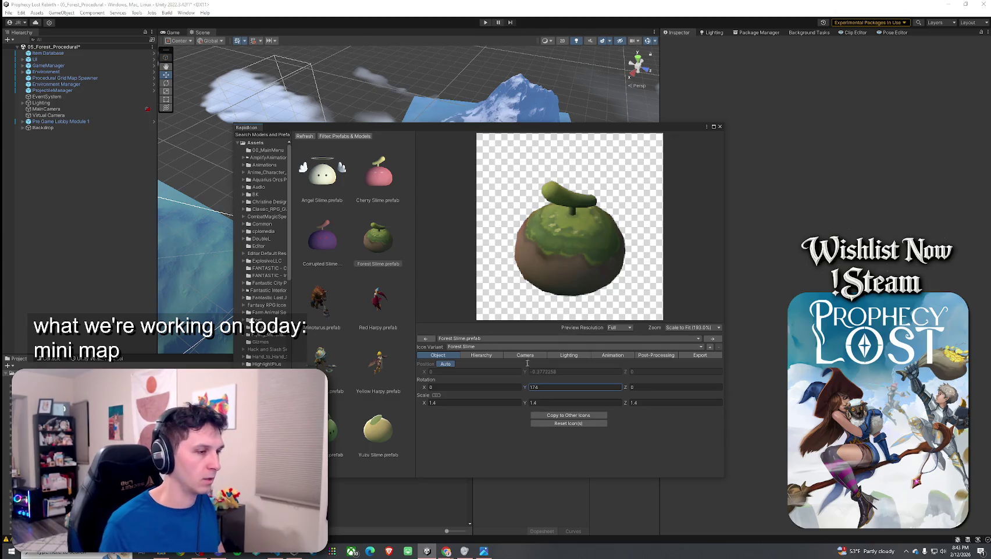
{"action": "left_click", "coordinate": [514, 356]}
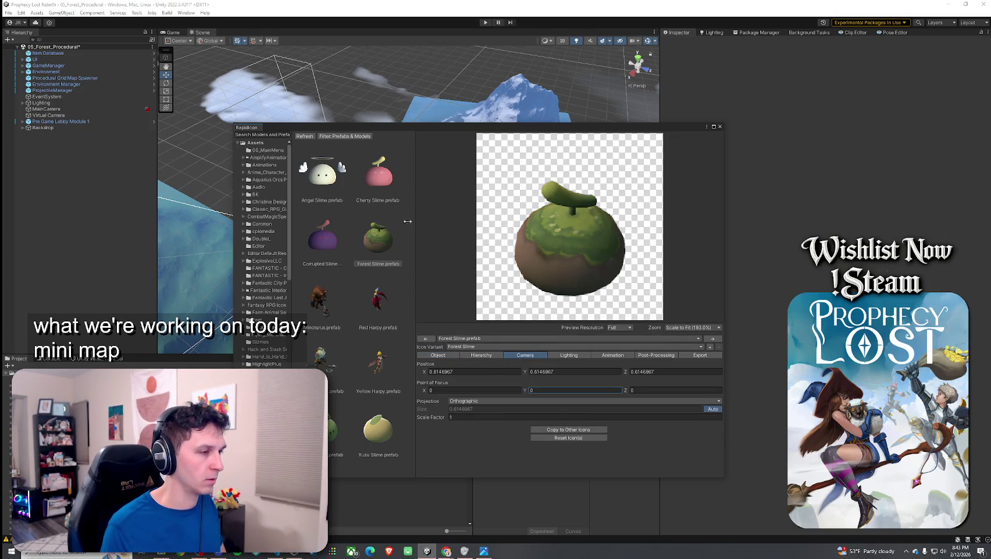
{"action": "left_click", "coordinate": [375, 236]}
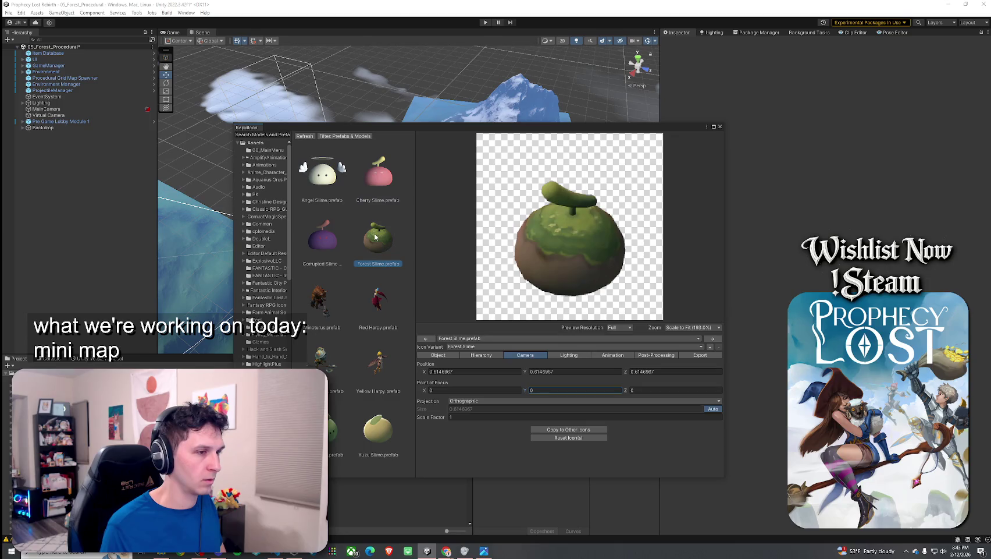
{"action": "left_click", "coordinate": [643, 371]}
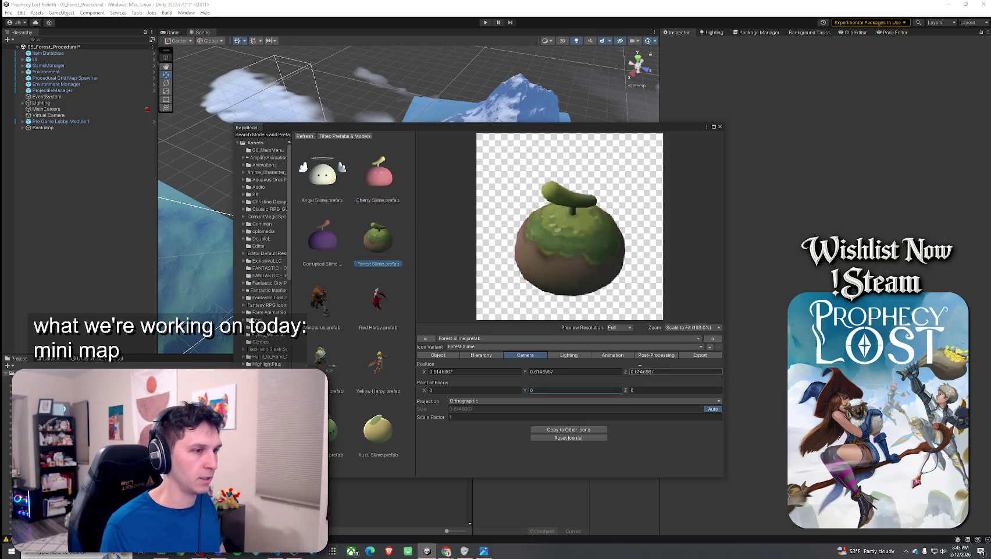
{"action": "type", "text": "-10"}
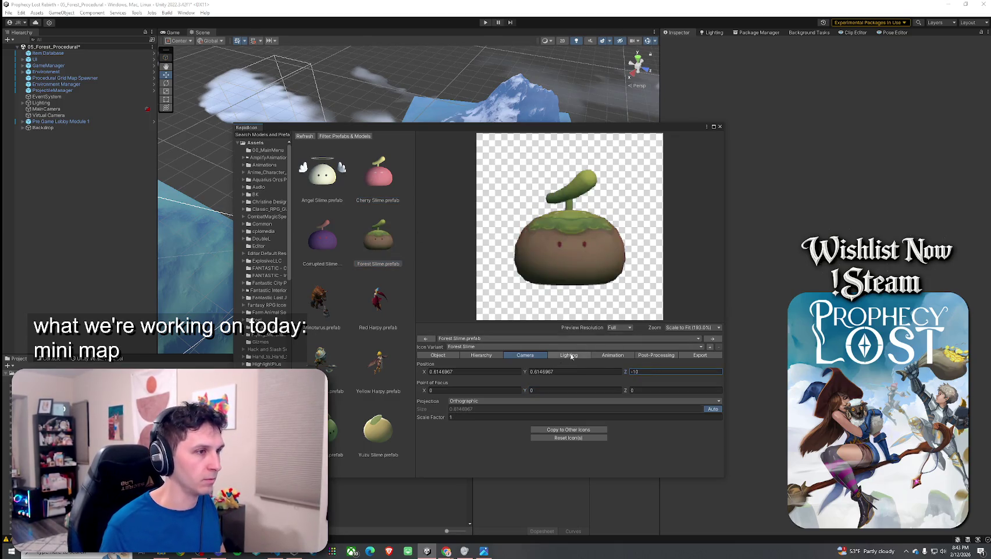
Step: Angle the Forest Slime icon's light to rotation 0, -46, 5
{"action": "left_click", "coordinate": [367, 240]}
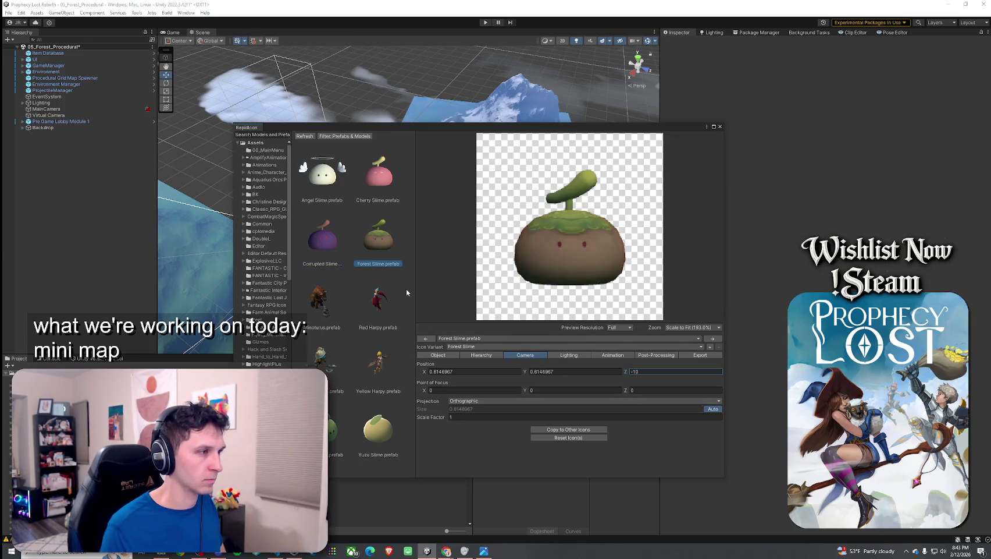
{"action": "left_click", "coordinate": [569, 355]}
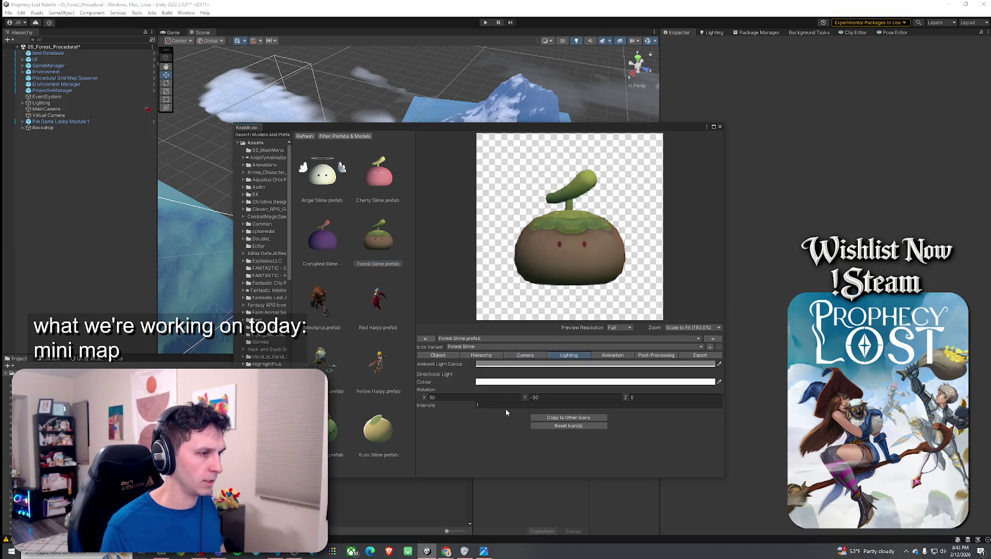
{"action": "left_click", "coordinate": [322, 248]}
{"action": "left_click", "coordinate": [378, 244]}
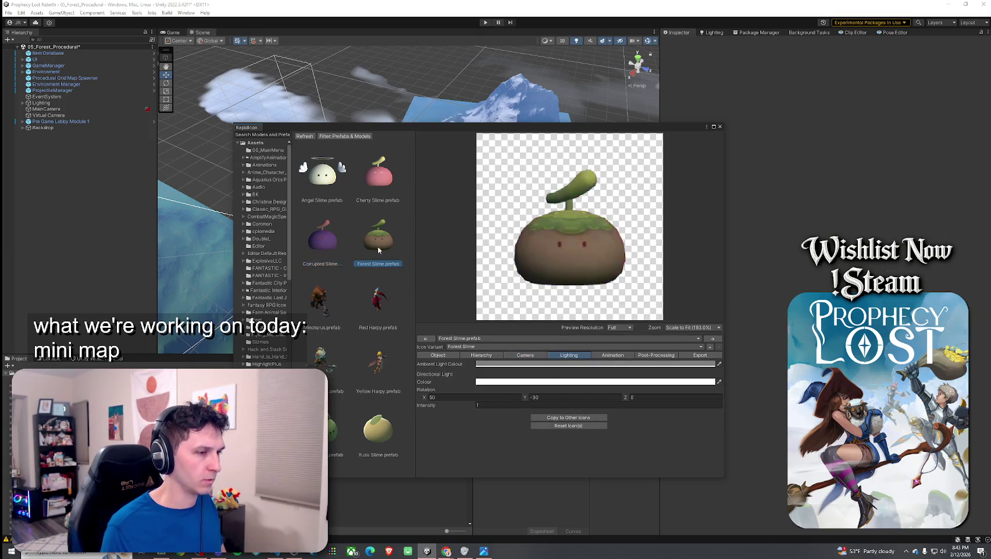
{"action": "left_click", "coordinate": [477, 398]}
{"action": "type", "text": "0"}
{"action": "key", "text": "Tab"}
{"action": "type", "text": "-46"}
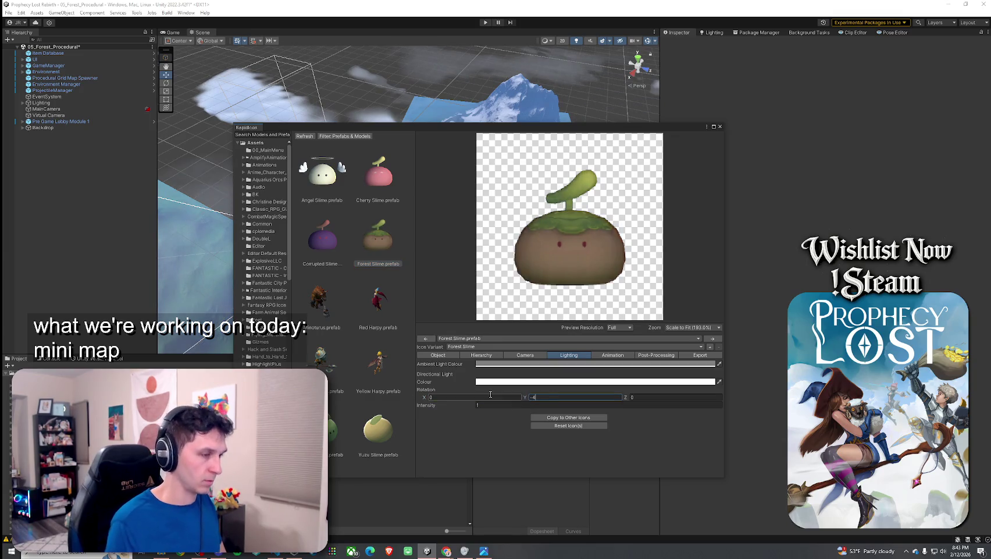
{"action": "left_click", "coordinate": [643, 396]}
{"action": "type", "text": "5"}
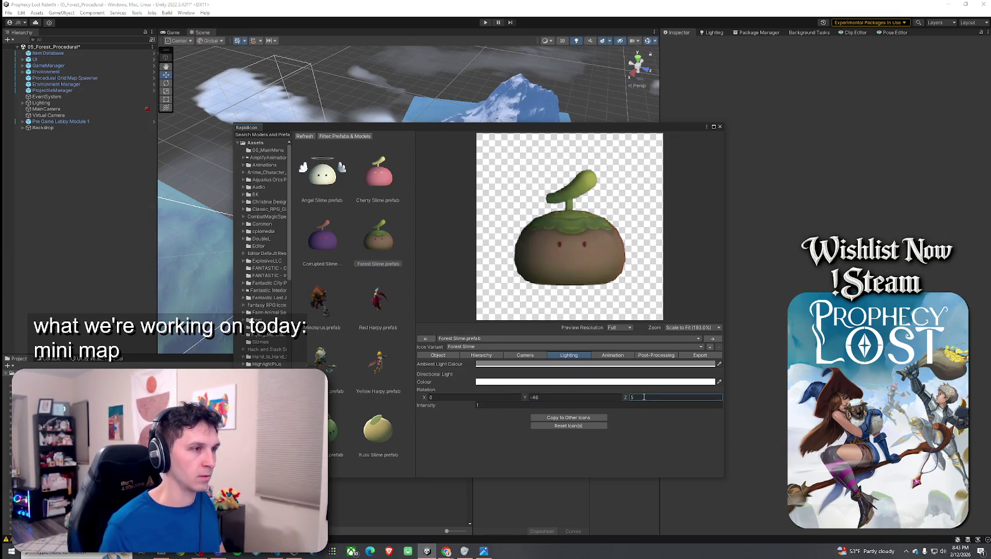
Step: Export the icon as 'Forest SlimePre' for the selected variant only, then load Young Slime
{"action": "left_click", "coordinate": [701, 354]}
{"action": "left_click", "coordinate": [554, 423]}
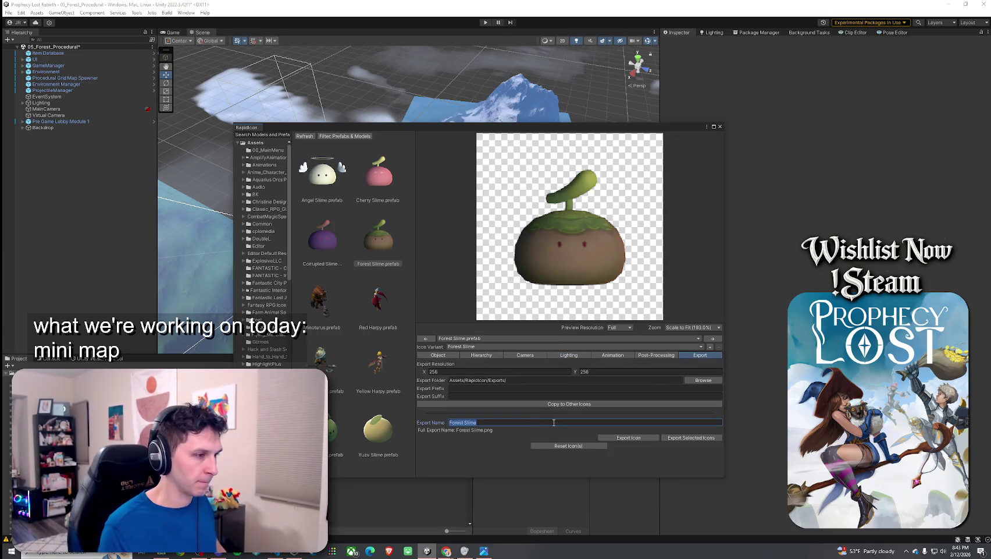
{"action": "type", "text": "Pre"}
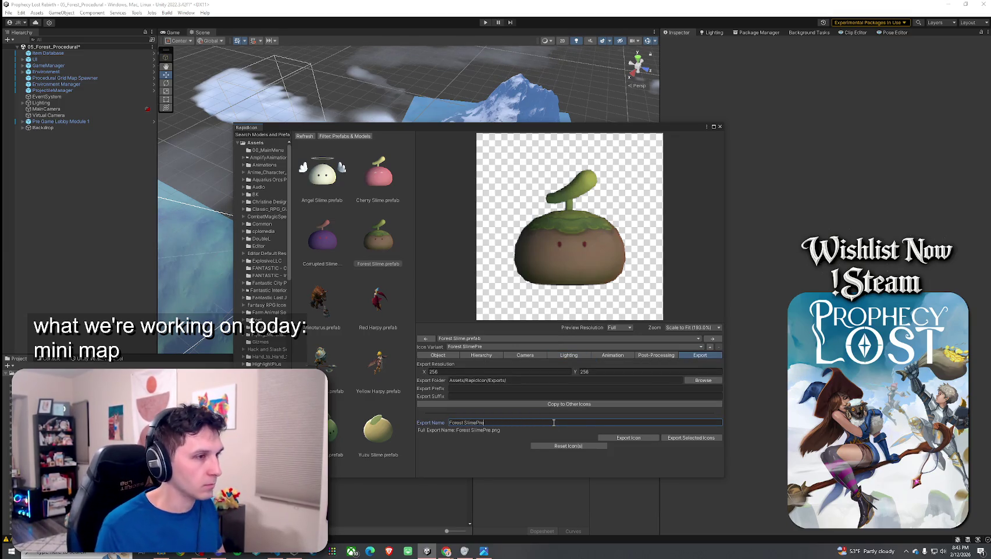
{"action": "left_click", "coordinate": [633, 438]}
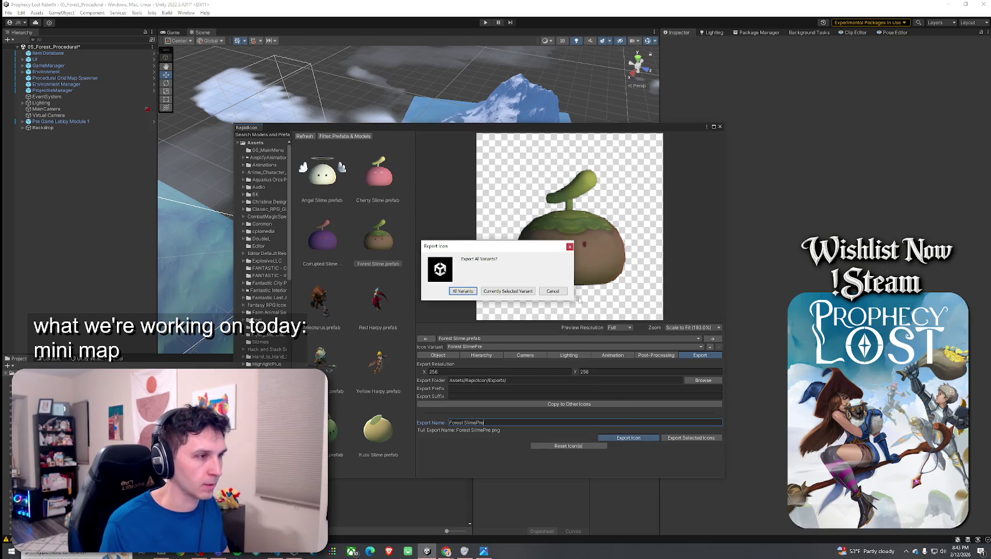
{"action": "left_click", "coordinate": [508, 291]}
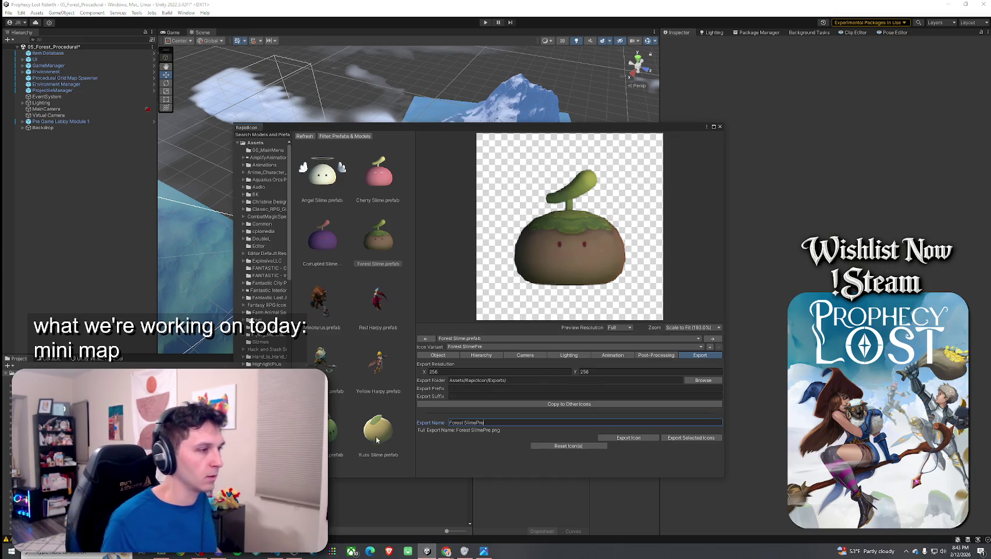
{"action": "left_click", "coordinate": [341, 438]}
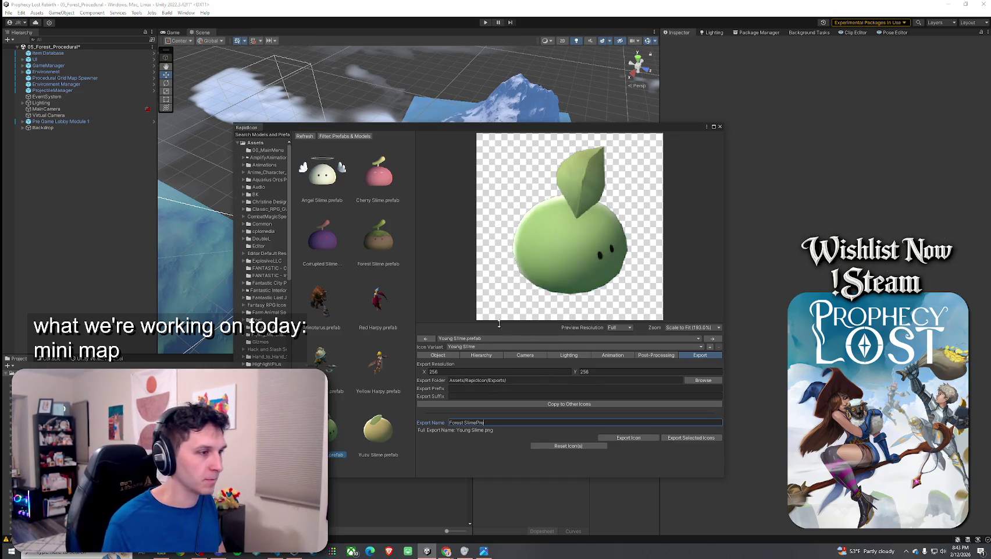
{"action": "left_click", "coordinate": [453, 364]}
Step: Show the Young Slime's Object settings: Y position -0.2848527, scale 1.2
{"action": "left_click", "coordinate": [438, 354]}
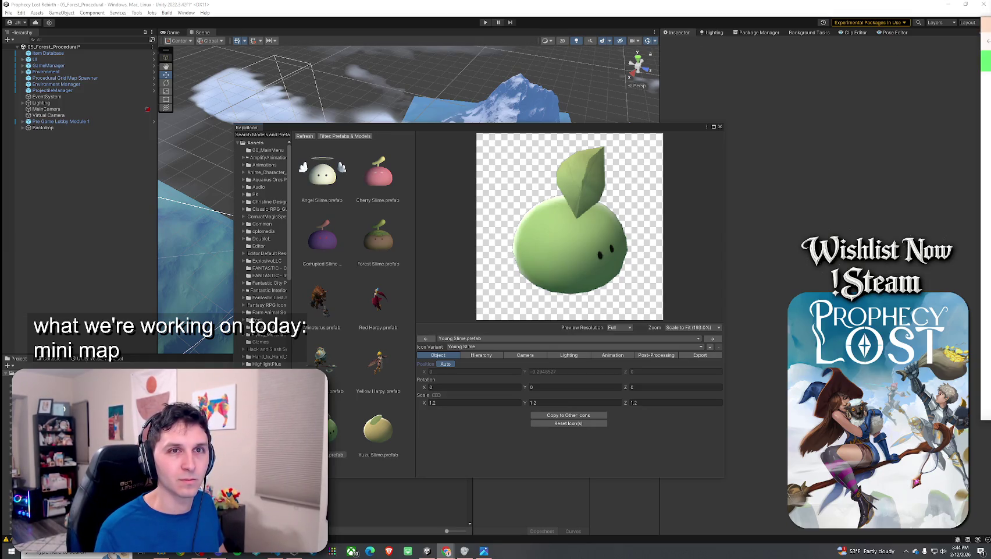
{"action": "left_click_drag", "start_coordinate": [989, 27], "coordinate": [565, 26]}
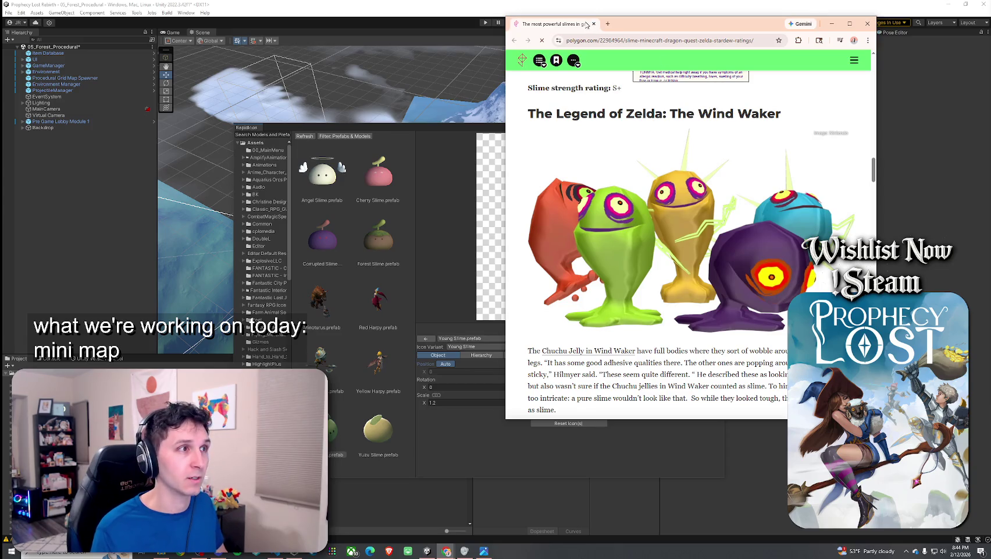
{"action": "left_click_drag", "start_coordinate": [586, 24], "coordinate": [594, 27]}
{"action": "left_click", "coordinate": [879, 111]}
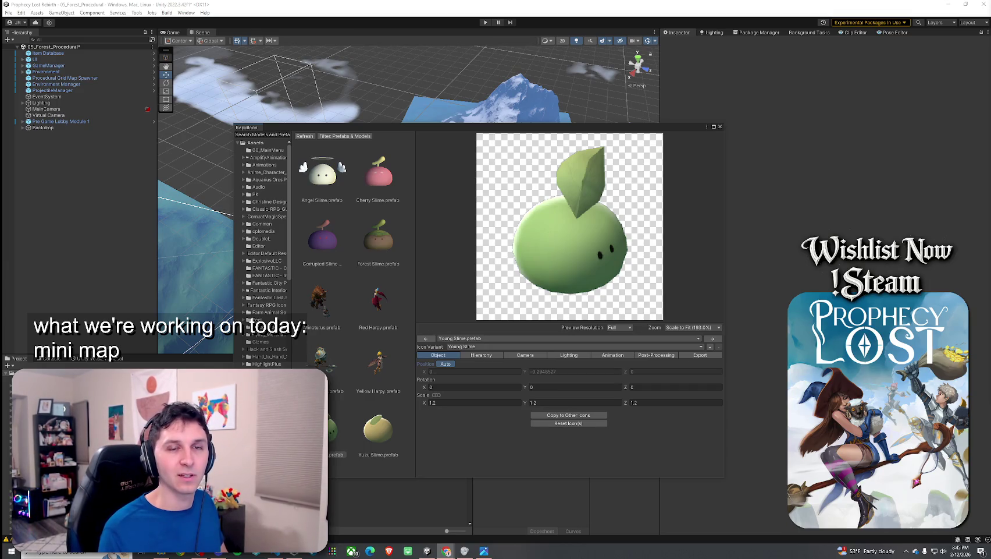
Step: Bring up a Rare Chu reference page and compare the Young Slime with the Corrupted Slime prefab
{"action": "mouse_move", "coordinate": [990, 86]}
{"action": "left_mouse_down"}
{"action": "mouse_move", "coordinate": [708, 86]}
{"action": "mouse_move", "coordinate": [609, 74]}
{"action": "mouse_move", "coordinate": [863, 92]}
{"action": "mouse_move", "coordinate": [930, 70]}
{"action": "mouse_move", "coordinate": [990, 76]}
{"action": "left_mouse_up"}
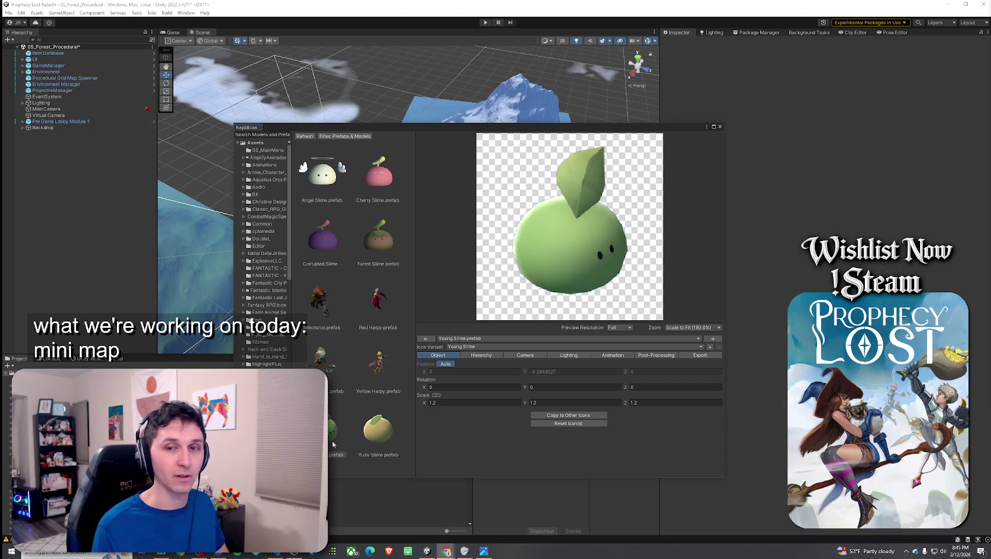
{"action": "left_click", "coordinate": [350, 426]}
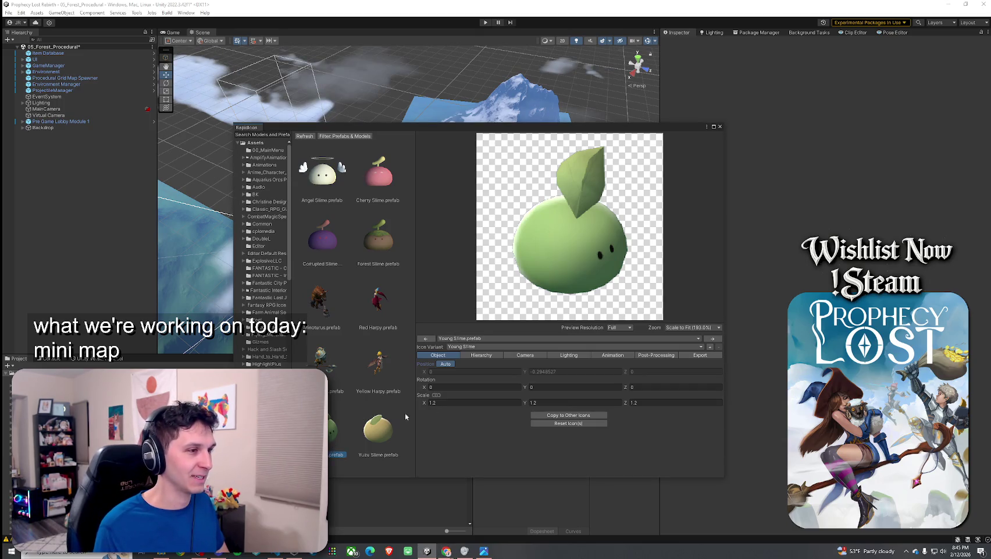
{"action": "left_click", "coordinate": [324, 247]}
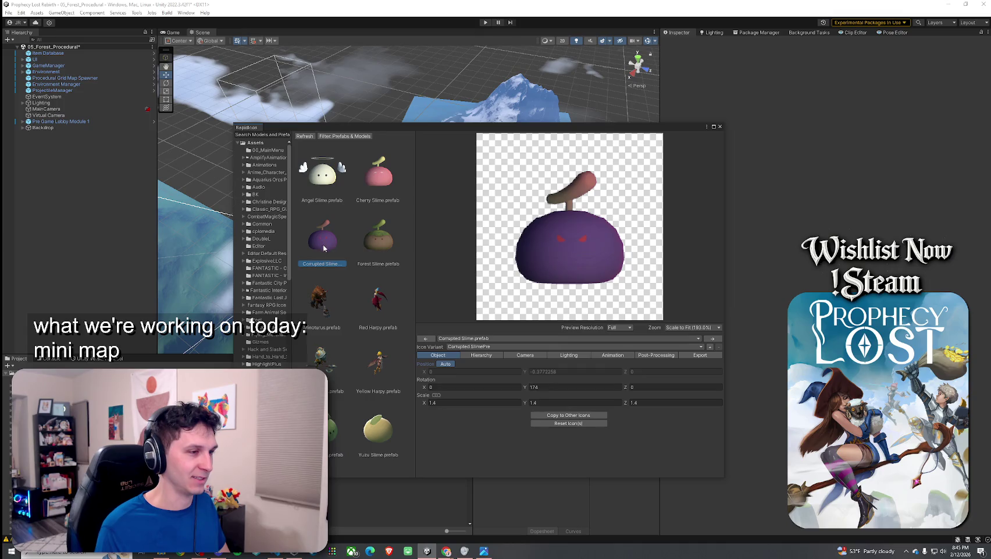
{"action": "left_click", "coordinate": [336, 431]}
{"action": "left_click", "coordinate": [553, 386]}
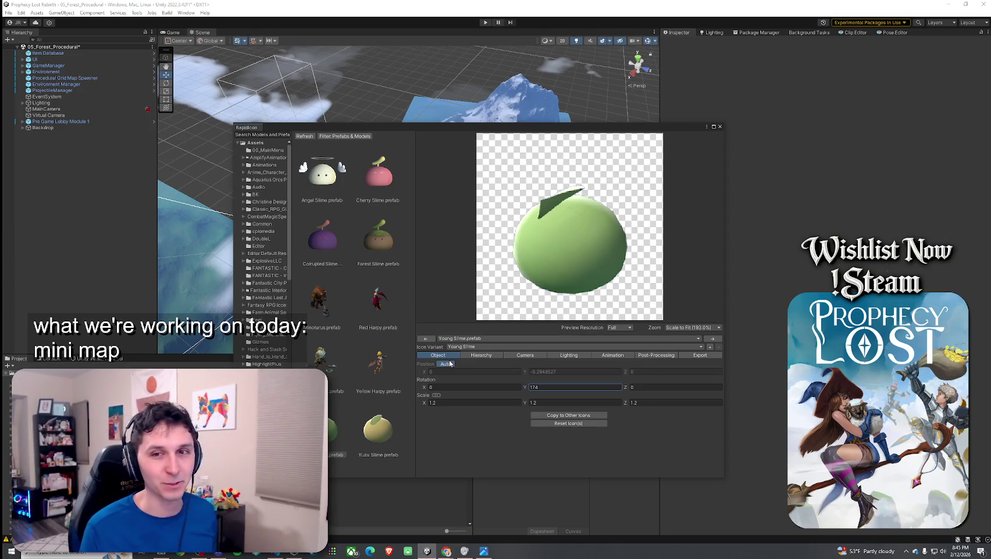
{"action": "left_click", "coordinate": [319, 249]}
{"action": "left_click", "coordinate": [323, 437]}
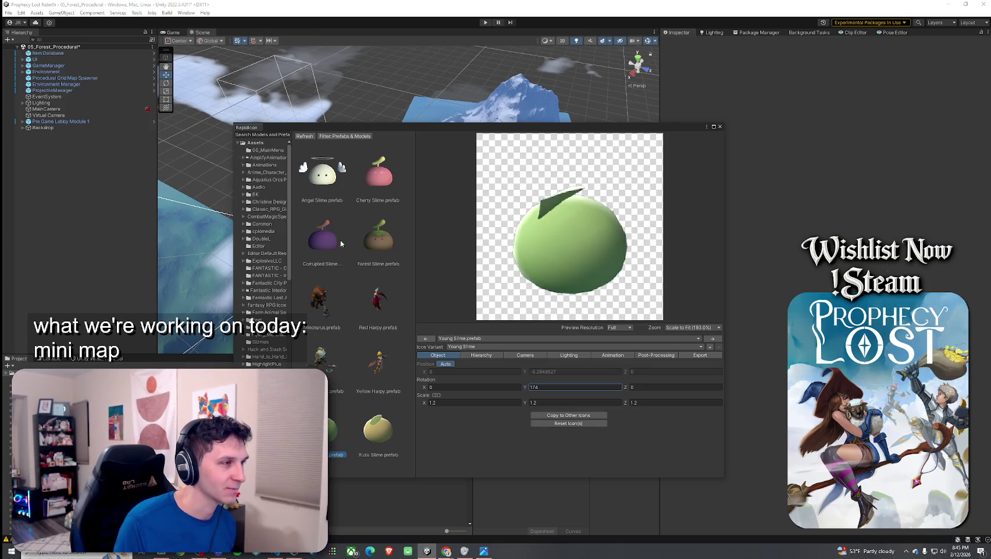
Step: Compare the Young Slime's camera Z position against the Corrupted Slime's camera values
{"action": "left_click", "coordinate": [510, 355]}
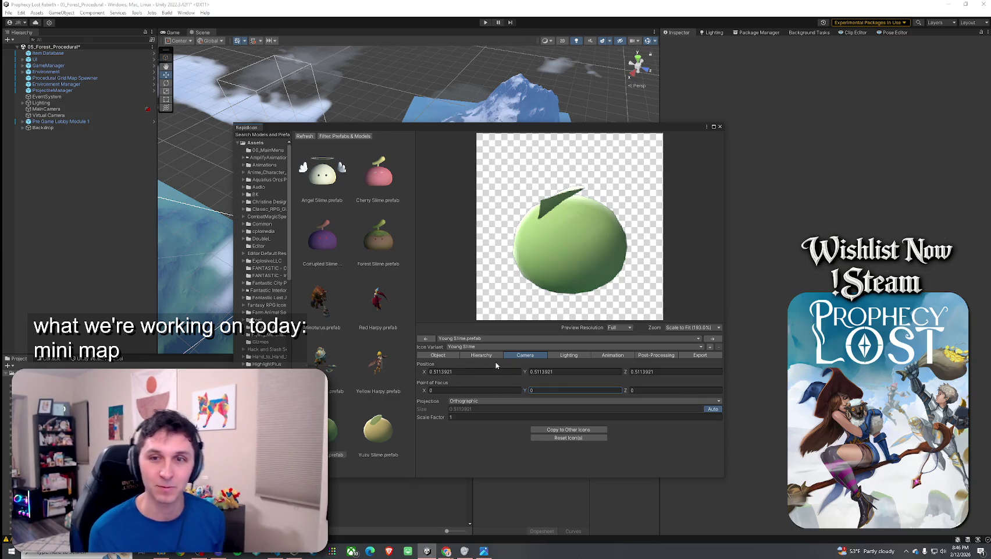
{"action": "left_click", "coordinate": [322, 242]}
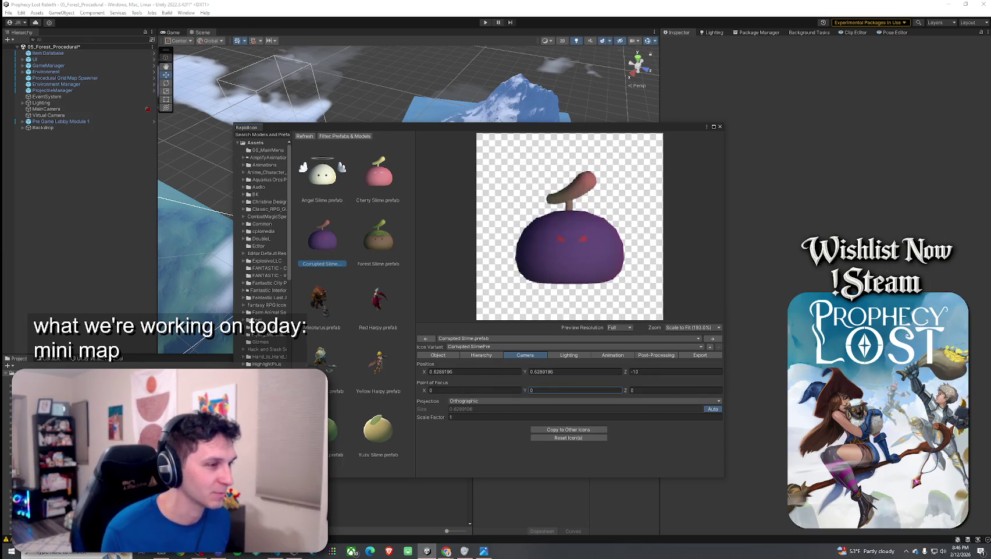
{"action": "left_click", "coordinate": [322, 430]}
{"action": "left_click", "coordinate": [337, 238]}
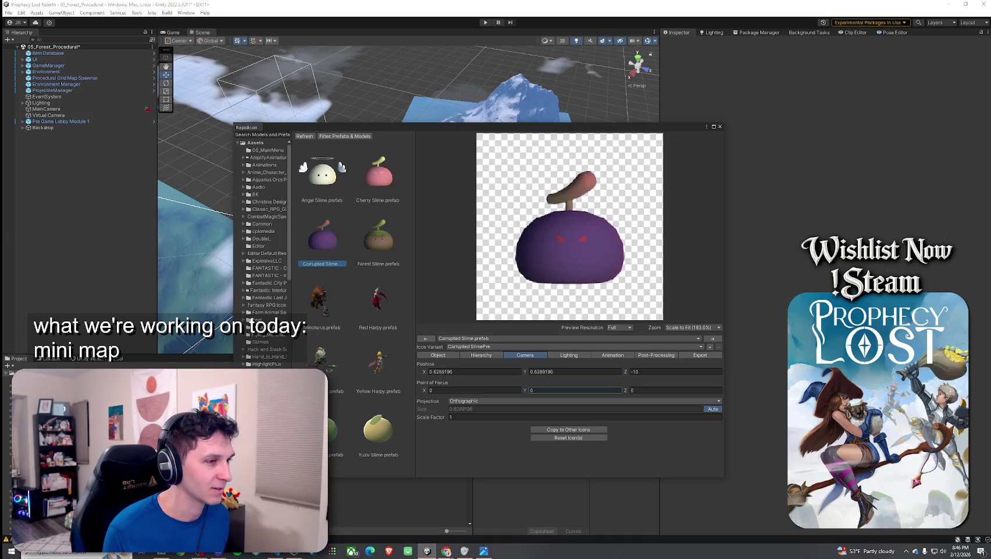
{"action": "left_click", "coordinate": [335, 430]}
{"action": "left_click", "coordinate": [640, 371]}
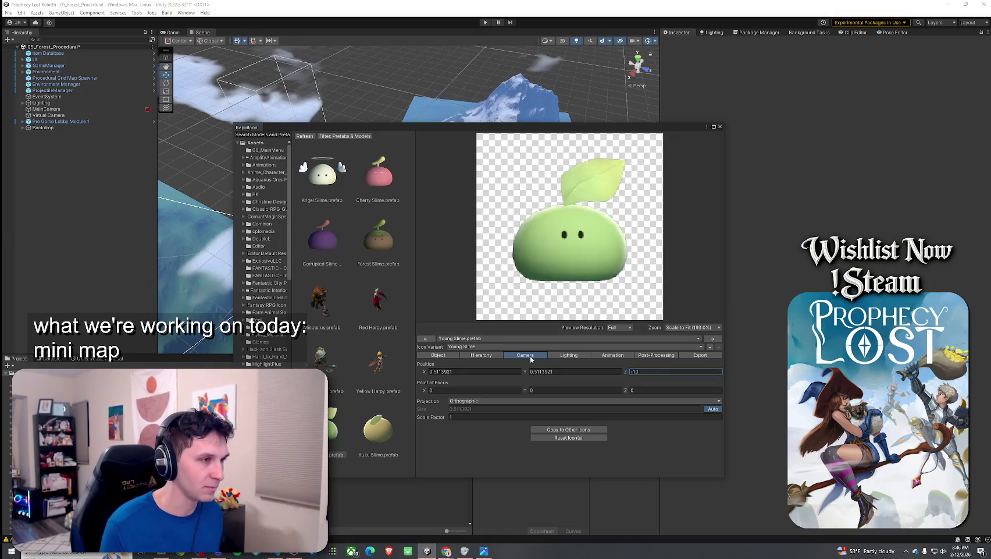
{"action": "left_click", "coordinate": [326, 235]}
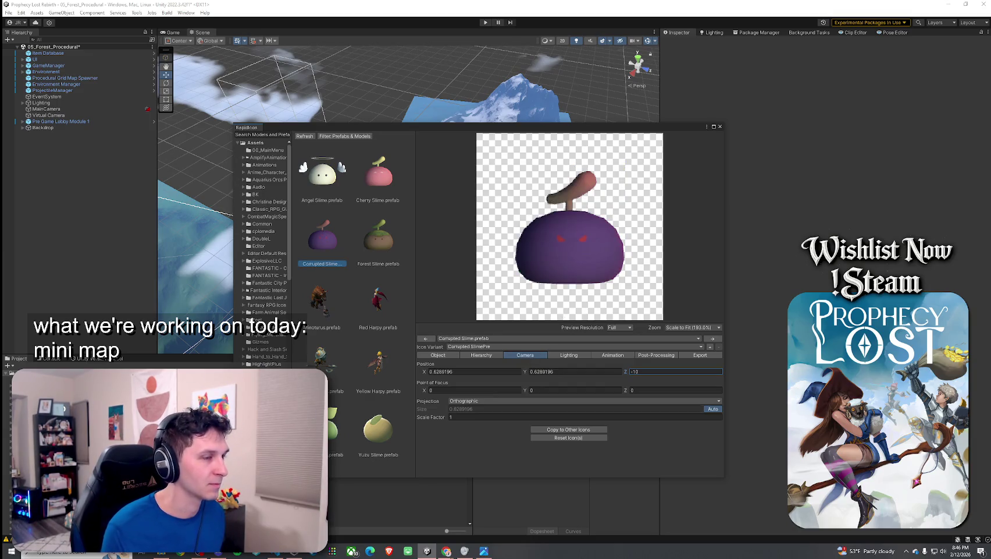
{"action": "left_click", "coordinate": [330, 430]}
{"action": "left_click", "coordinate": [316, 248]}
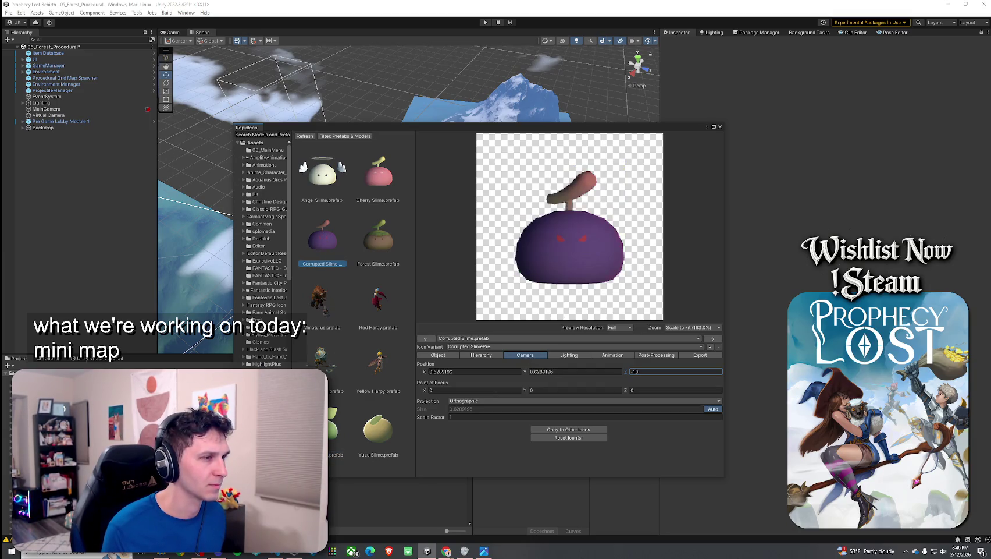
{"action": "left_click", "coordinate": [316, 248]}
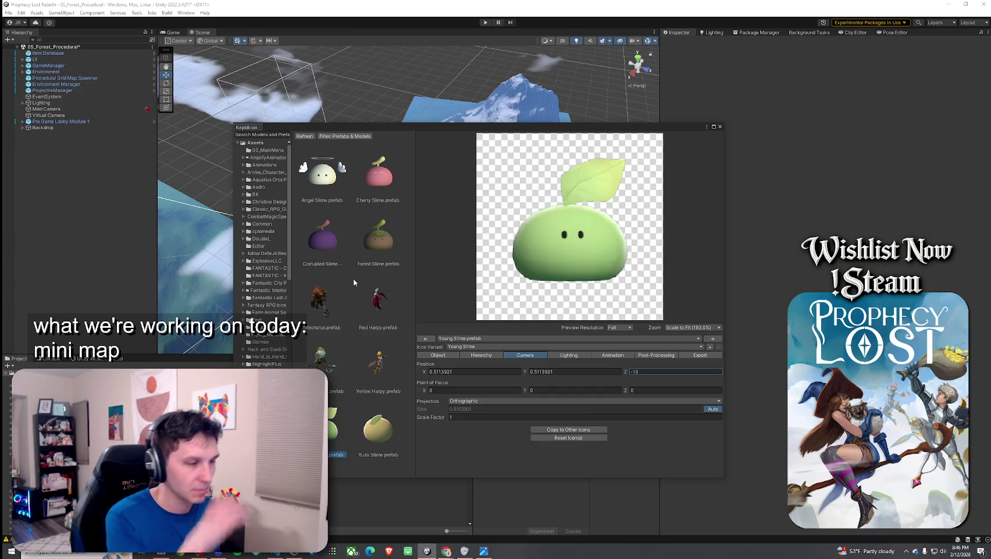
Step: Brighten the Young Slime icon's ambient light colour to BFBFBF
{"action": "left_click", "coordinate": [579, 355]}
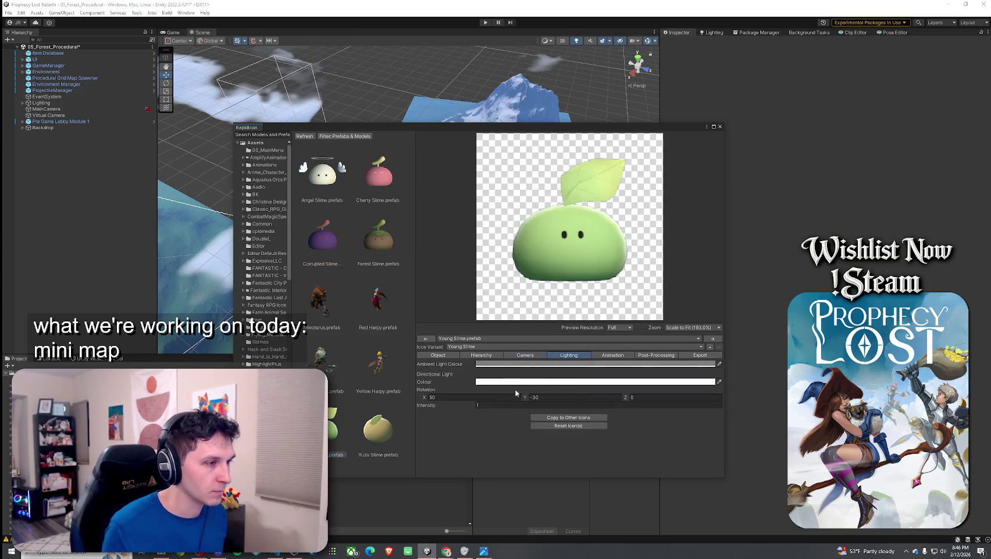
{"action": "left_click", "coordinate": [559, 363]}
{"action": "left_click_drag", "start_coordinate": [584, 411], "coordinate": [576, 409]}
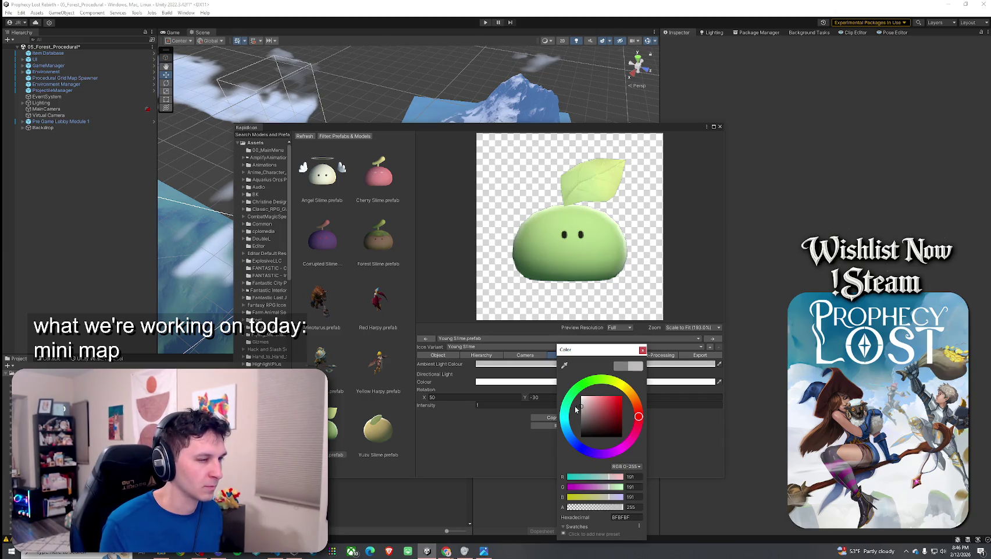
{"action": "left_click", "coordinate": [642, 349]}
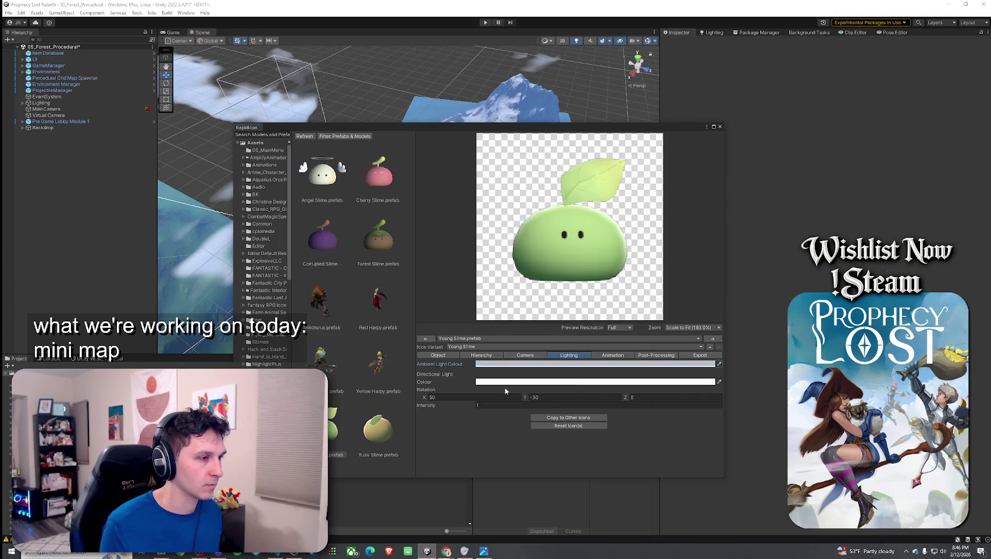
Step: Set the Young Slime light's rotation to 0, -46, 5 and show its export settings
{"action": "left_click", "coordinate": [320, 252]}
{"action": "left_click", "coordinate": [332, 431]}
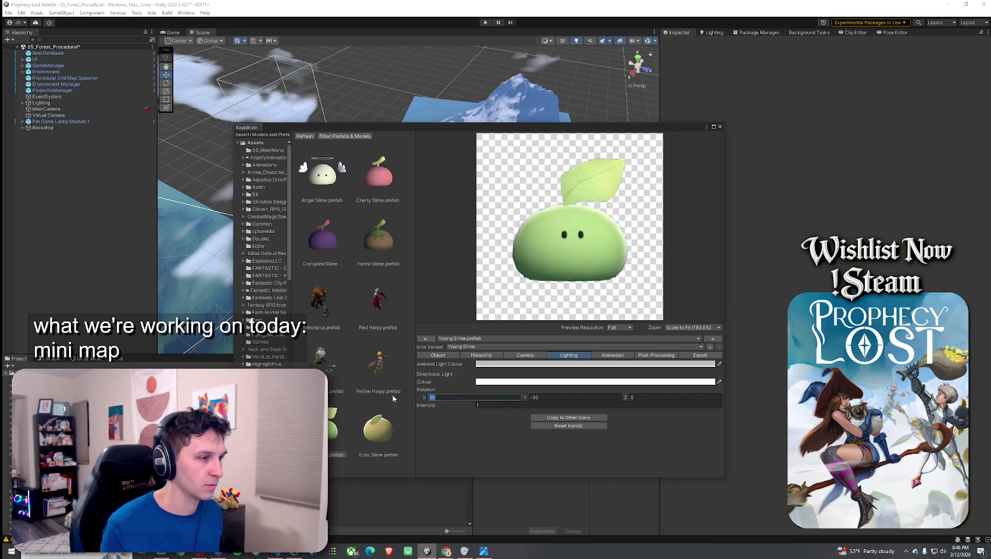
{"action": "type", "text": "0"}
{"action": "key", "text": "Tab"}
{"action": "type", "text": "-46"}
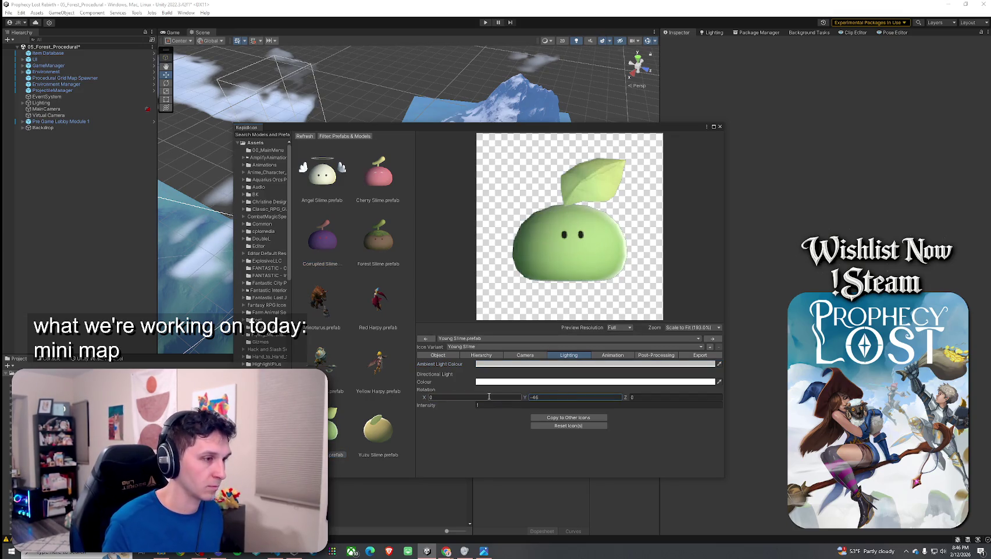
{"action": "left_click", "coordinate": [642, 397]}
{"action": "type", "text": "5"}
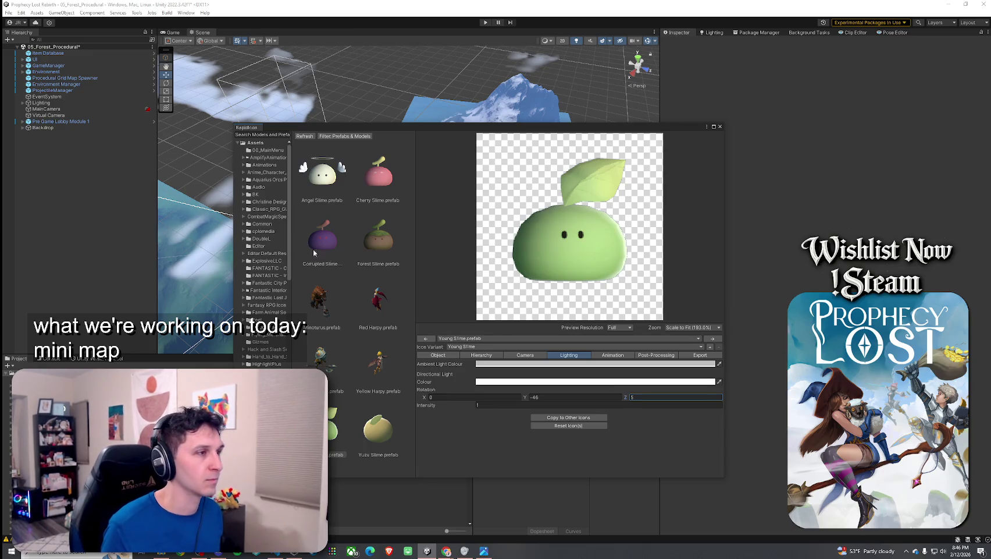
{"action": "left_click", "coordinate": [318, 235]}
{"action": "left_click", "coordinate": [329, 428]}
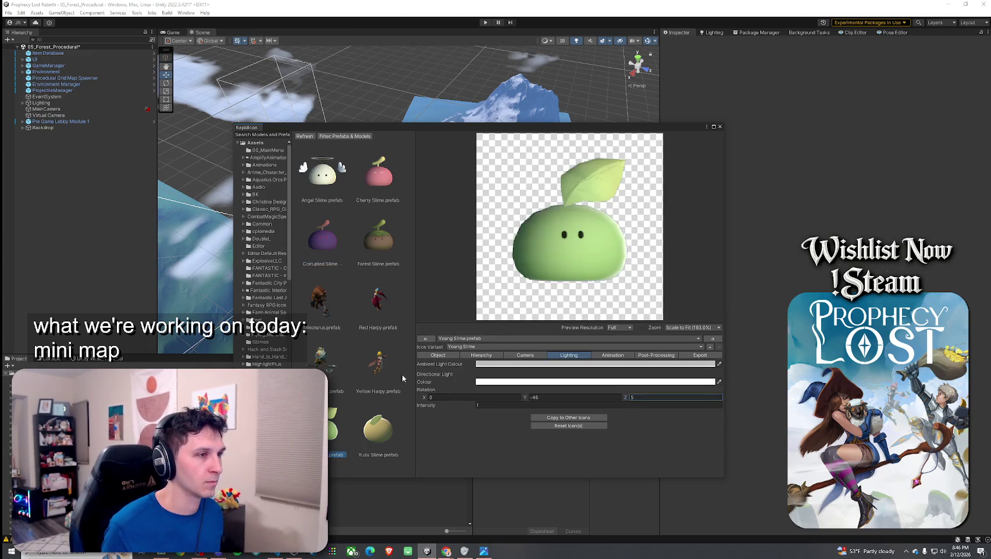
{"action": "left_click", "coordinate": [701, 355]}
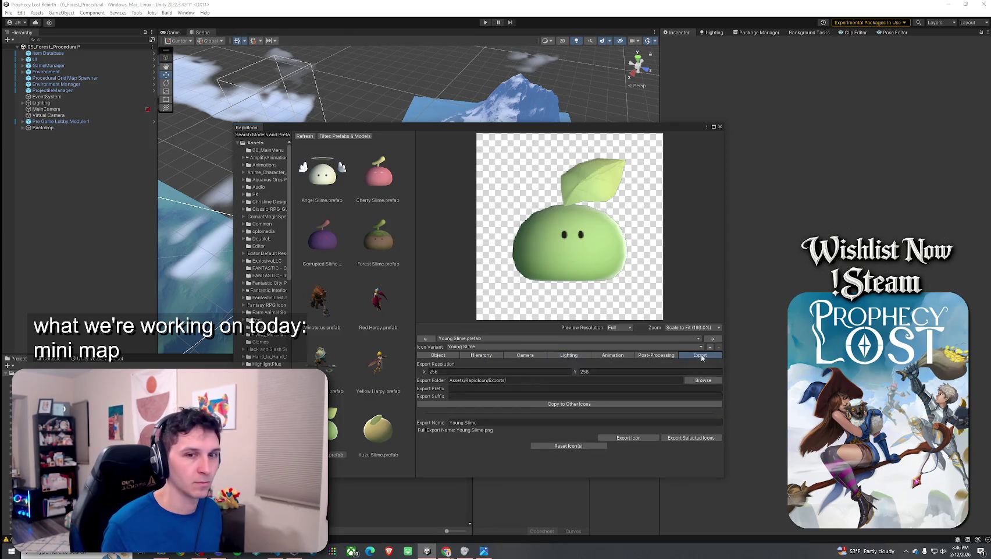
Step: Export the Young Slime icon as 'Young SlimePre' for the selected variant only, then preview Yuzu Slime
{"action": "left_click", "coordinate": [499, 423]}
{"action": "left_click", "coordinate": [498, 423]}
{"action": "type", "text": "Pre"}
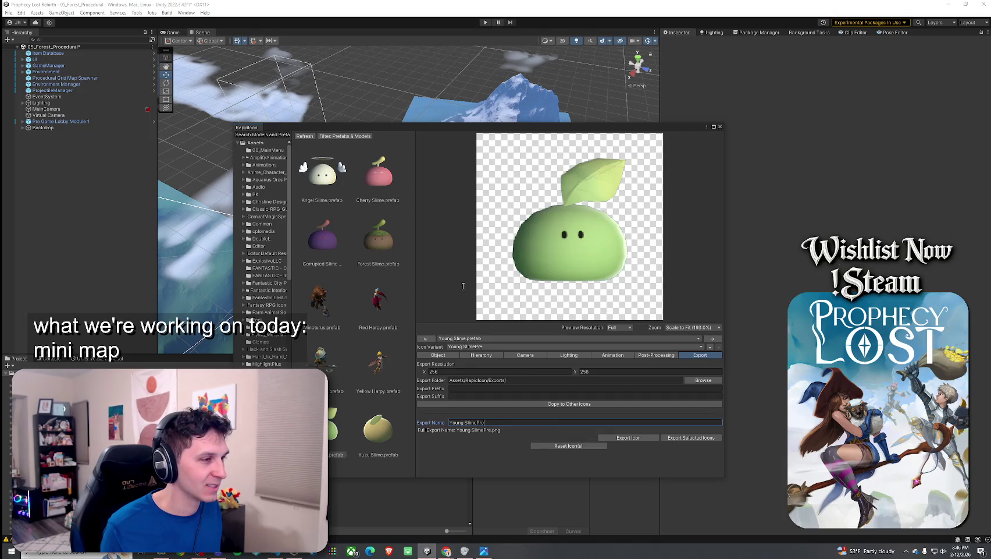
{"action": "left_click", "coordinate": [628, 437]}
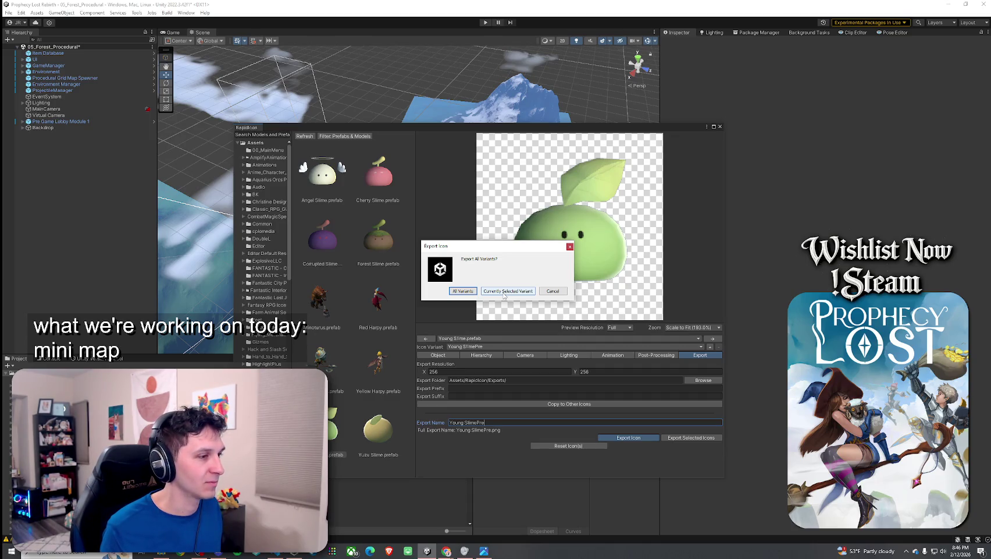
{"action": "left_click", "coordinate": [505, 291]}
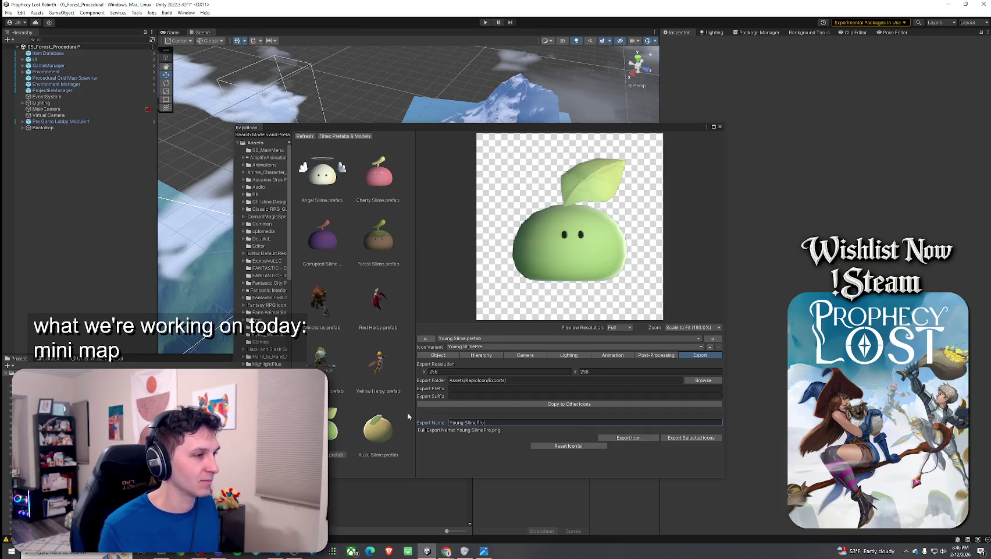
{"action": "left_click", "coordinate": [378, 428]}
{"action": "left_click", "coordinate": [439, 355]}
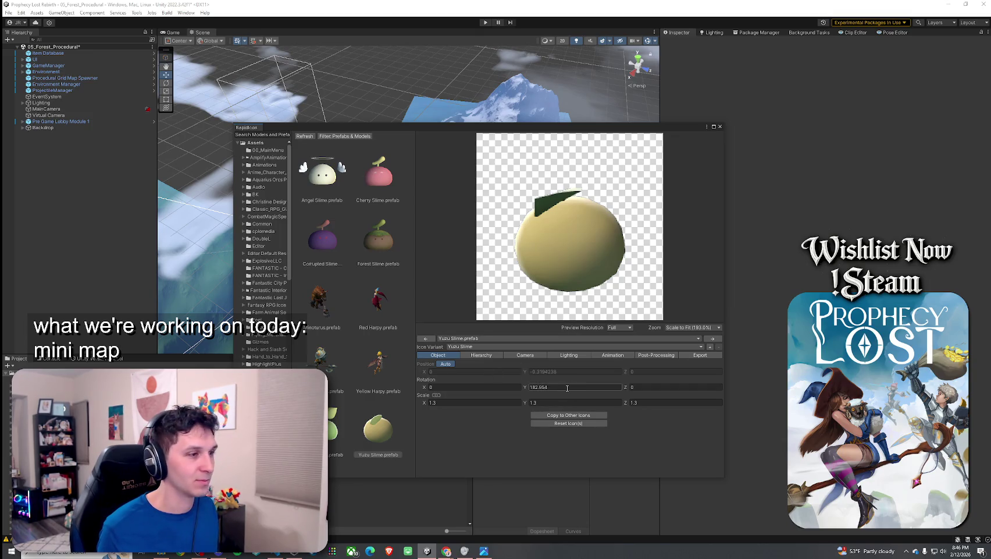
Step: Set the Yuzu Slime icon's camera Z position to -10 so it faces the front
{"action": "left_click", "coordinate": [331, 441]}
{"action": "left_click", "coordinate": [375, 437]}
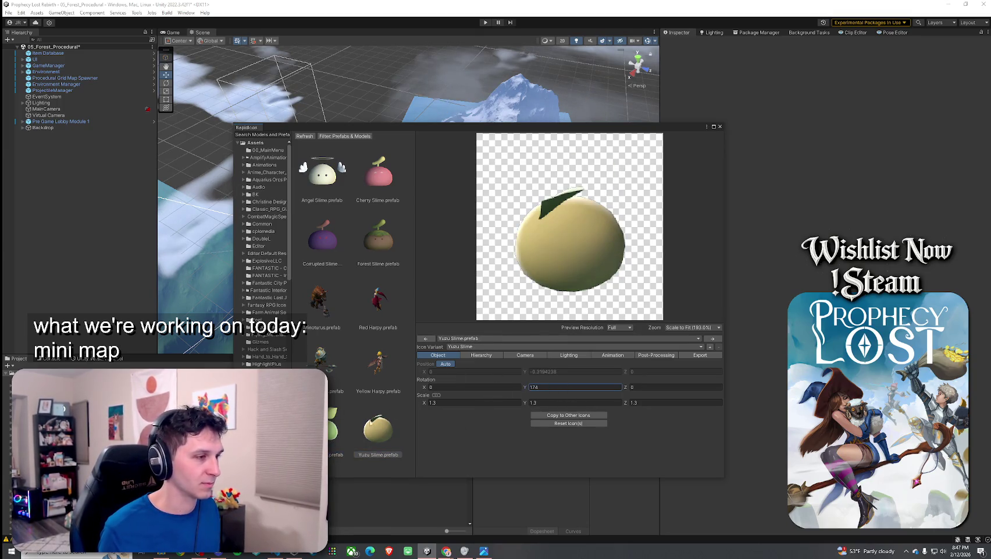
{"action": "left_click", "coordinate": [499, 356]}
{"action": "left_click", "coordinate": [526, 355]}
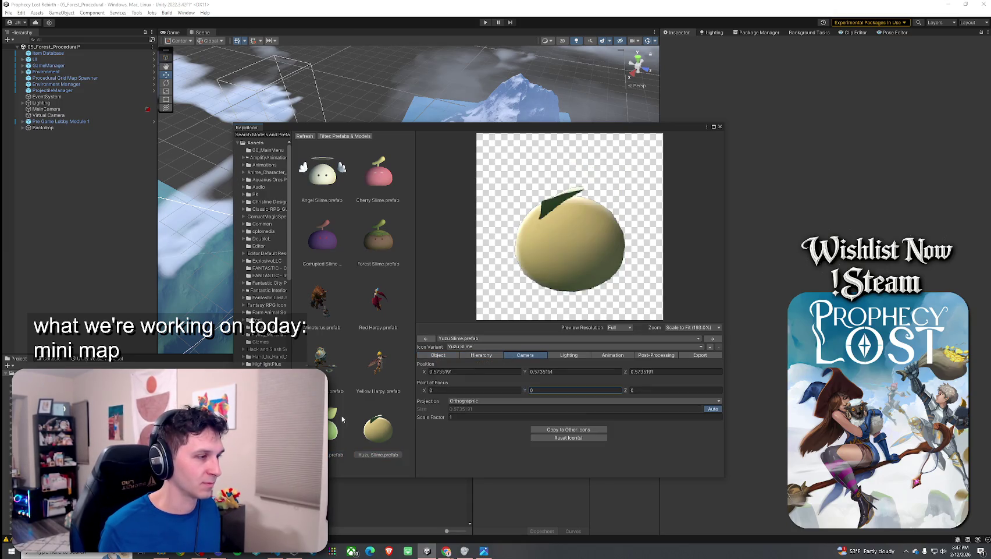
{"action": "left_click", "coordinate": [338, 424]}
{"action": "left_click", "coordinate": [364, 436]}
{"action": "left_click", "coordinate": [664, 371]}
{"action": "type", "text": "-10"}
Step: Angle the Yuzu Slime icon's light to 0, -46, 5 and show its export settings
{"action": "left_click", "coordinate": [374, 432]}
{"action": "left_click", "coordinate": [340, 423]}
{"action": "left_click", "coordinate": [370, 433]}
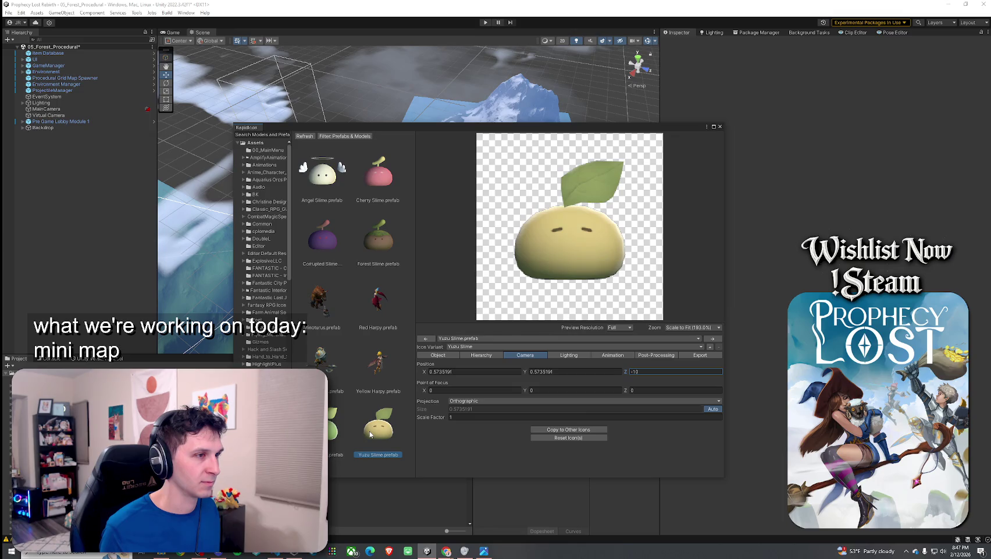
{"action": "left_click", "coordinate": [576, 355]}
{"action": "left_click", "coordinate": [335, 427]}
{"action": "left_click", "coordinate": [388, 417]}
{"action": "left_click", "coordinate": [475, 398]}
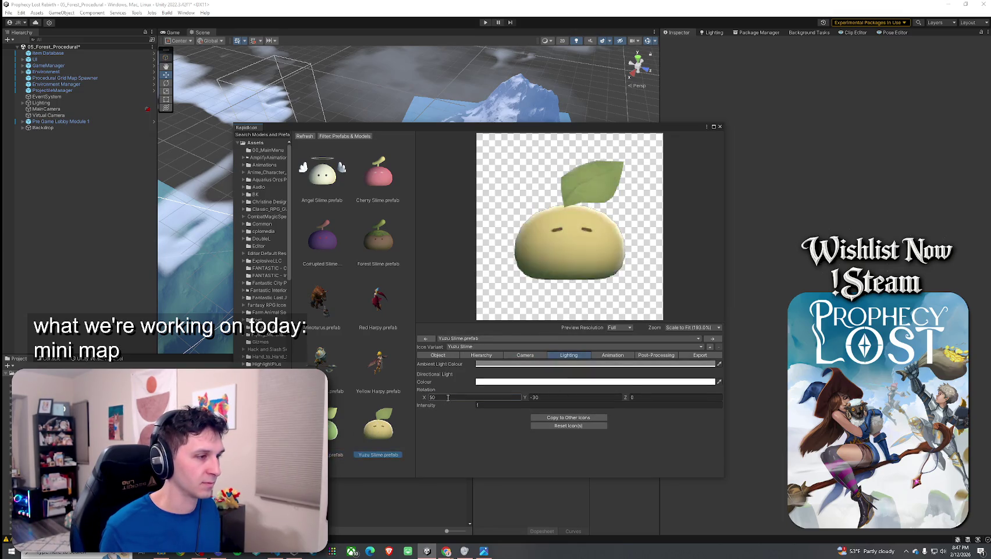
{"action": "type", "text": "0"}
{"action": "left_click_drag", "start_coordinate": [525, 397], "coordinate": [514, 404]}
{"action": "left_click", "coordinate": [545, 398]}
{"action": "type", "text": "-46"}
{"action": "left_click", "coordinate": [662, 396]}
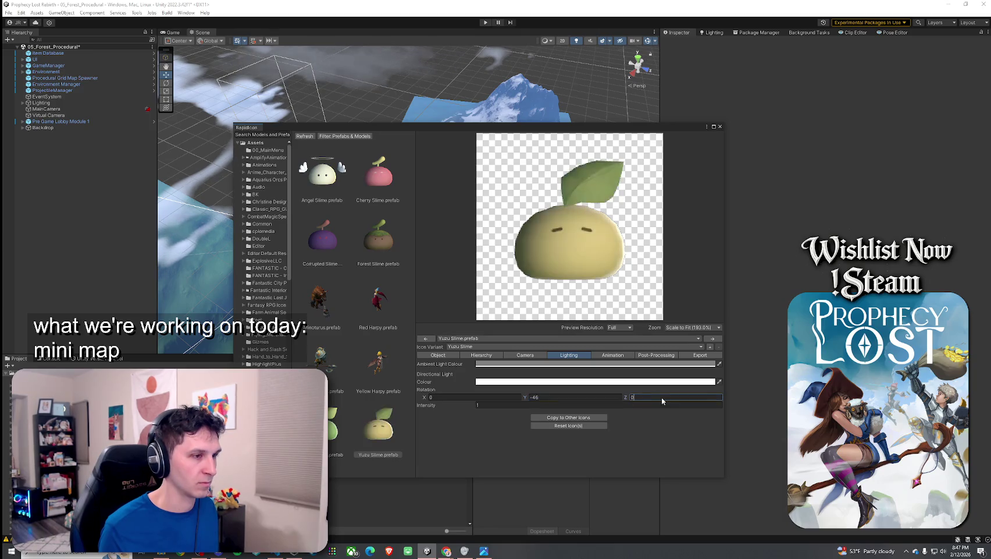
{"action": "type", "text": "5"}
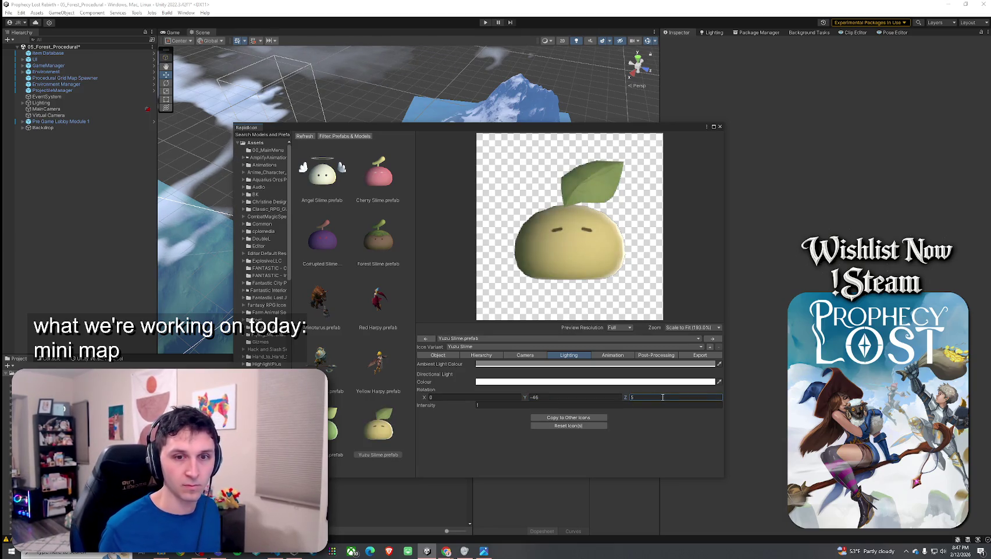
{"action": "left_click", "coordinate": [692, 357]}
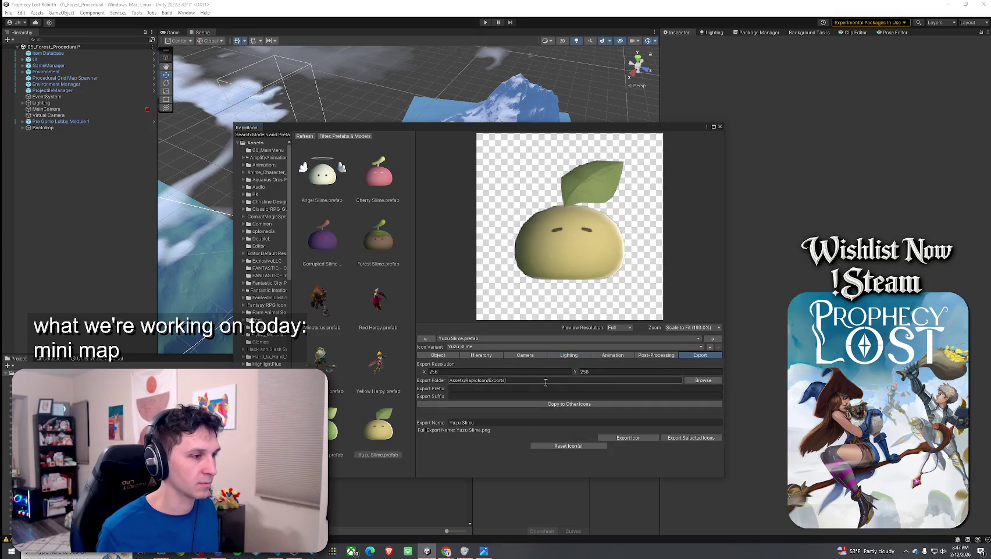
Step: Export the icon as 'Yuzu SlimePre', confirm the export, and close RapidIcon
{"action": "left_click", "coordinate": [490, 423]}
{"action": "left_click", "coordinate": [490, 423]}
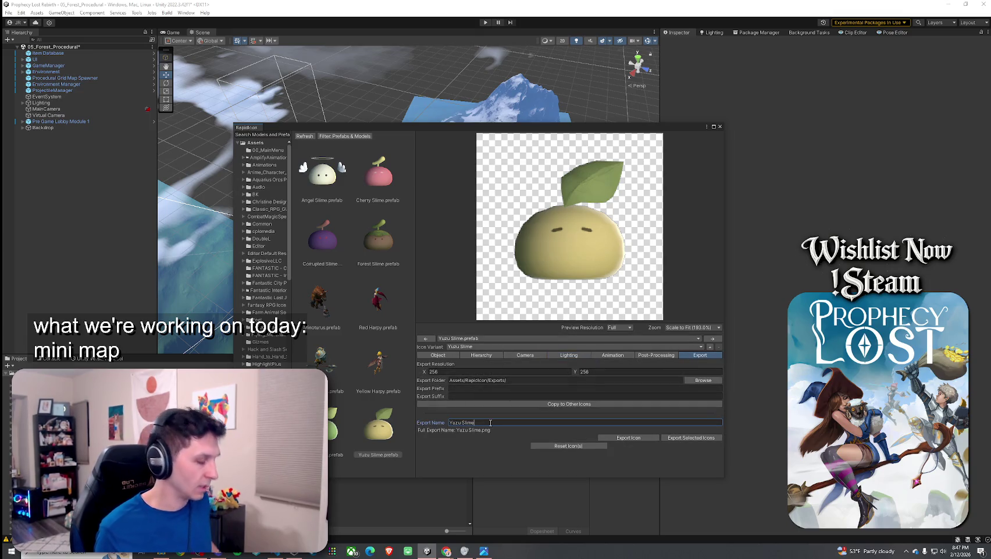
{"action": "type", "text": "Pre"}
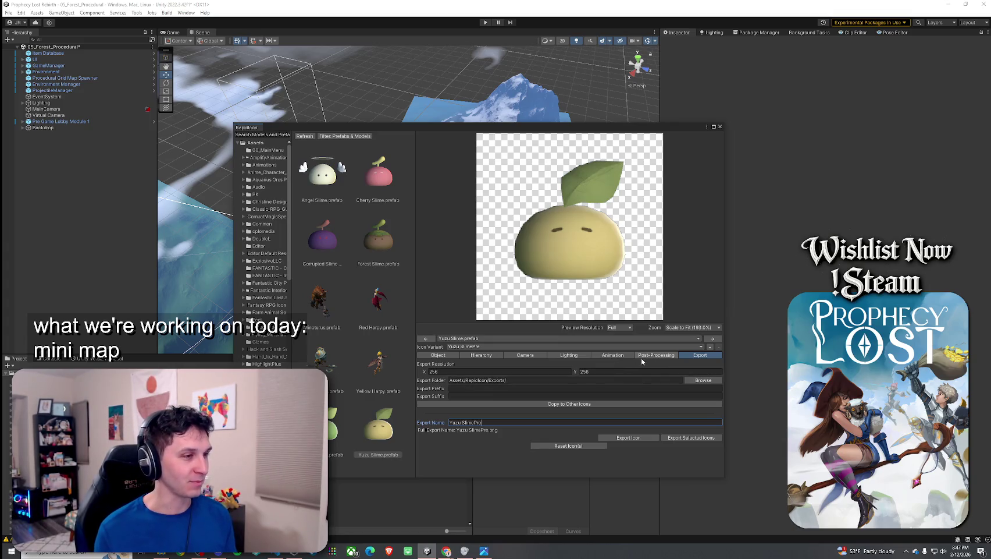
{"action": "left_click", "coordinate": [614, 440]}
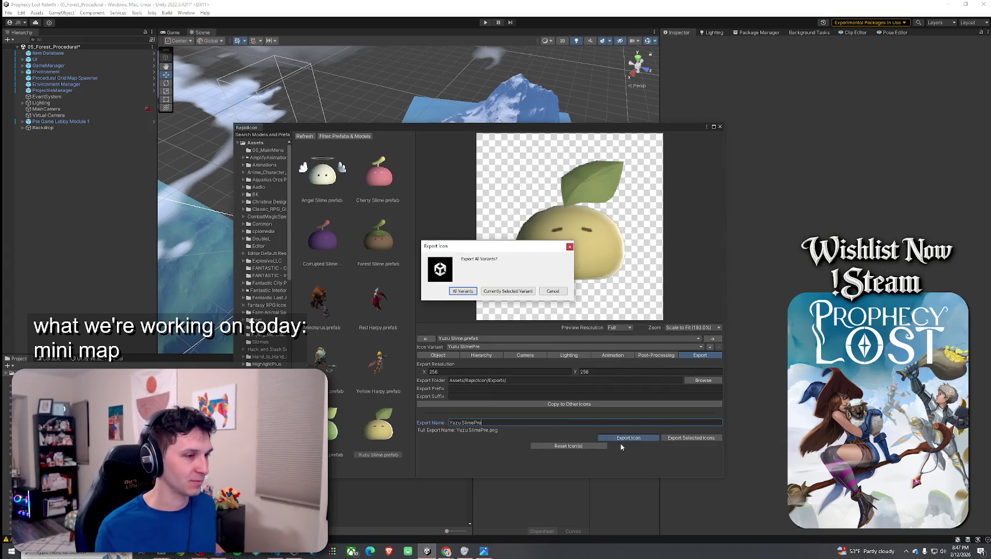
{"action": "left_click", "coordinate": [520, 299]}
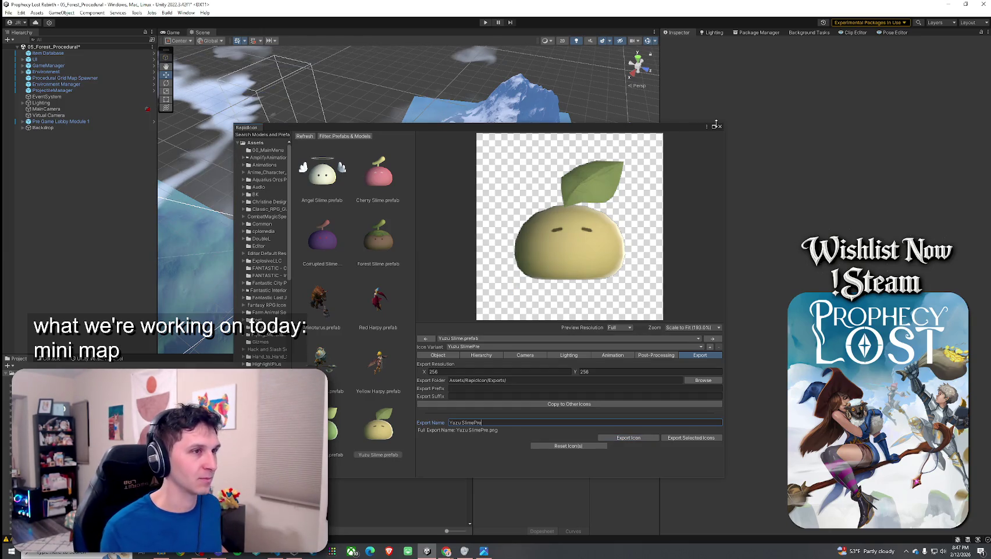
{"action": "left_click", "coordinate": [719, 125]}
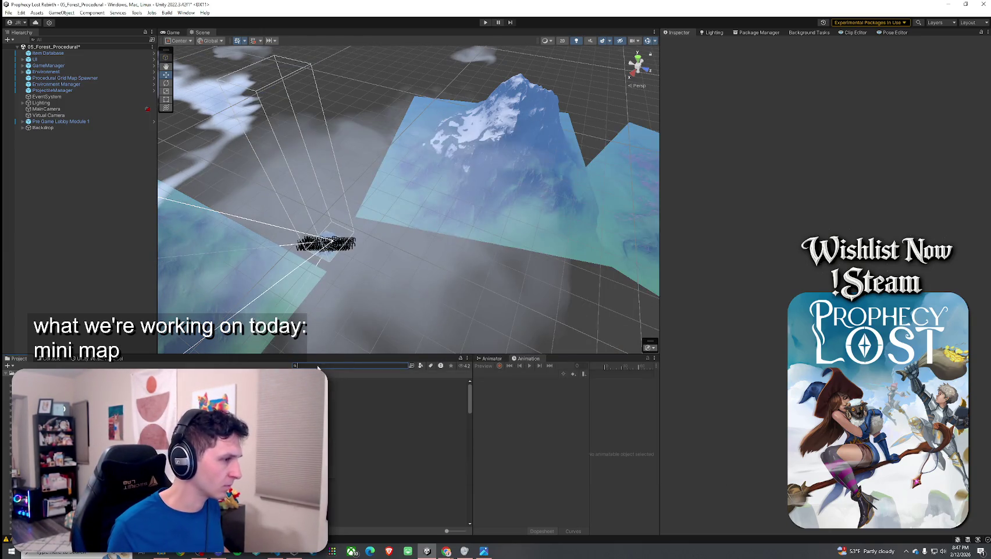
Step: Find the exported Young SlimePre image and set its texture type to 2D sprite
{"action": "type", "text": "Young Slime"}
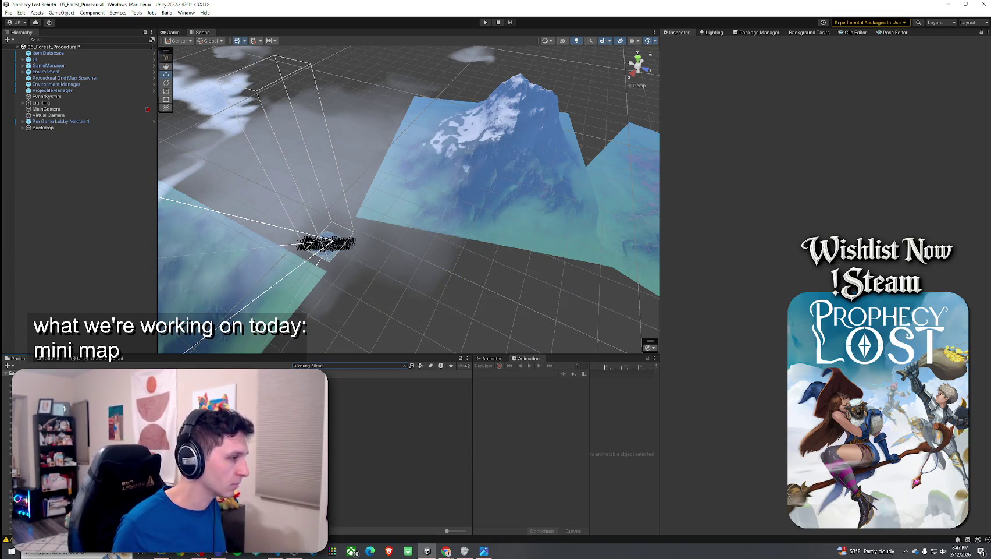
{"action": "left_click", "coordinate": [349, 393]}
{"action": "left_click", "coordinate": [864, 80]}
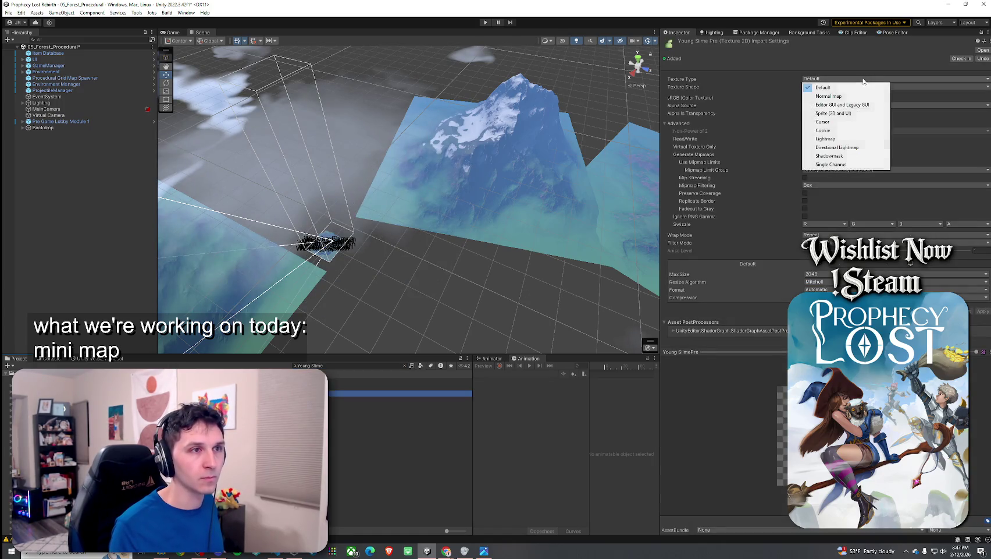
{"action": "left_click", "coordinate": [834, 113]}
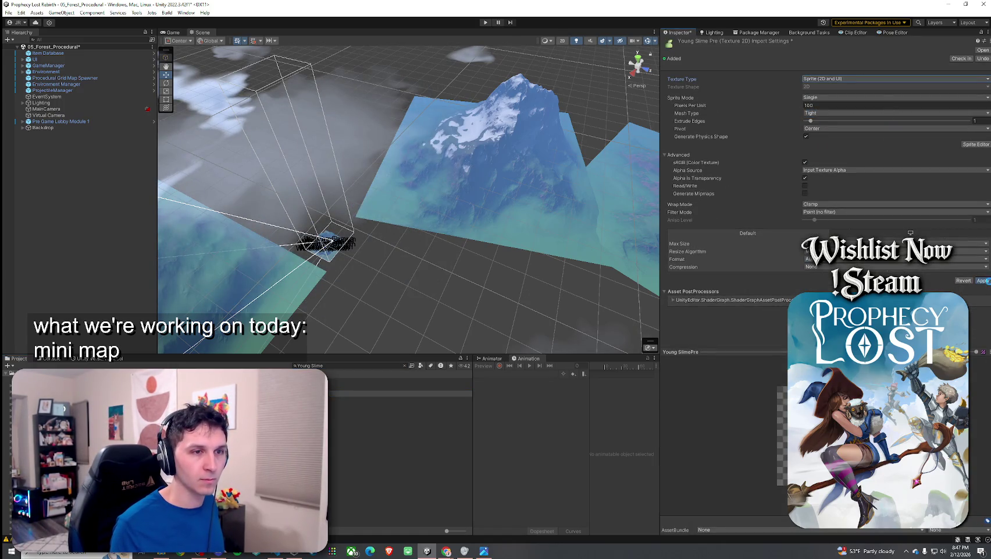
{"action": "key", "text": "ctrl+s"}
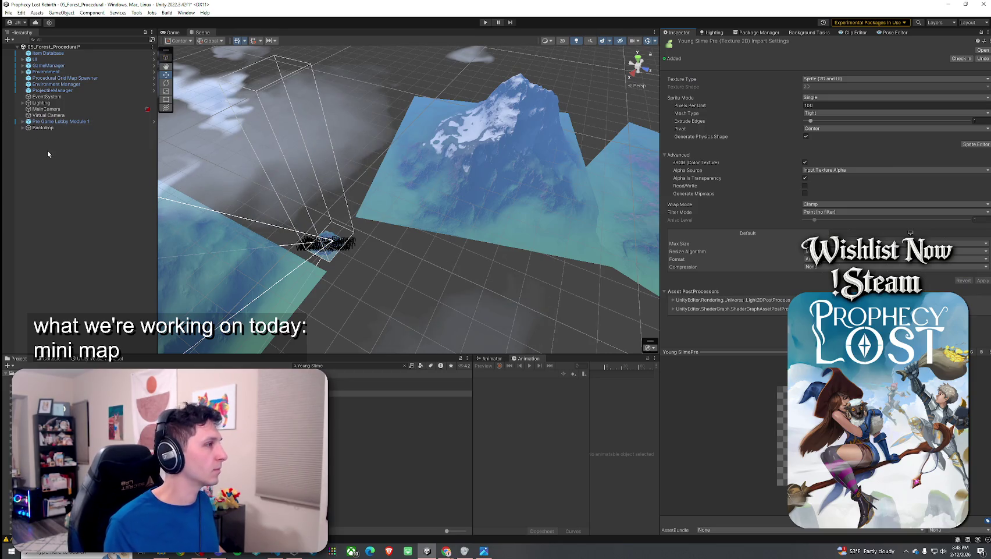
Step: Add the Young SlimePre sprite under the Young Slime prefab and copy its Transform values
{"action": "double_click", "coordinate": [349, 385]}
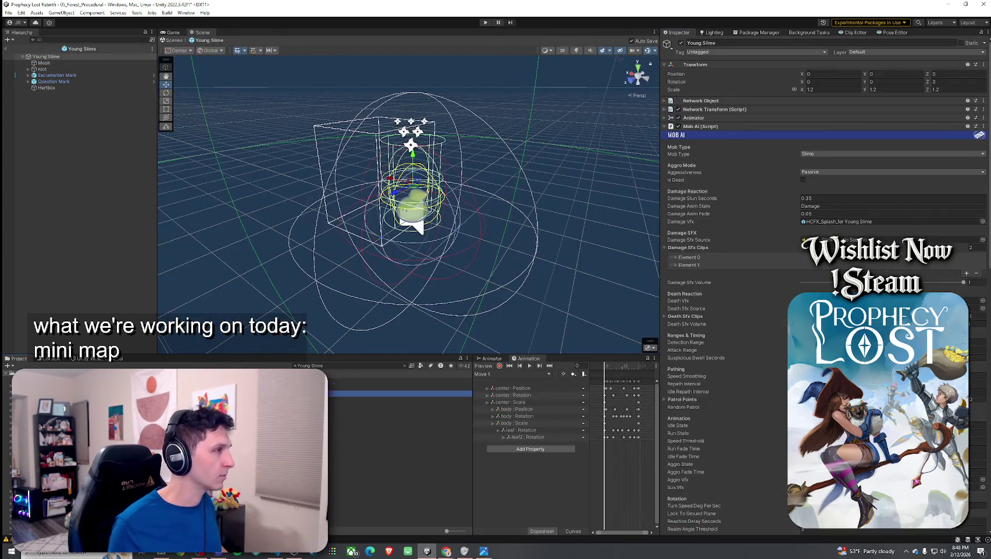
{"action": "left_click_drag", "start_coordinate": [60, 59], "coordinate": [60, 57]}
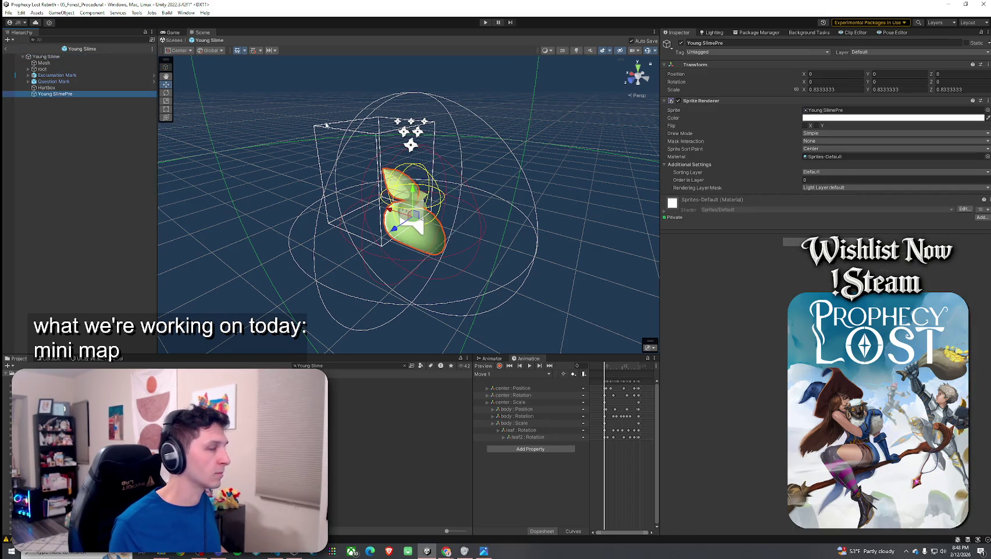
{"action": "left_click", "coordinate": [989, 65]}
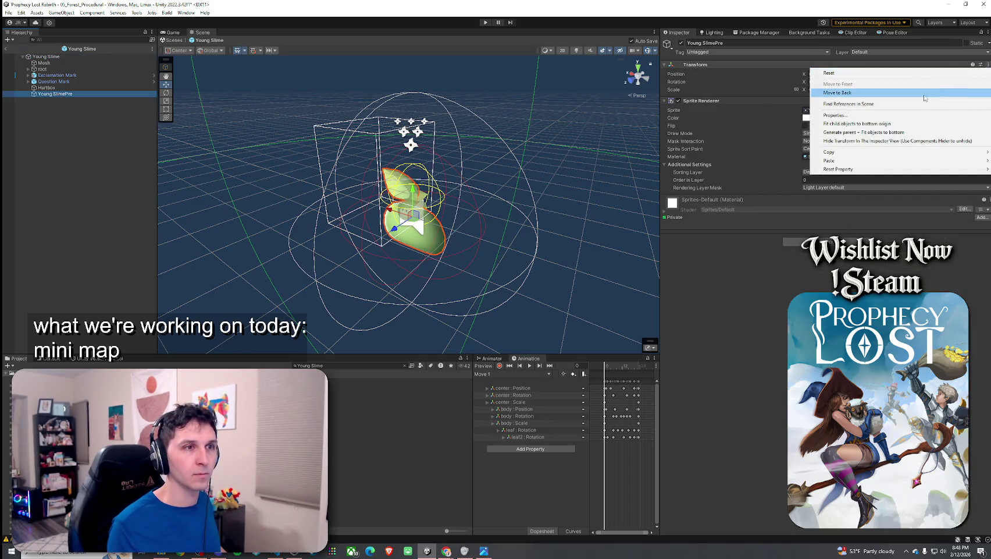
{"action": "mouse_move", "coordinate": [844, 152]}
{"action": "left_click", "coordinate": [25, 149]}
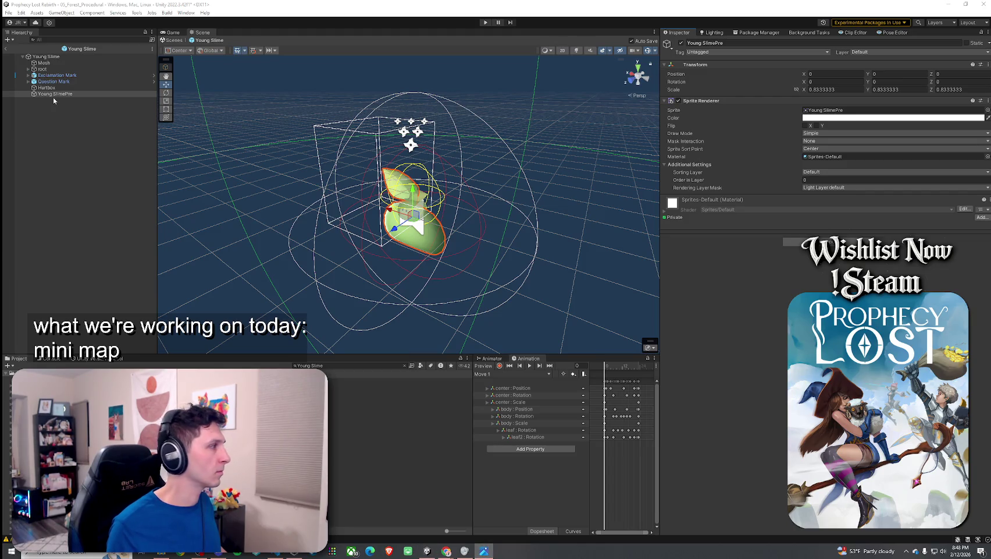
{"action": "left_click", "coordinate": [75, 95]}
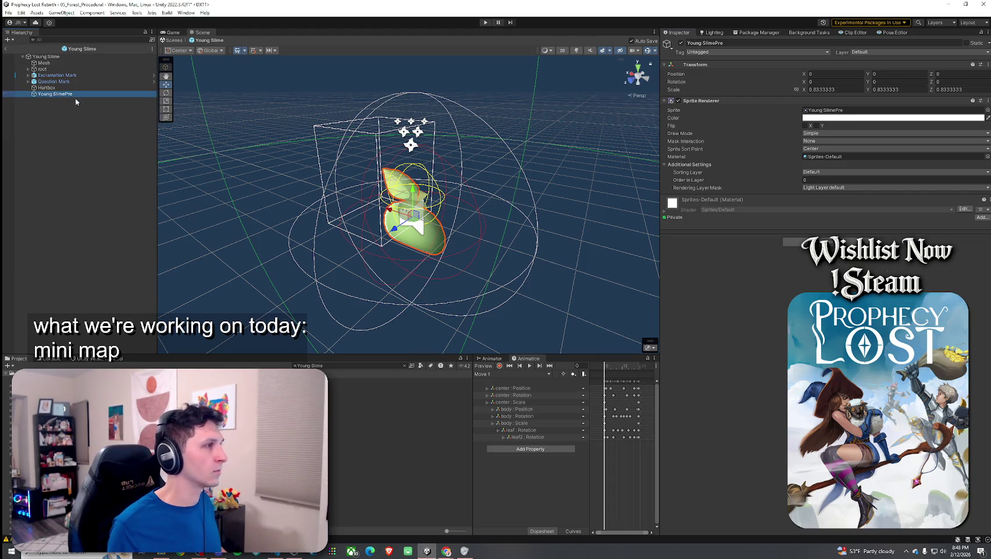
{"action": "left_click", "coordinate": [989, 64]}
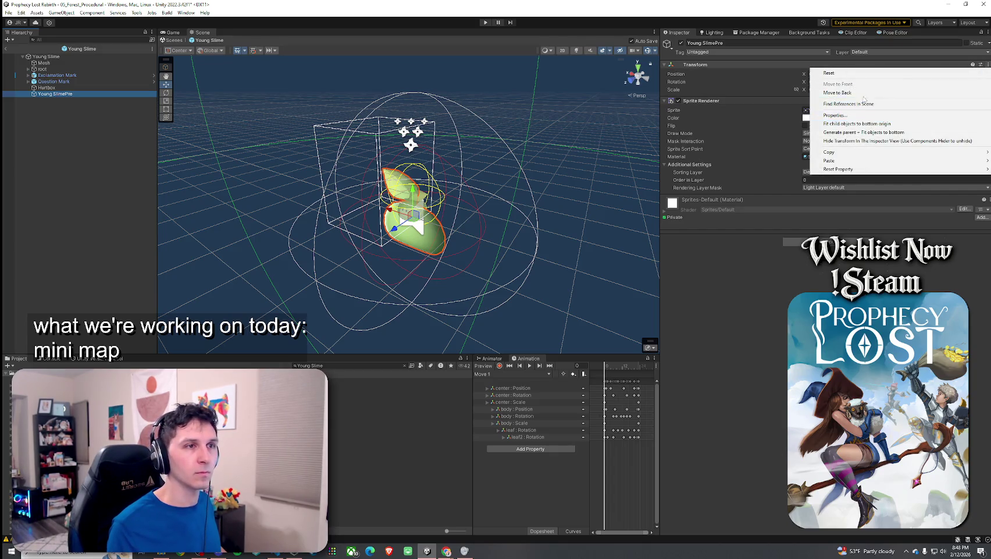
{"action": "mouse_move", "coordinate": [832, 153]}
{"action": "left_click", "coordinate": [778, 208]}
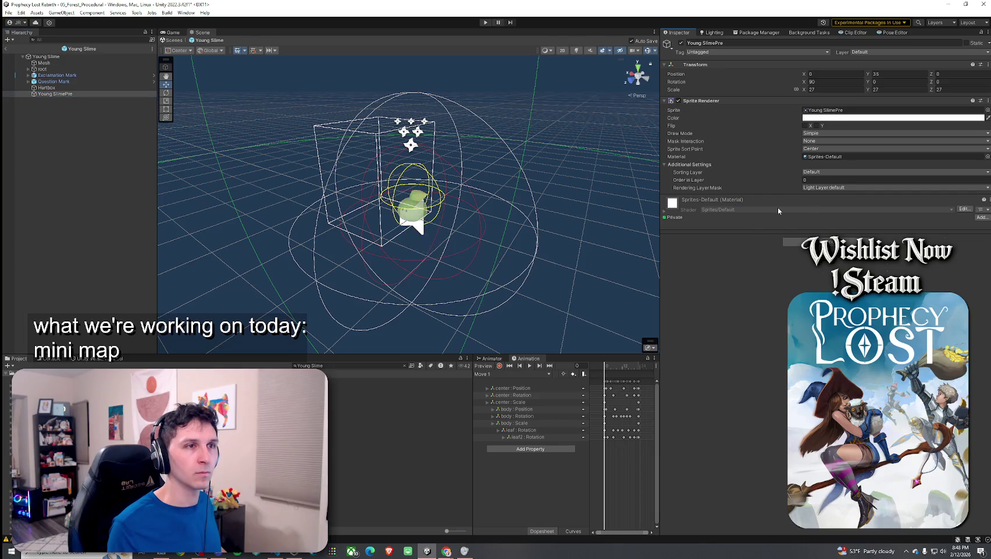
Step: Frame the Young SlimePre object in the scene and delete it
{"action": "double_click", "coordinate": [55, 94]}
{"action": "mouse_move", "coordinate": [262, 134]}
{"action": "left_mouse_down"}
{"action": "mouse_move", "coordinate": [337, 195]}
{"action": "mouse_move", "coordinate": [323, 194]}
{"action": "mouse_move", "coordinate": [342, 173]}
{"action": "left_mouse_up"}
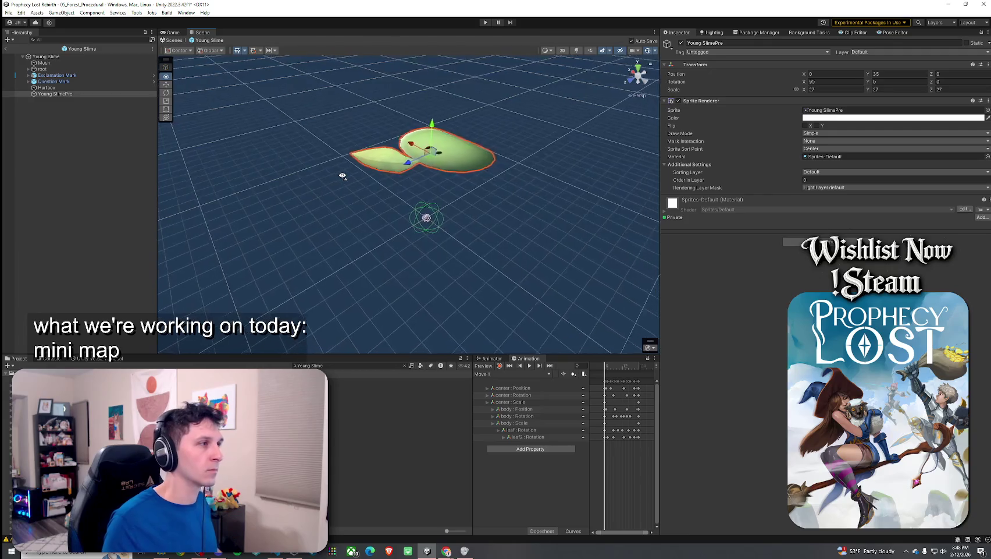
{"action": "double_click", "coordinate": [51, 95]}
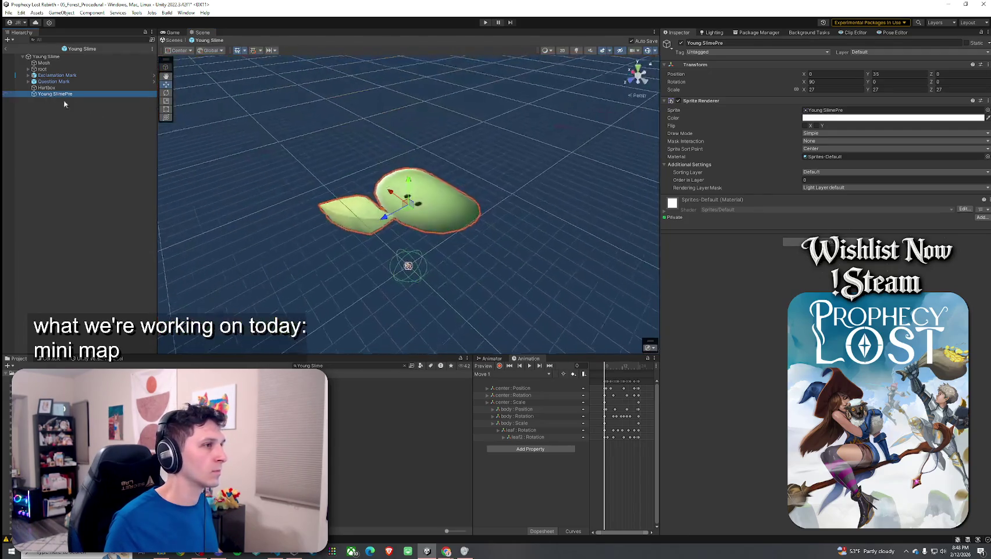
{"action": "key", "text": "Delete"}
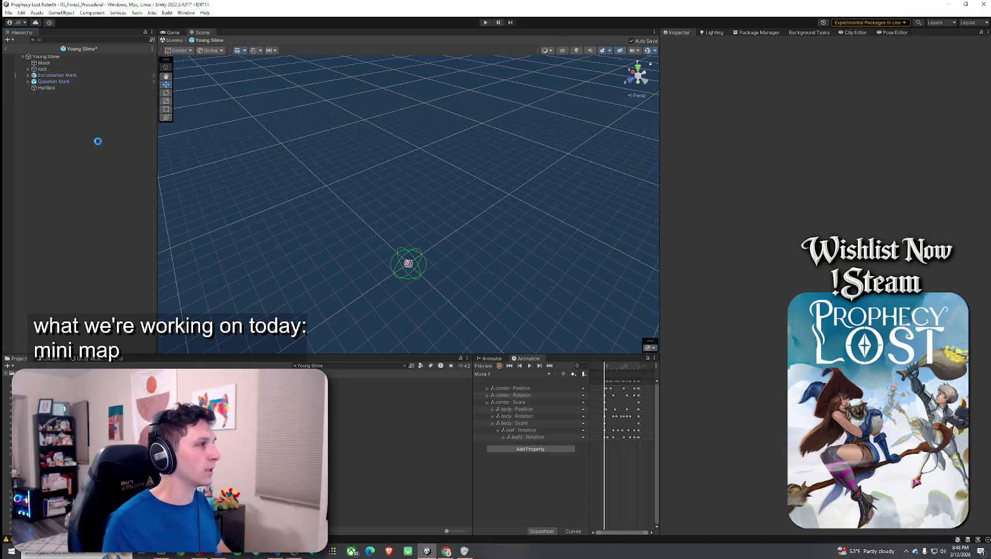
Step: Duplicate the MinimapAngelSlime prefab as MinimapYoungSlime and open it
{"action": "left_click", "coordinate": [349, 365]}
{"action": "type", "text": "minimapicon"}
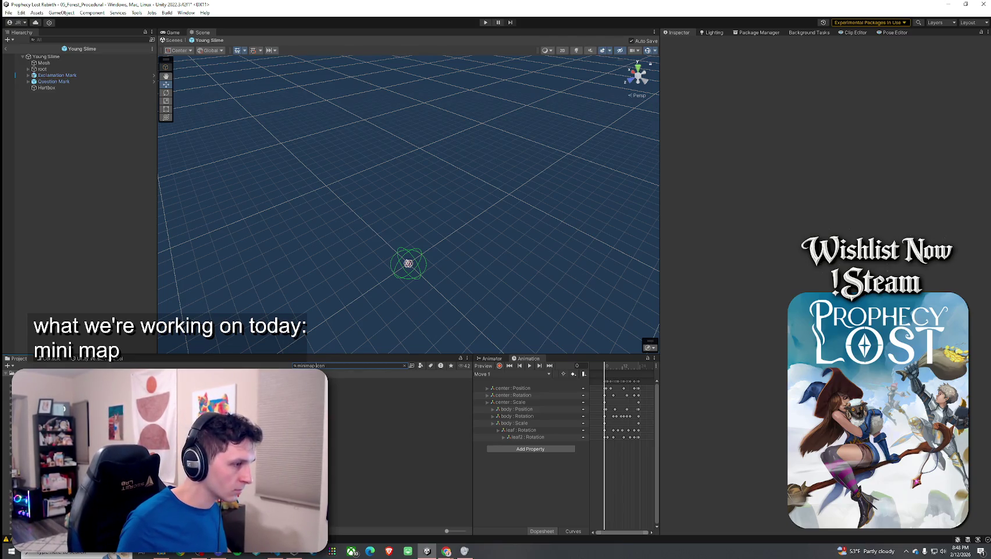
{"action": "double_click", "coordinate": [402, 387]}
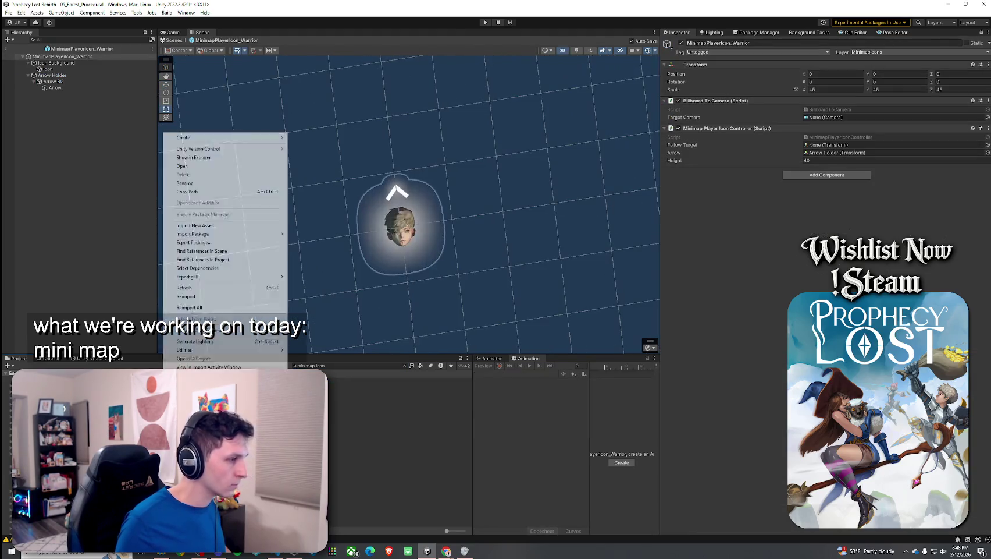
{"action": "left_click", "coordinate": [406, 365]}
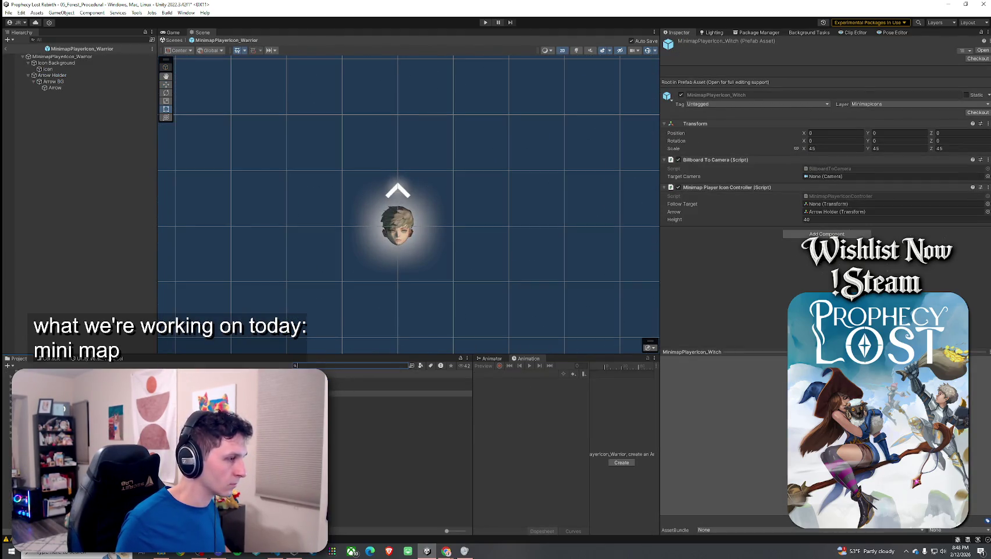
{"action": "left_click", "coordinate": [401, 380]}
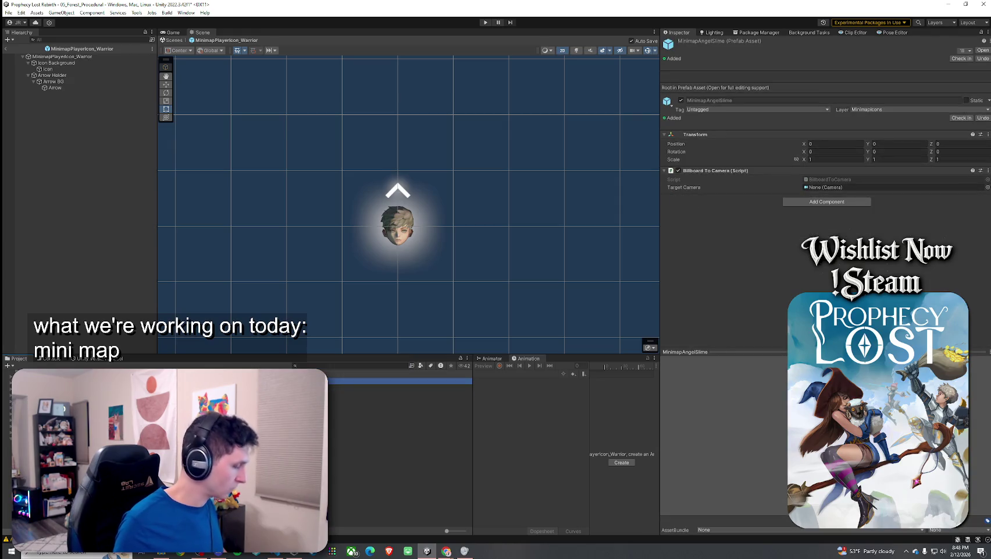
{"action": "key", "text": "ctrl+d"}
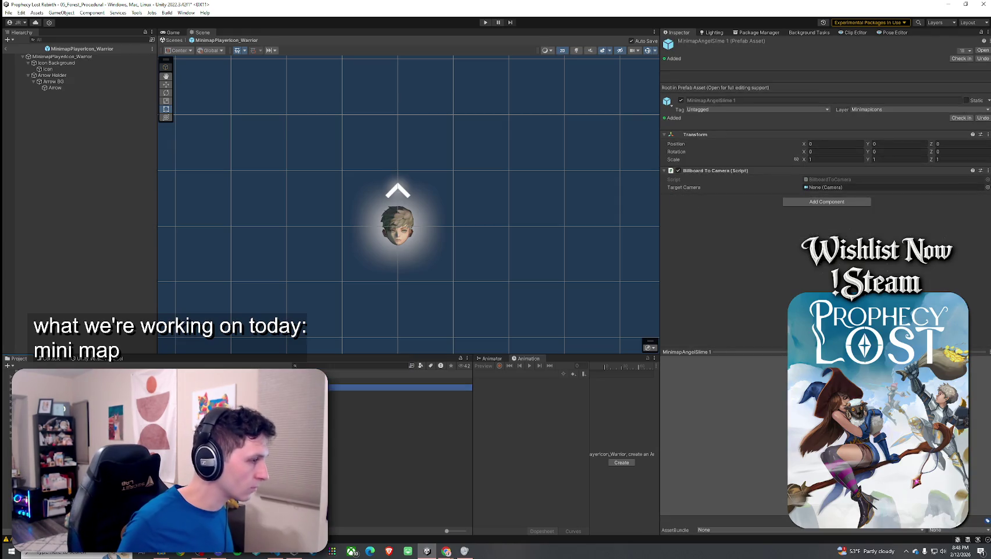
{"action": "key", "text": "F2"}
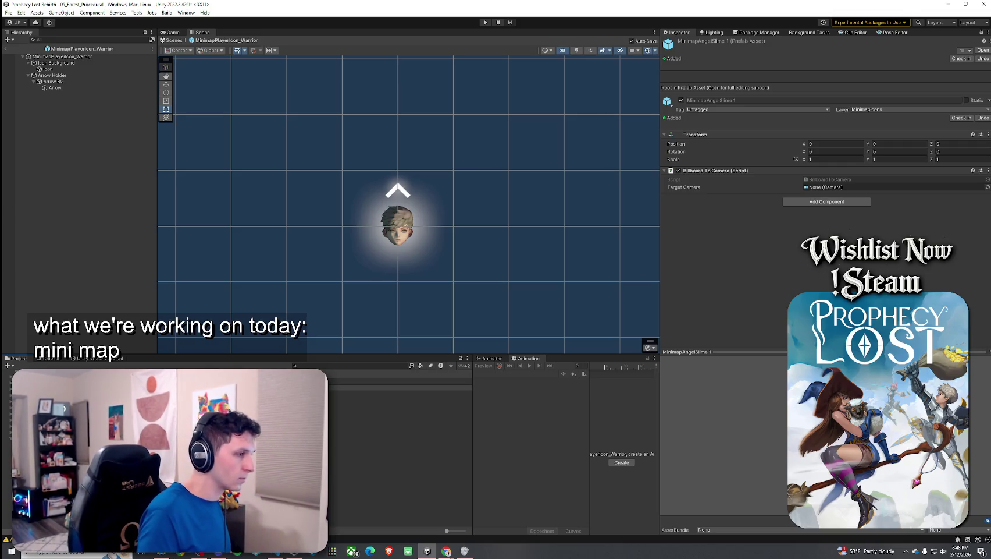
{"action": "key", "text": "Return"}
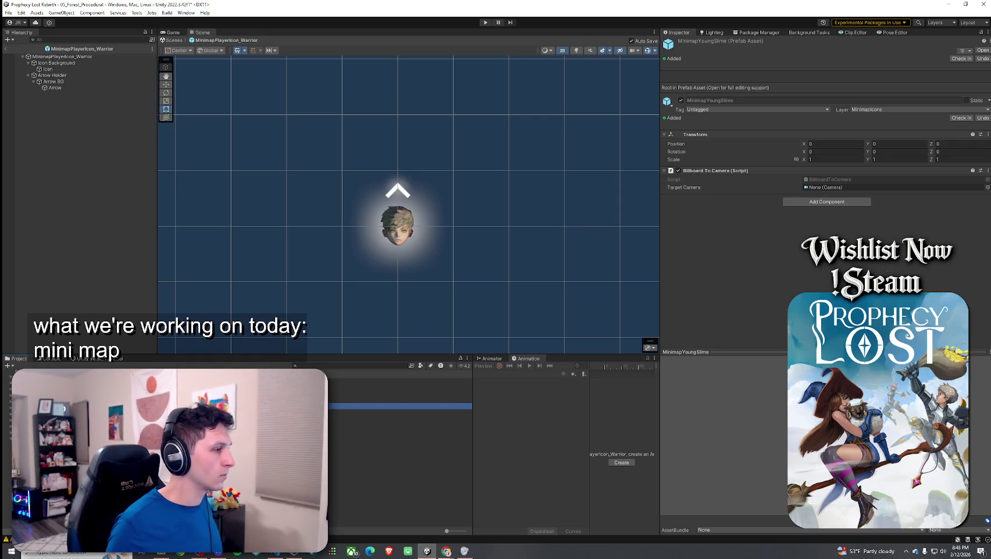
{"action": "key", "text": "Return"}
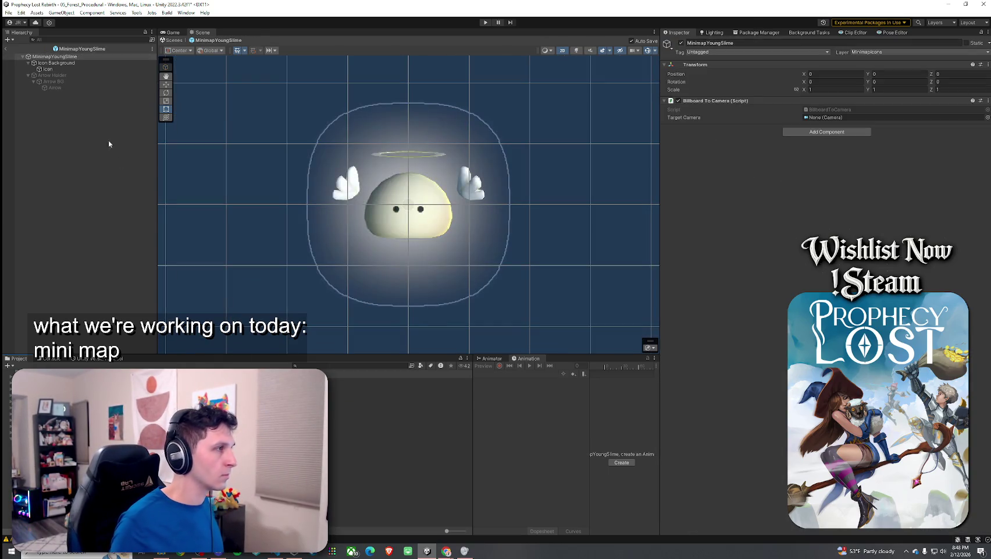
Step: Set the Icon's sprite to the green Young SlimePre and duplicate the MinimapYoungSlime prefab
{"action": "left_click", "coordinate": [72, 67]}
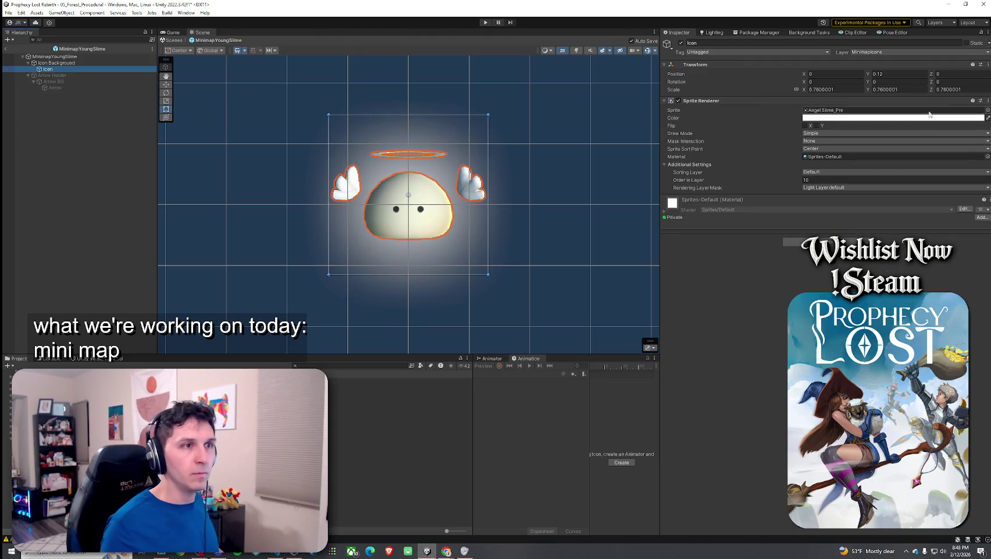
{"action": "left_click", "coordinate": [987, 110]}
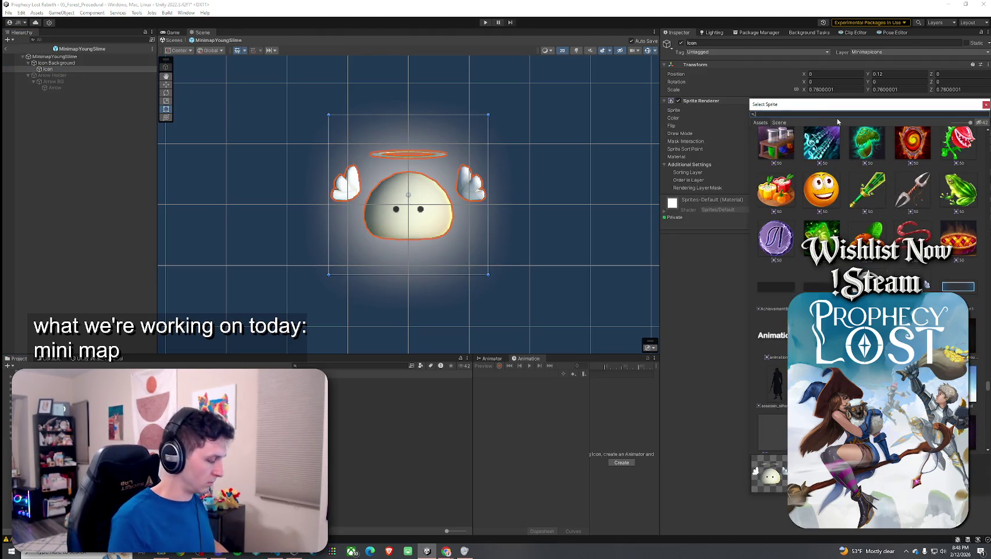
{"action": "type", "text": "young"}
{"action": "double_click", "coordinate": [816, 149]}
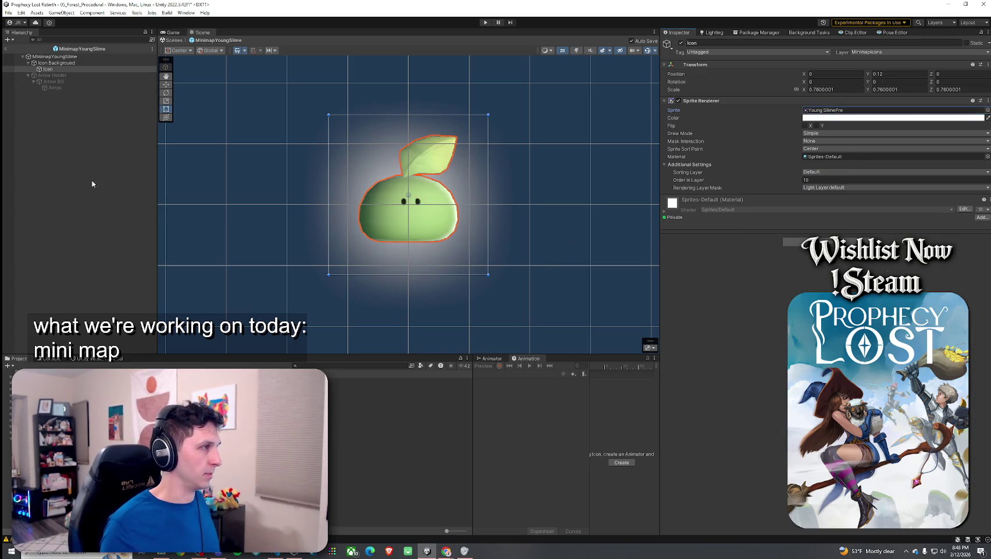
{"action": "left_click", "coordinate": [349, 406]}
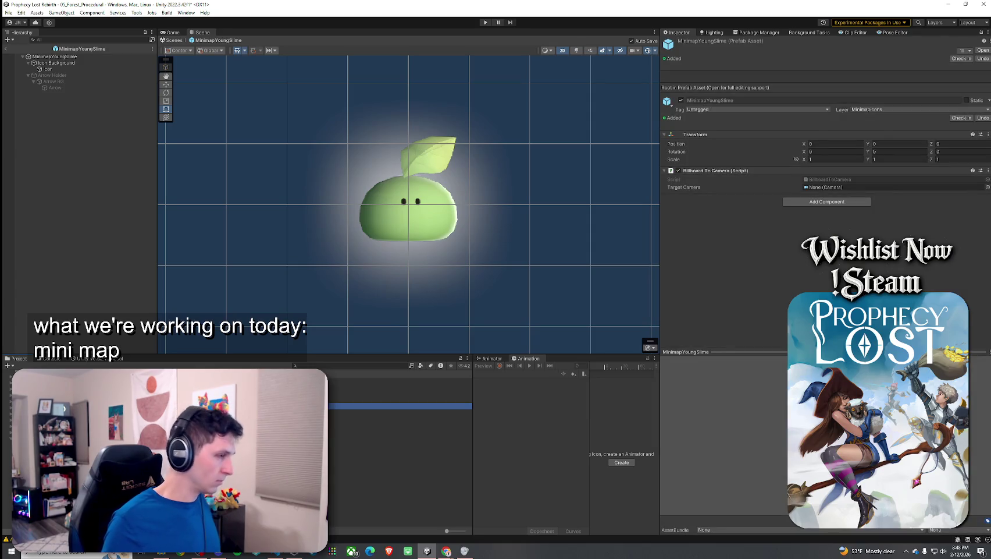
{"action": "key", "text": "ctrl+d"}
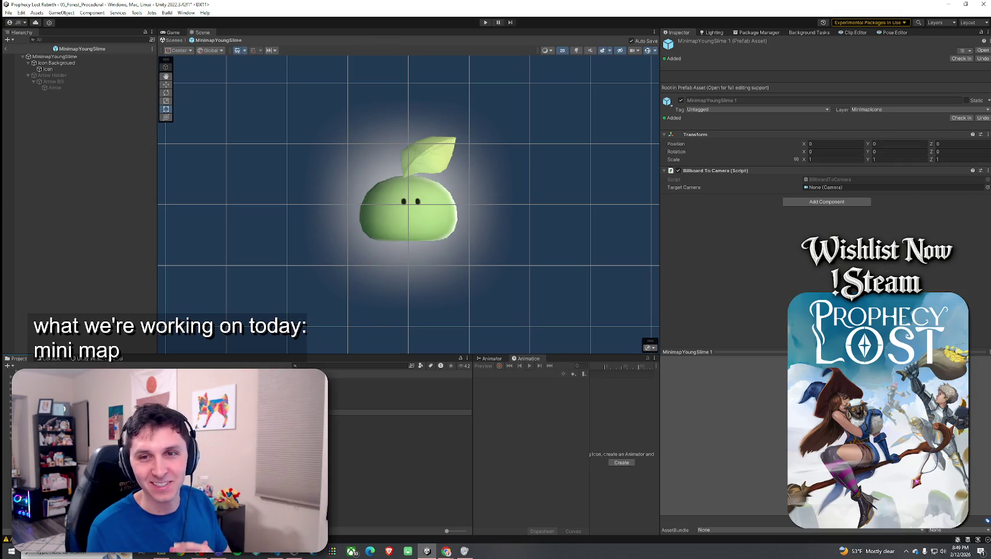
Step: Open MinimapYuzuSime's Icon and look for a Yuzu sprite, leaving Young SlimePre in place
{"action": "left_click", "coordinate": [402, 412]}
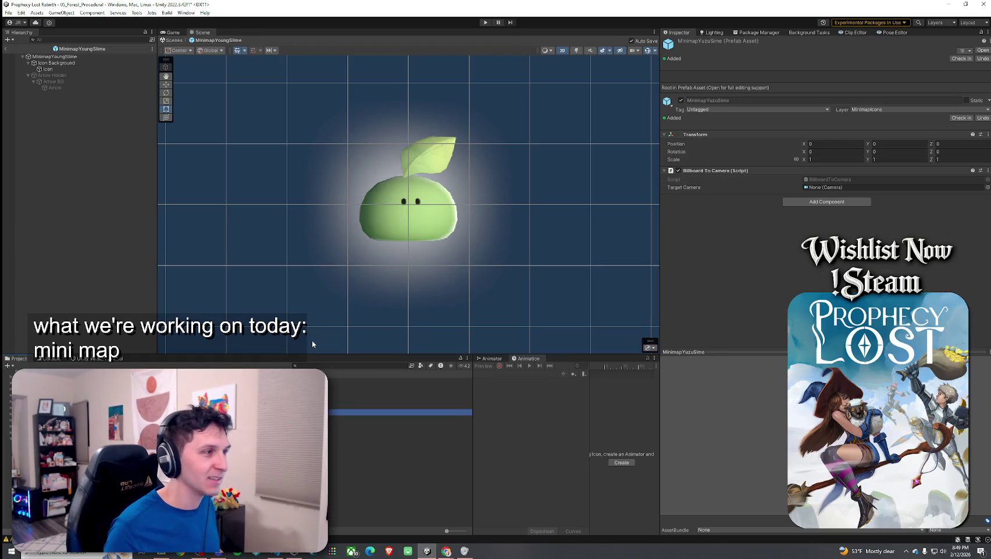
{"action": "left_click", "coordinate": [64, 70]}
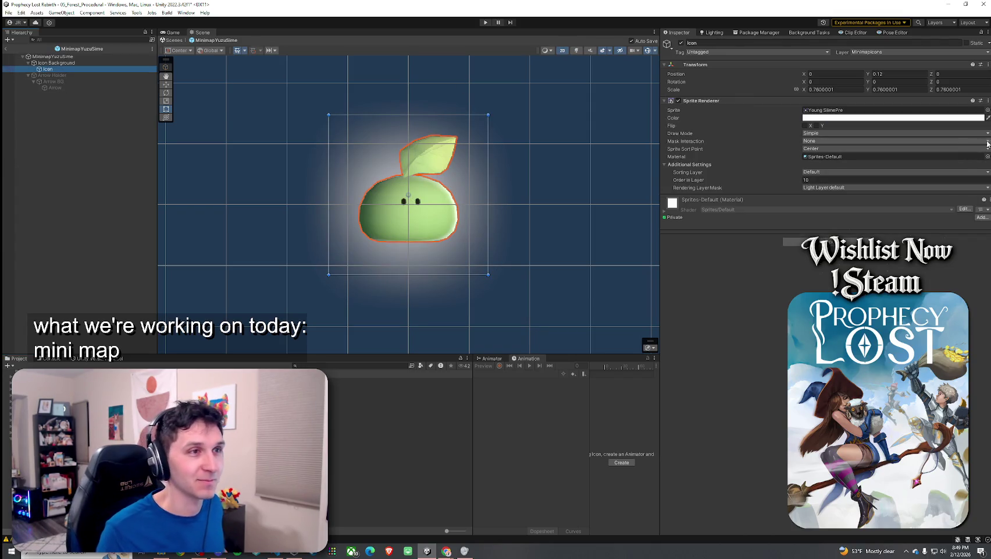
{"action": "left_click", "coordinate": [988, 110]}
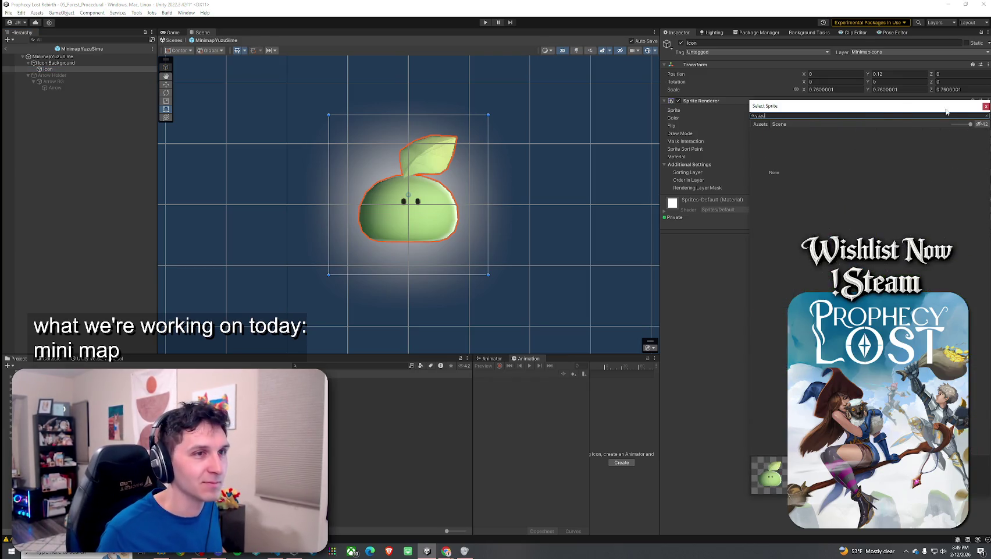
{"action": "left_click", "coordinate": [987, 107]}
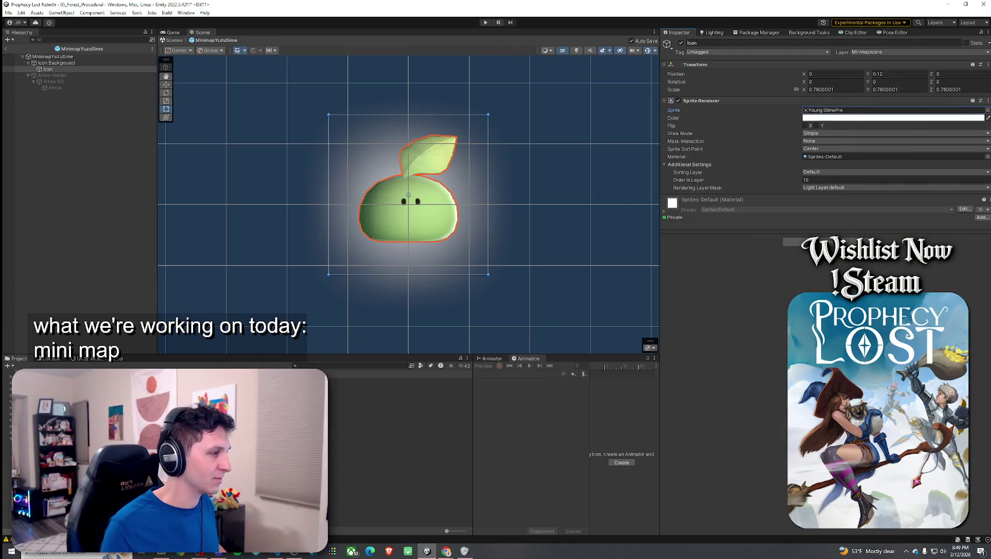
{"action": "scroll", "coordinate": [233, 448], "scroll_direction": "down", "scroll_amount": 2}
{"action": "left_click", "coordinate": [350, 365]}
{"action": "type", "text": "Export"}
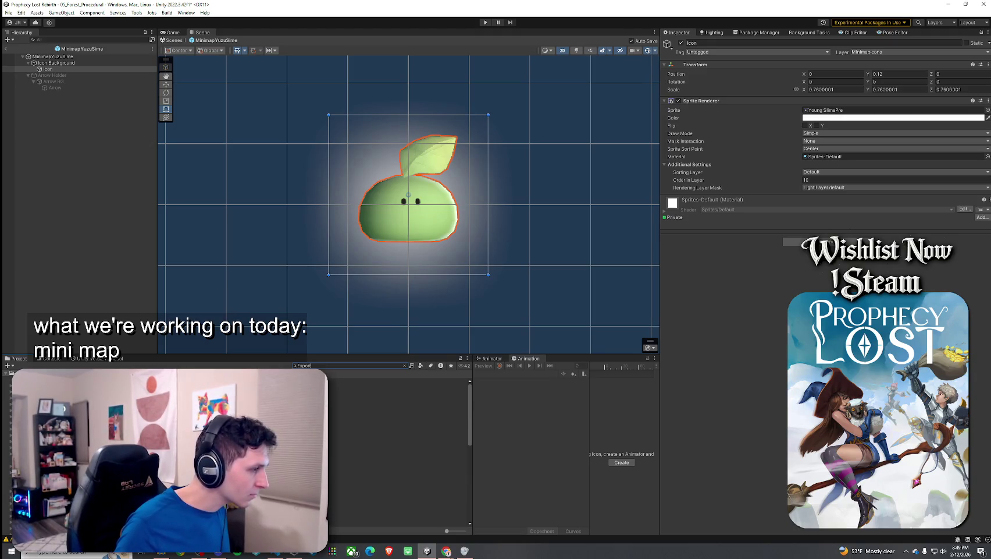
Step: In the Exports folder, make the Yuzu Slime Pre texture import as Sprite (2D and UI)
{"action": "double_click", "coordinate": [174, 384]}
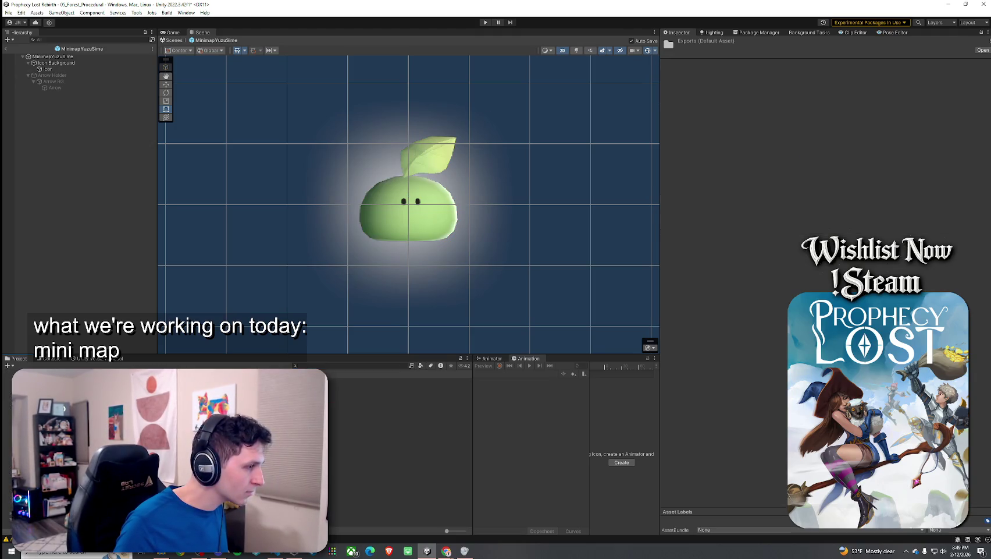
{"action": "left_click", "coordinate": [378, 493]}
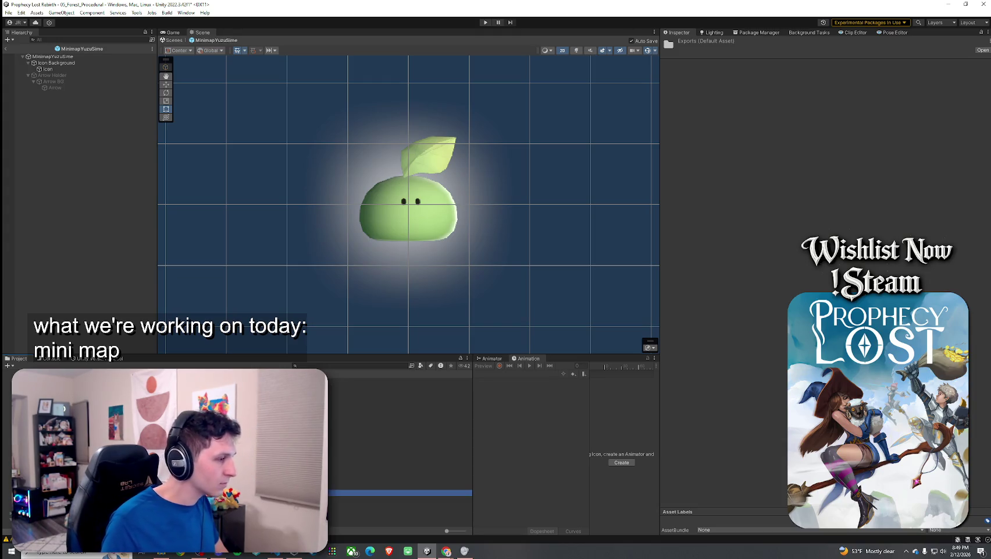
{"action": "left_click", "coordinate": [826, 79]}
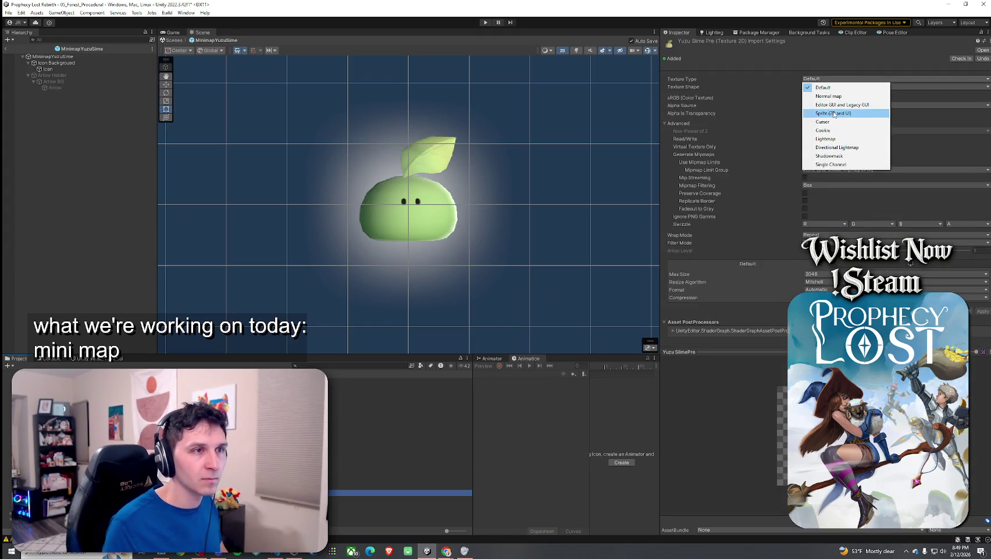
{"action": "left_click", "coordinate": [833, 113]}
{"action": "key", "text": "ctrl+s"}
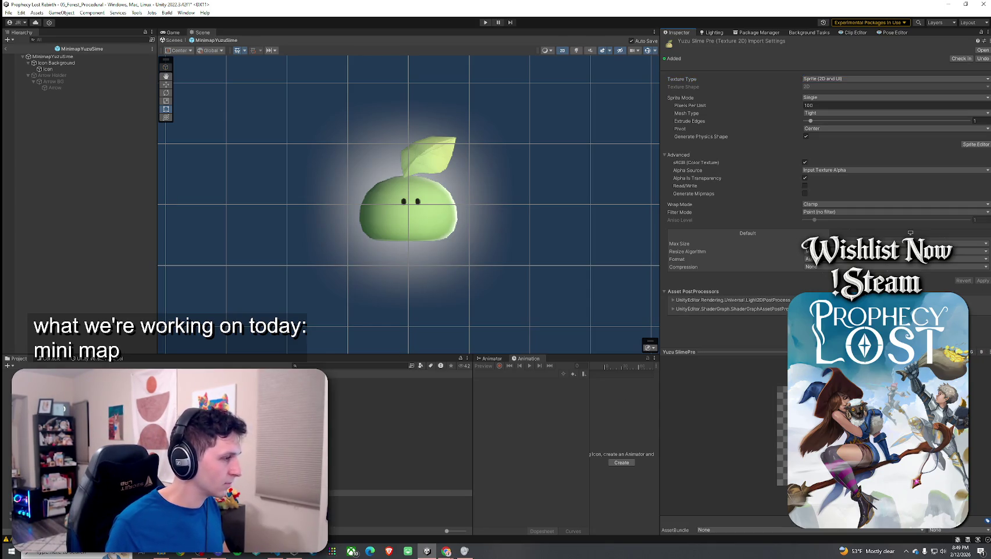
Step: Set the Cherry Slime Pre texture type to Sprite (2D and UI) and apply it
{"action": "left_click", "coordinate": [401, 486]}
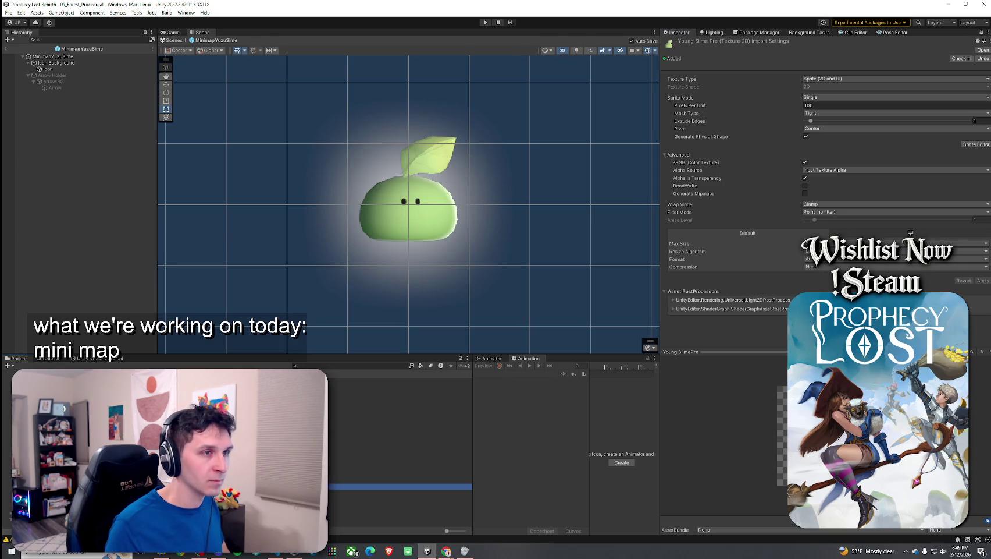
{"action": "left_click", "coordinate": [401, 400]}
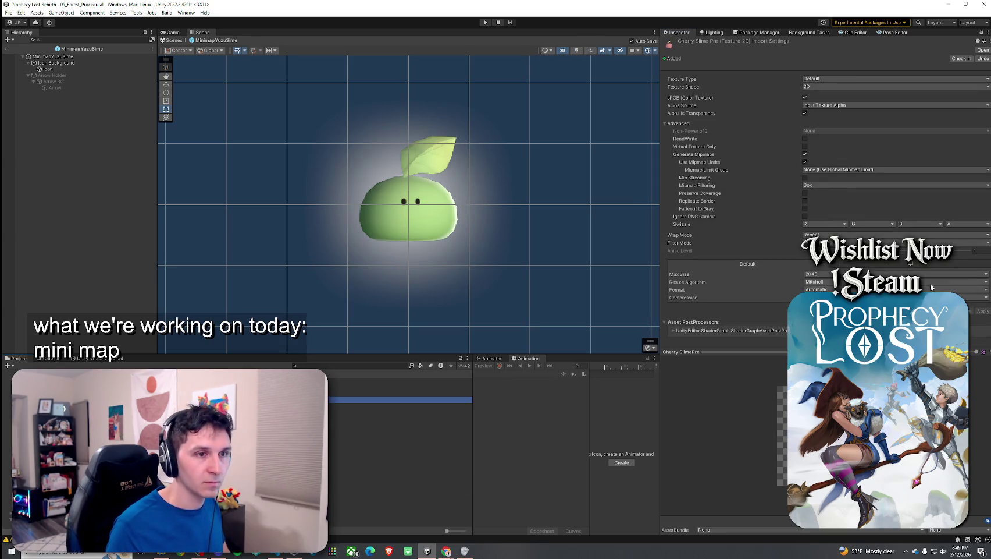
{"action": "left_click", "coordinate": [856, 79]}
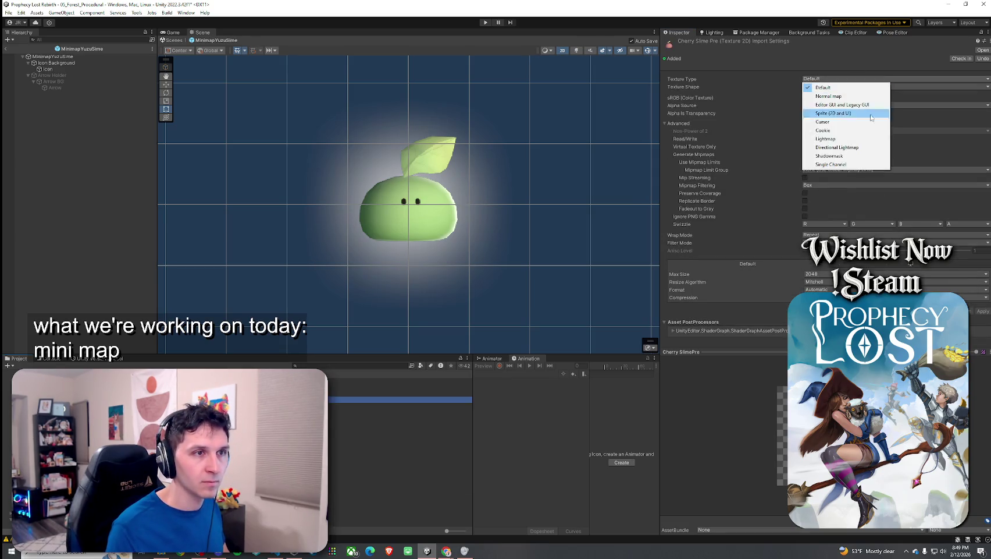
{"action": "left_click", "coordinate": [835, 113]}
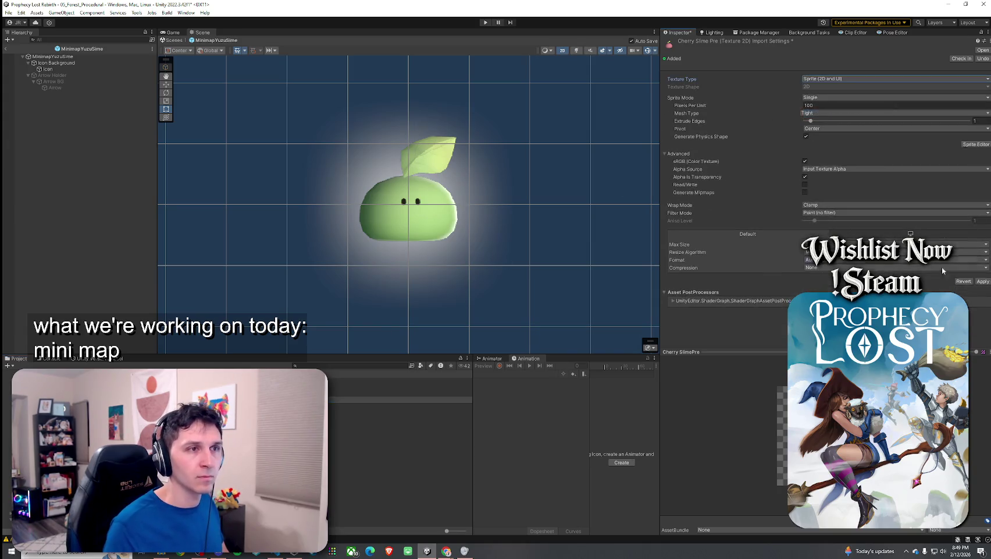
{"action": "left_click", "coordinate": [982, 281]}
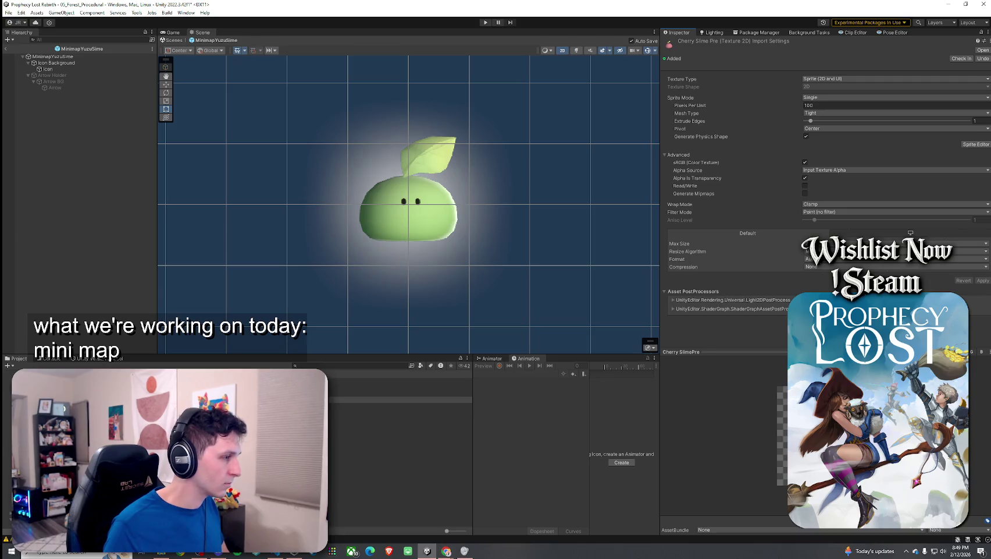
Step: Make Corrupted and Forest Slime Pre import as Sprite (2D and UI), then select the prefab's Icon
{"action": "left_click", "coordinate": [442, 405]}
{"action": "left_click", "coordinate": [864, 80]}
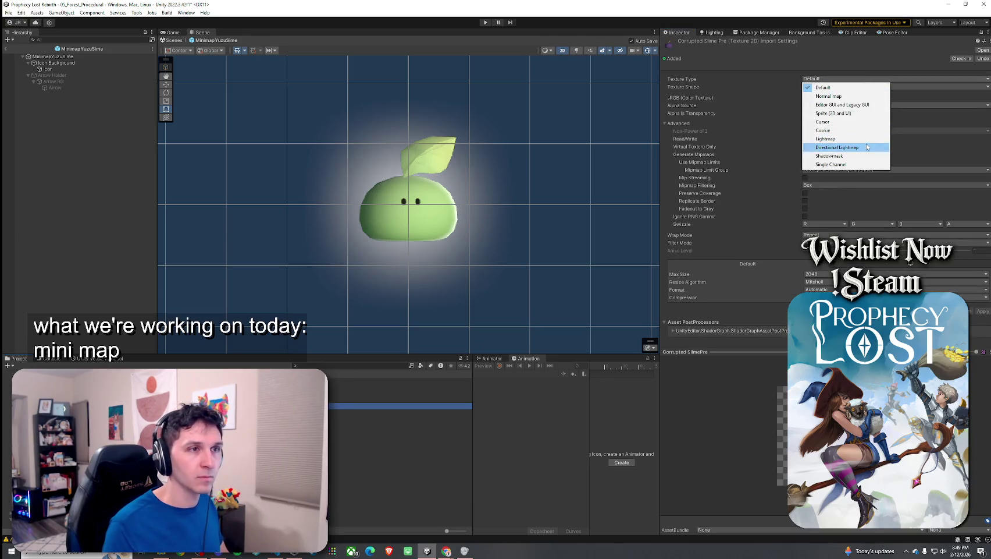
{"action": "left_click", "coordinate": [867, 112]}
{"action": "left_click", "coordinate": [982, 281]}
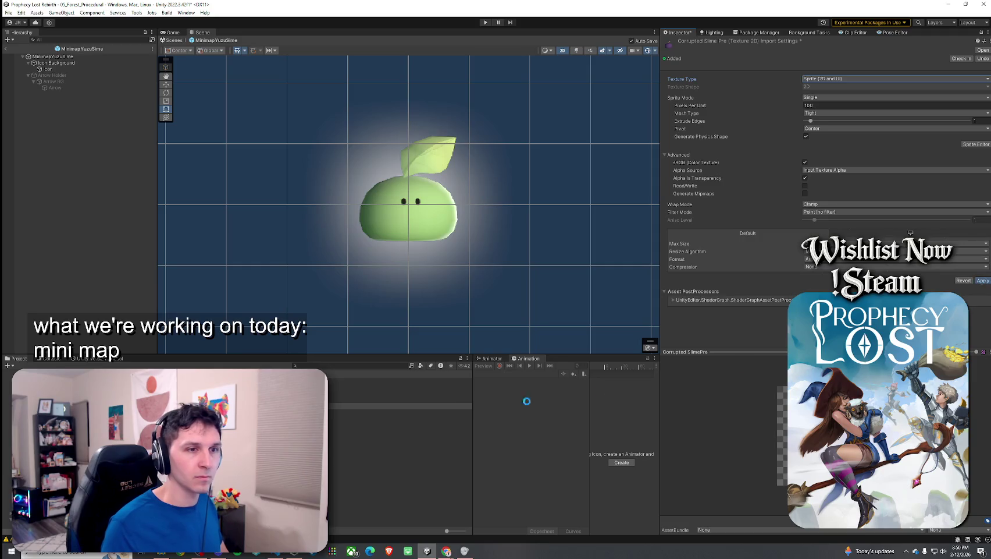
{"action": "left_click", "coordinate": [379, 411]}
{"action": "left_click", "coordinate": [902, 79]}
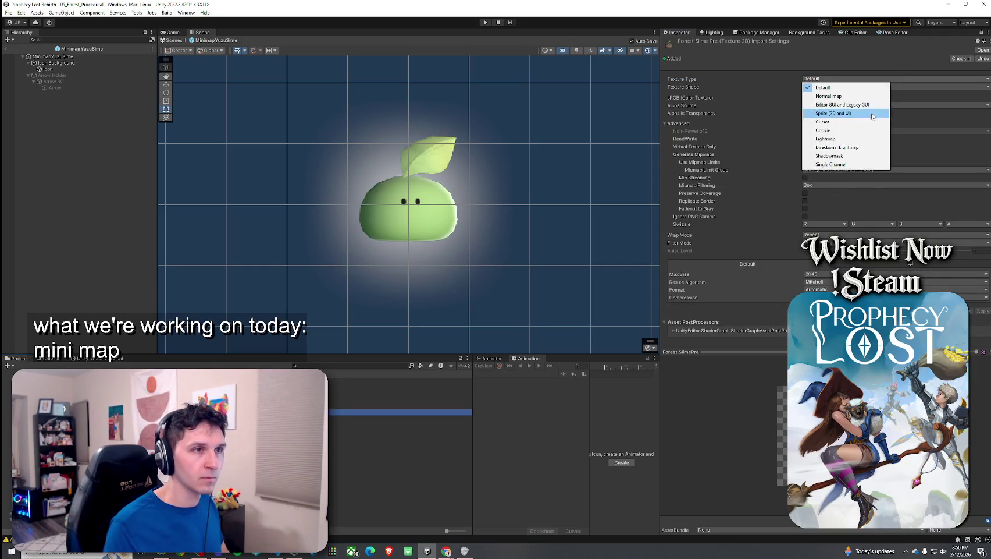
{"action": "left_click", "coordinate": [856, 113]}
{"action": "left_click", "coordinate": [982, 281]}
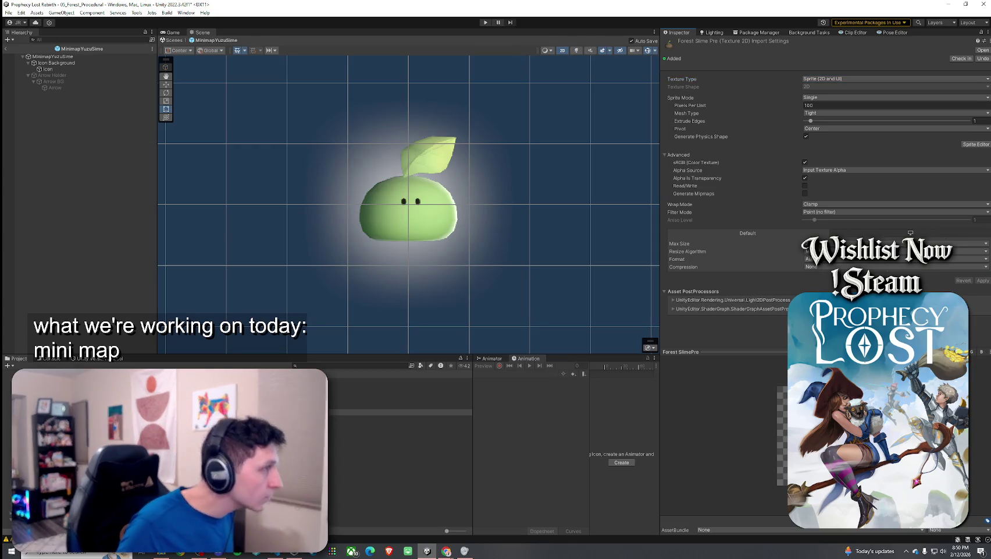
{"action": "left_click", "coordinate": [63, 68]}
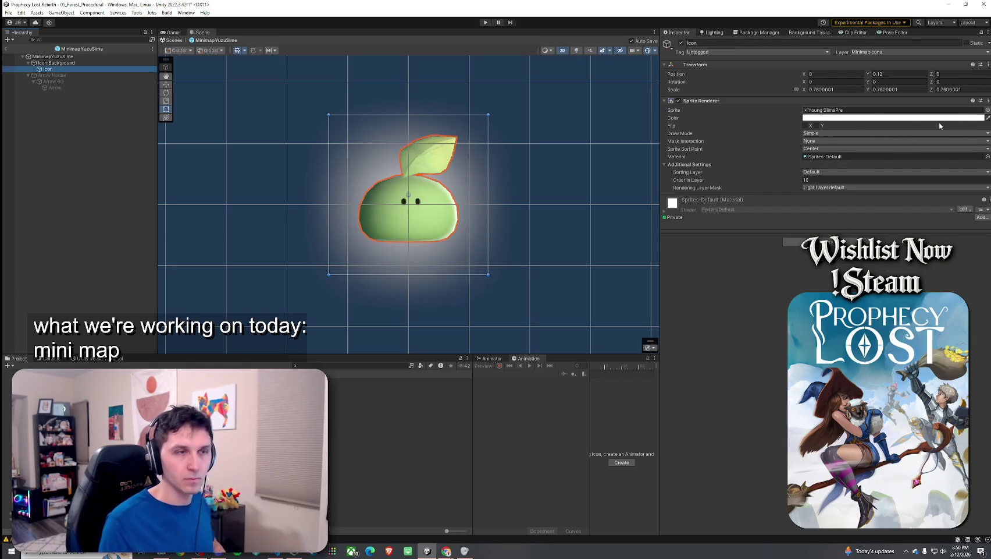
Step: Assign the Yuzu SlimePre sprite to the Icon and leave prefab mode
{"action": "left_click", "coordinate": [987, 110]}
{"action": "type", "text": "yuzu"}
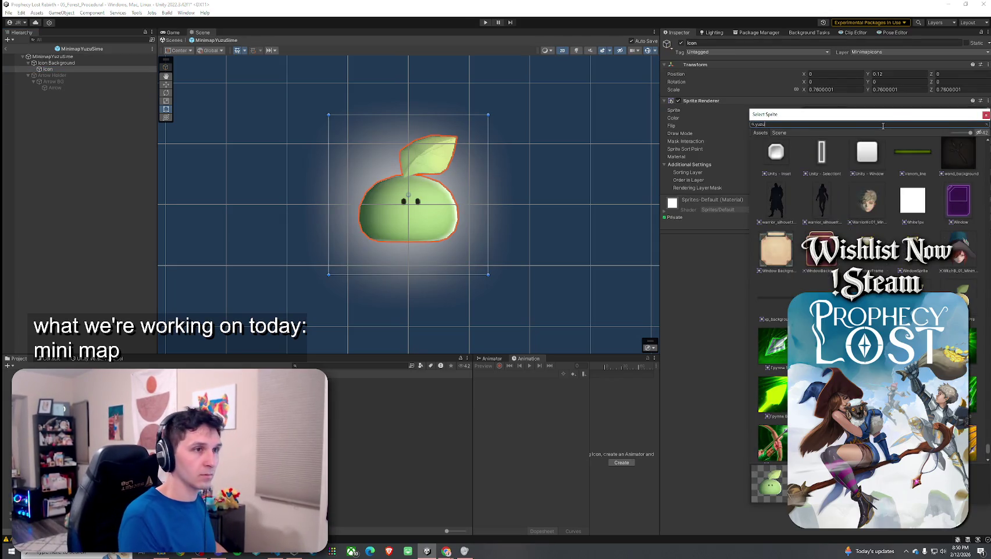
{"action": "double_click", "coordinate": [817, 158]}
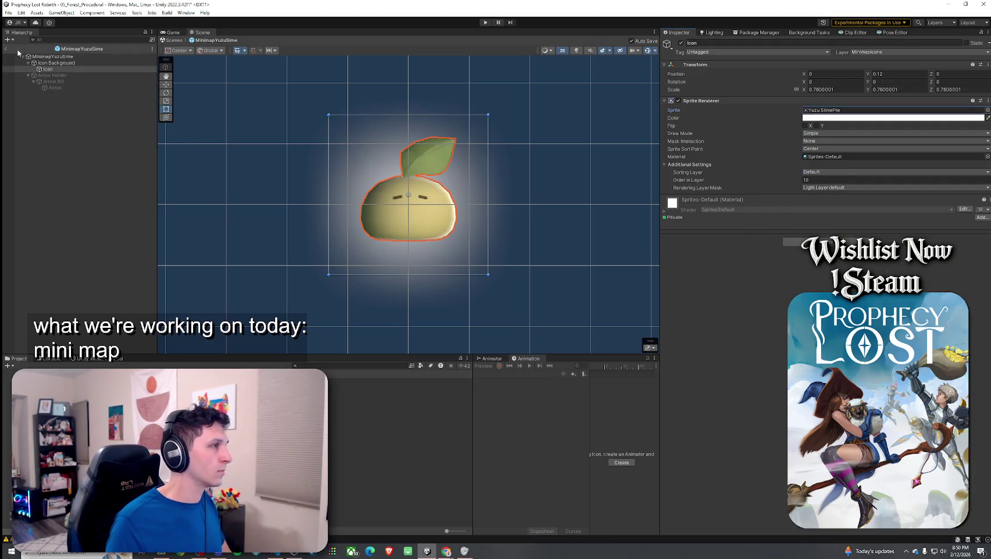
{"action": "left_click", "coordinate": [57, 101]}
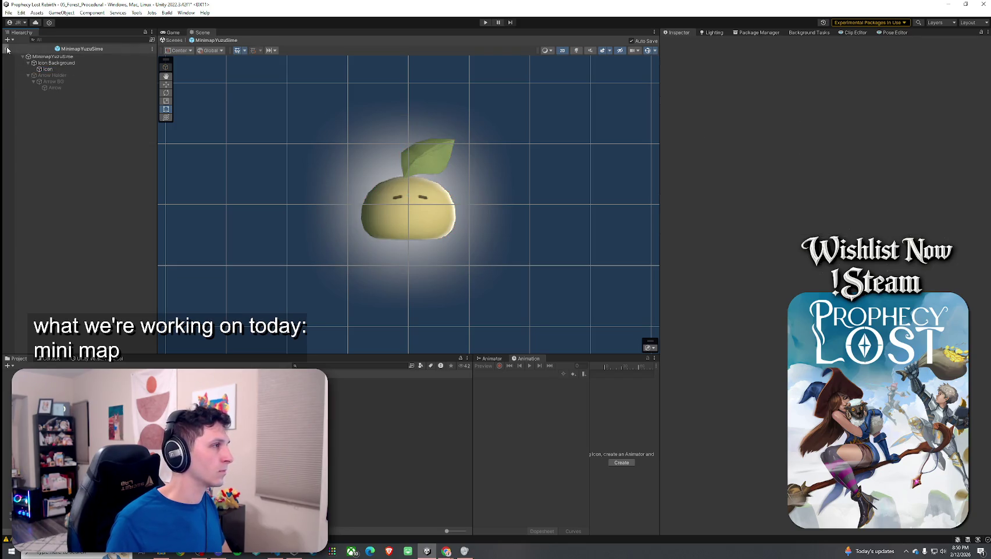
{"action": "left_click", "coordinate": [5, 48]}
Step: Duplicate the Yuzu minimap prefab and name the copy MinimapForestSlime
{"action": "left_click", "coordinate": [324, 366]}
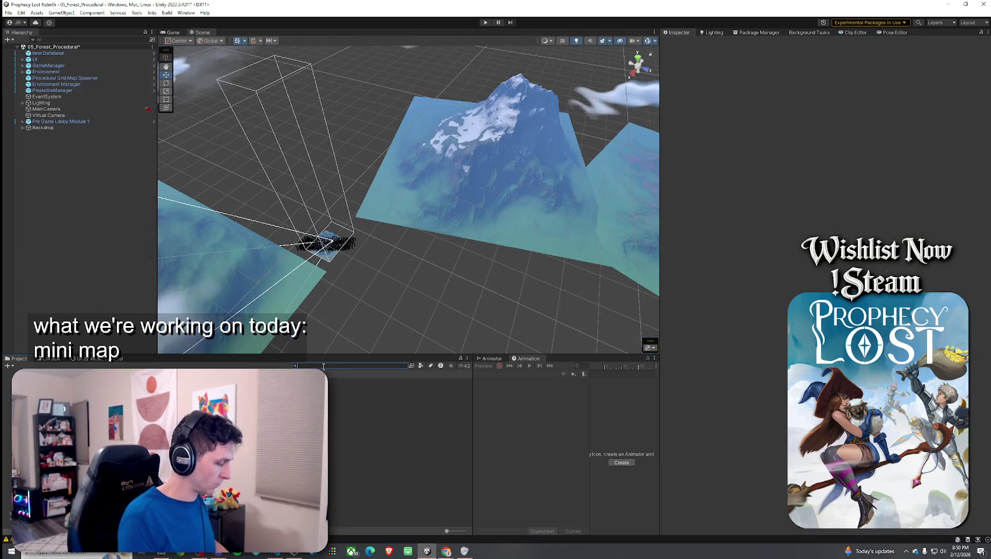
{"action": "type", "text": "yuzu"}
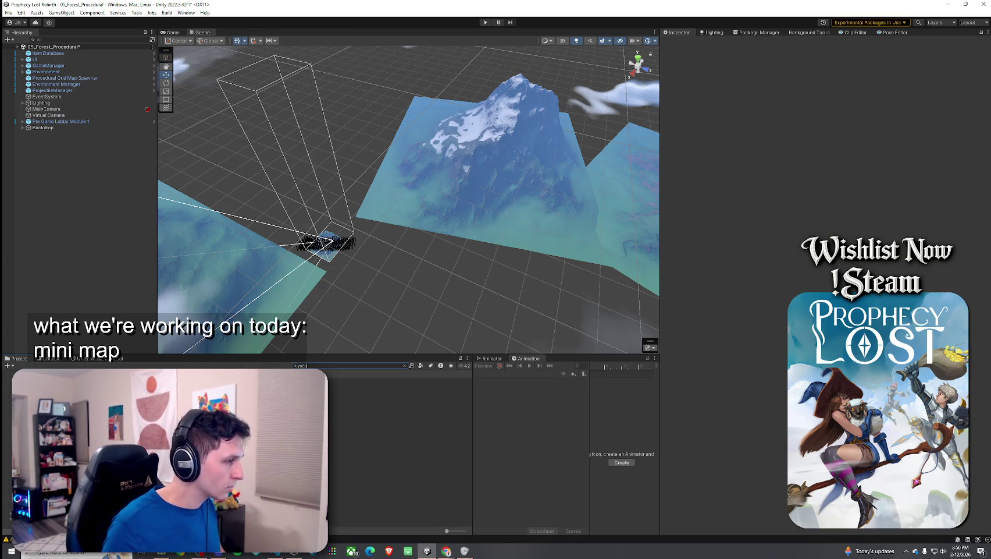
{"action": "left_click", "coordinate": [404, 366]}
{"action": "left_click", "coordinate": [378, 412]}
{"action": "key", "text": "ctrl+d"}
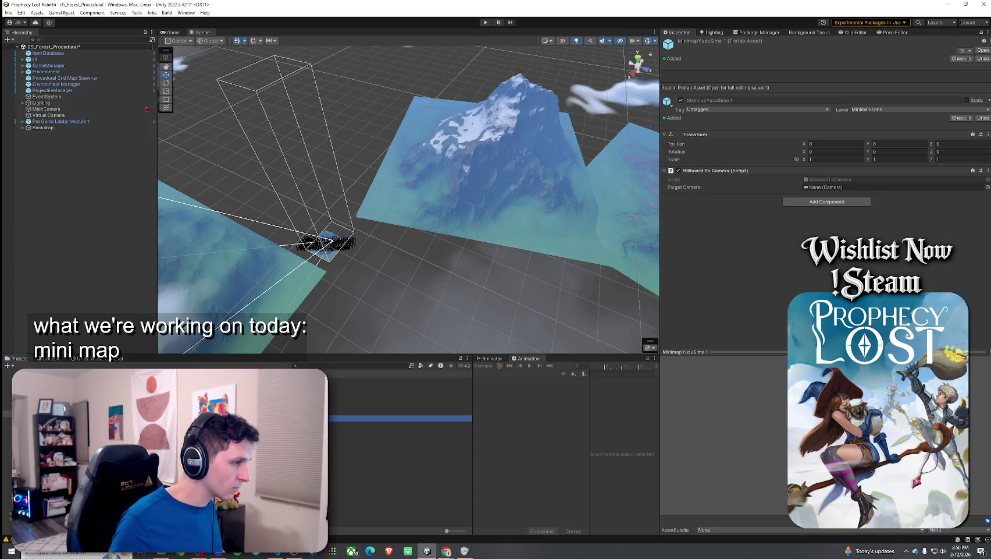
{"action": "key", "text": "F2"}
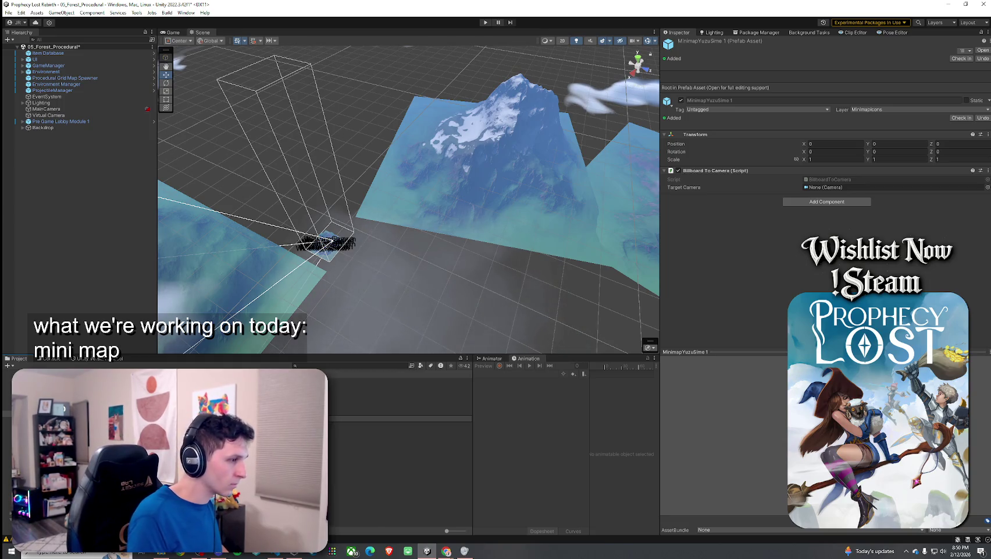
{"action": "key", "text": "Return"}
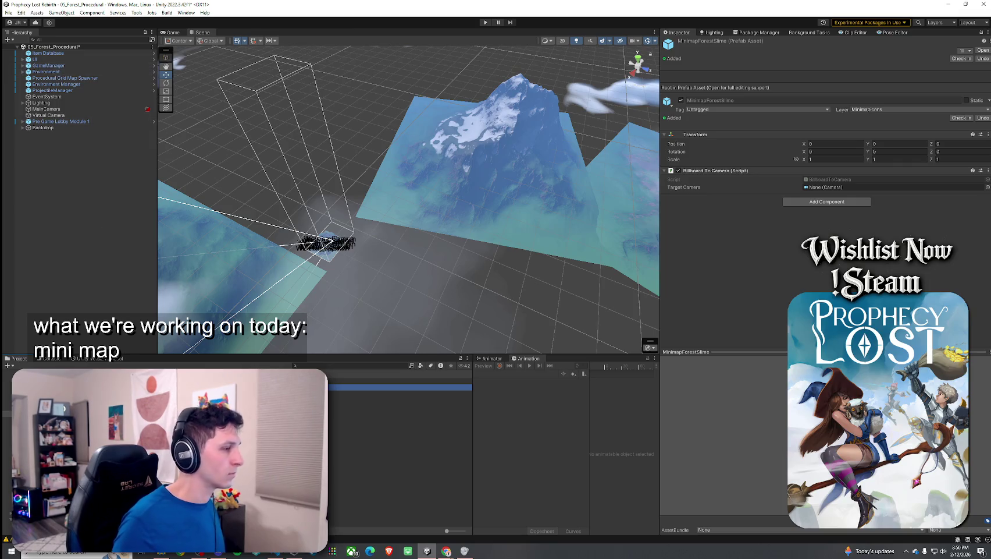
Step: Set MinimapForestSlime's Icon sprite to Forest SlimePre
{"action": "double_click", "coordinate": [407, 387]}
{"action": "left_click", "coordinate": [48, 69]}
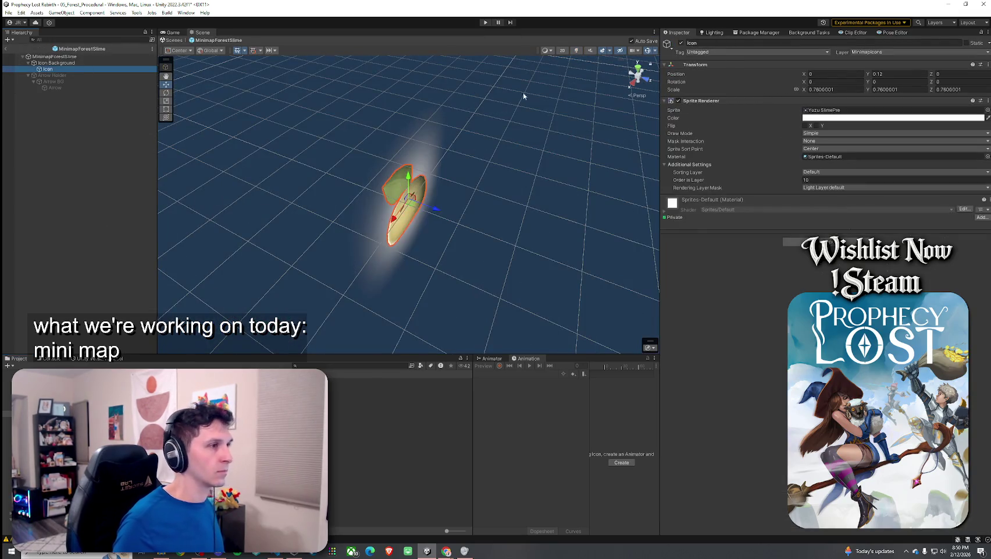
{"action": "left_click", "coordinate": [988, 110]}
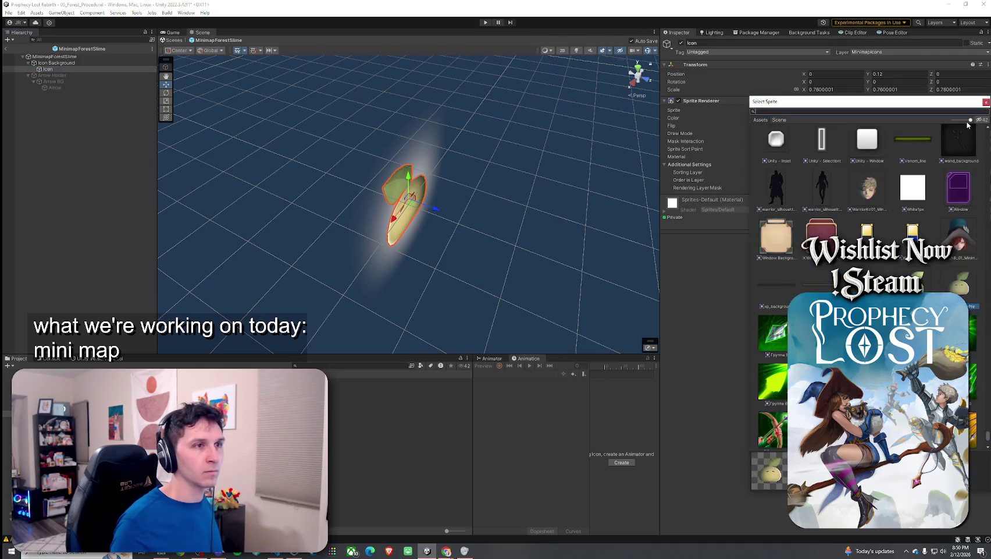
{"action": "type", "text": "forest"}
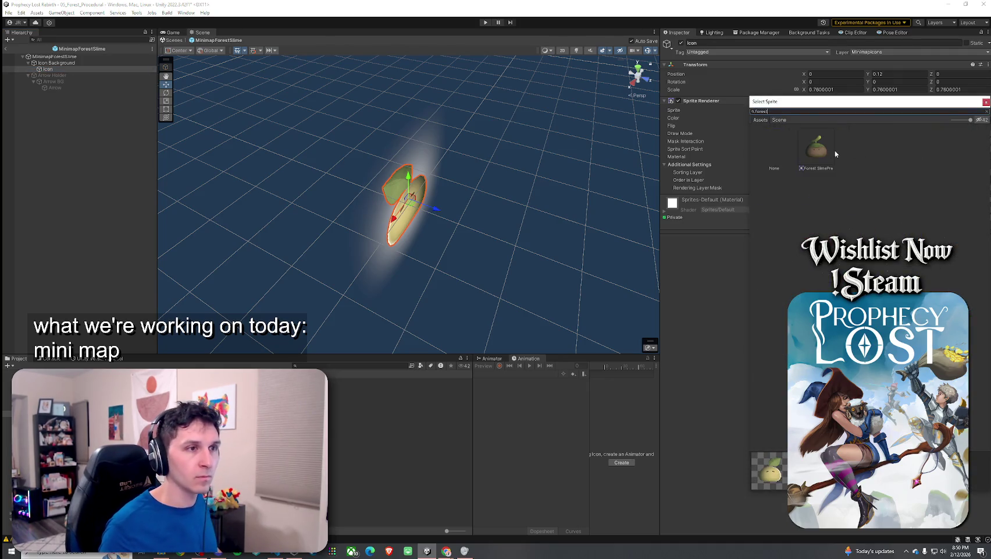
{"action": "double_click", "coordinate": [821, 140]}
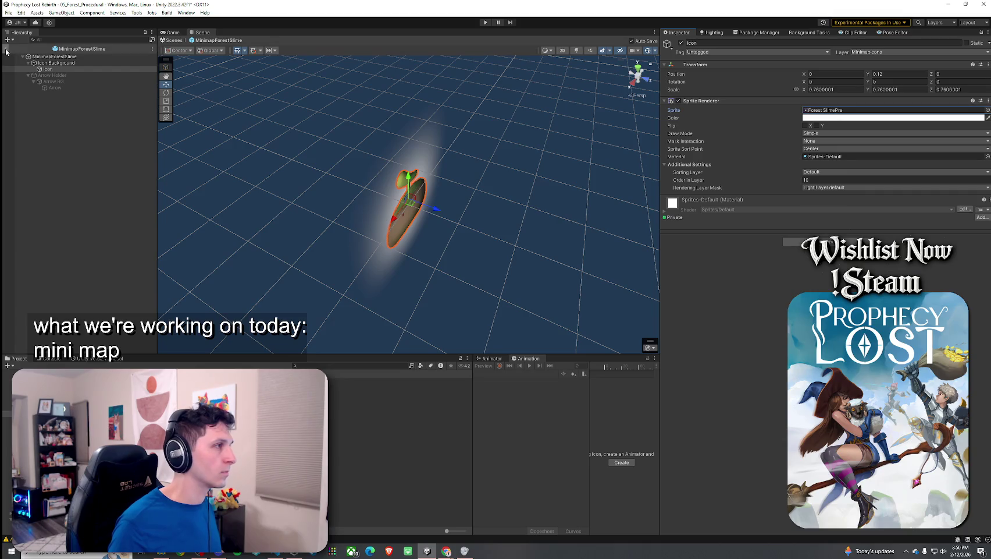
Step: Return to the 05_Forest_Procedural scene and save it
{"action": "left_click", "coordinate": [6, 50]}
{"action": "left_click", "coordinate": [8, 12]}
{"action": "left_click", "coordinate": [23, 48]}
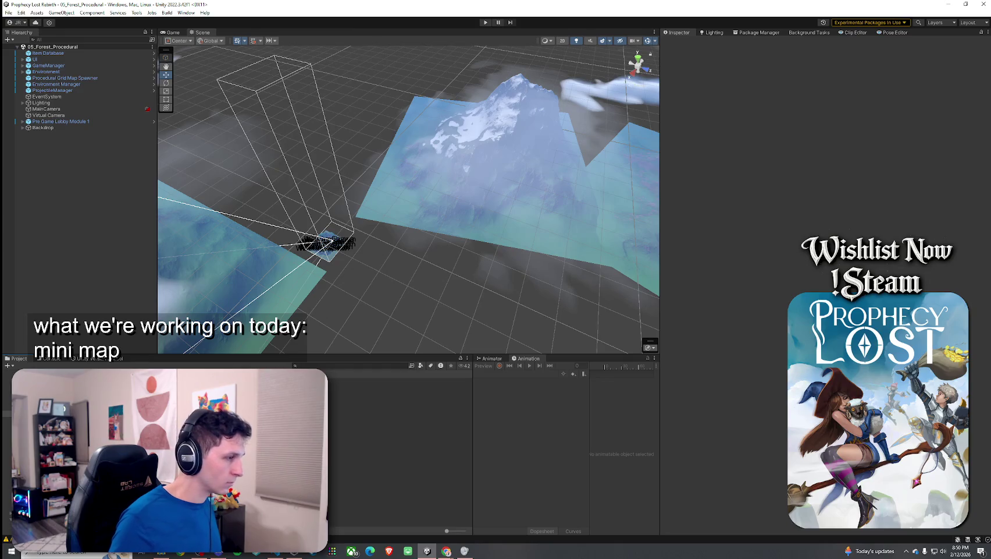
Step: Duplicate the Yuzu minimap prefab as MinimapDevilSlime with the Corrupted SlimePre icon sprite
{"action": "left_click", "coordinate": [401, 417]}
{"action": "key", "text": "ctrl+d"}
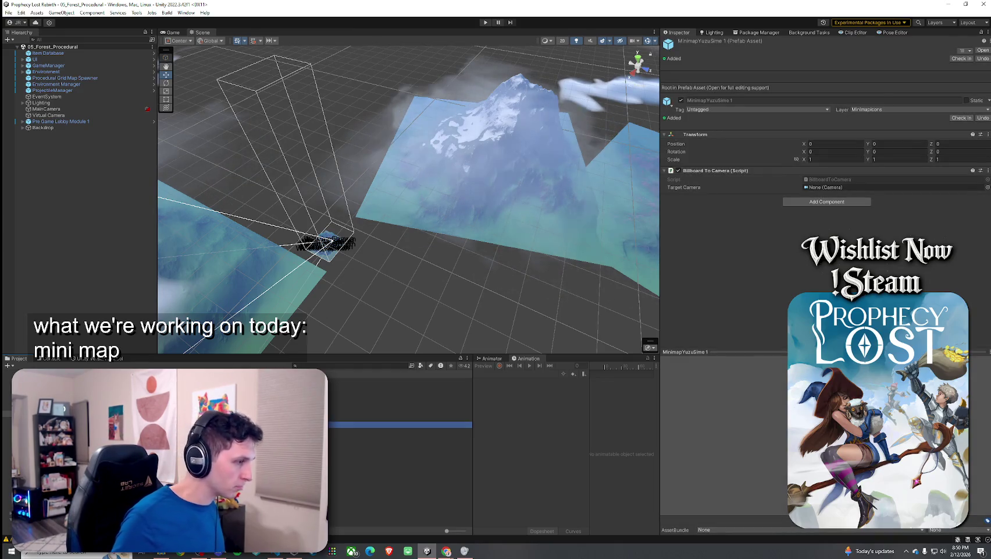
{"action": "key", "text": "F2"}
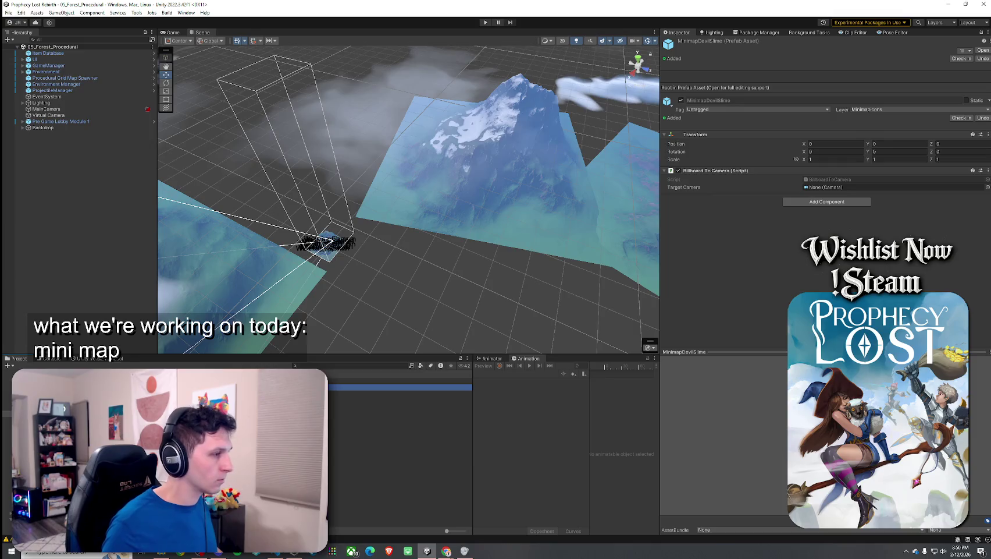
{"action": "key", "text": "Return"}
{"action": "left_click", "coordinate": [51, 69]}
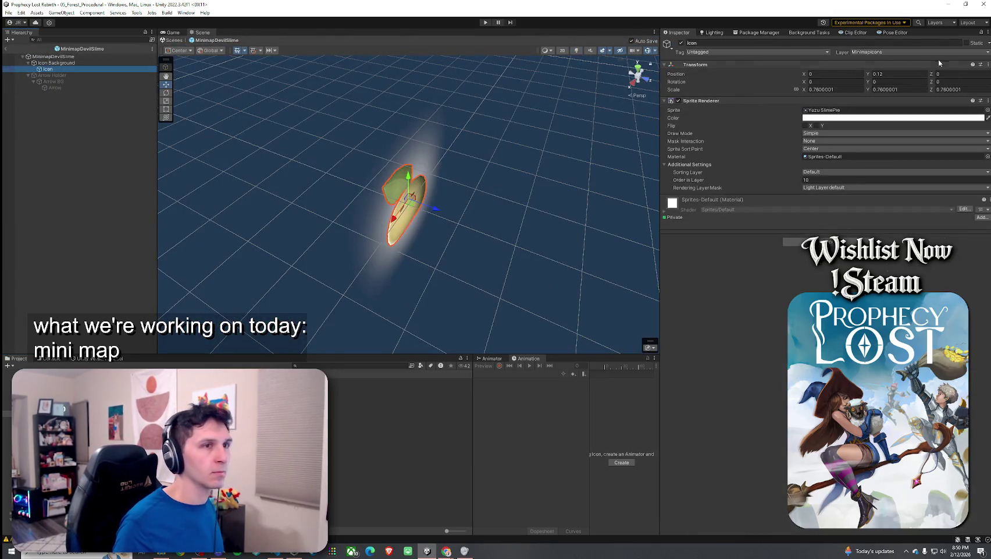
{"action": "left_click", "coordinate": [988, 110]}
{"action": "type", "text": "slime"}
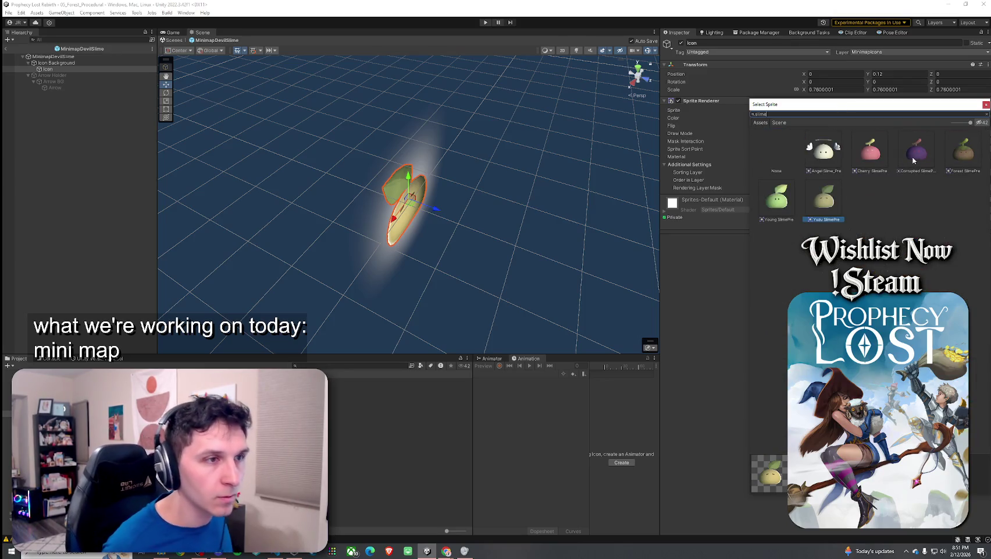
{"action": "left_click", "coordinate": [916, 162]}
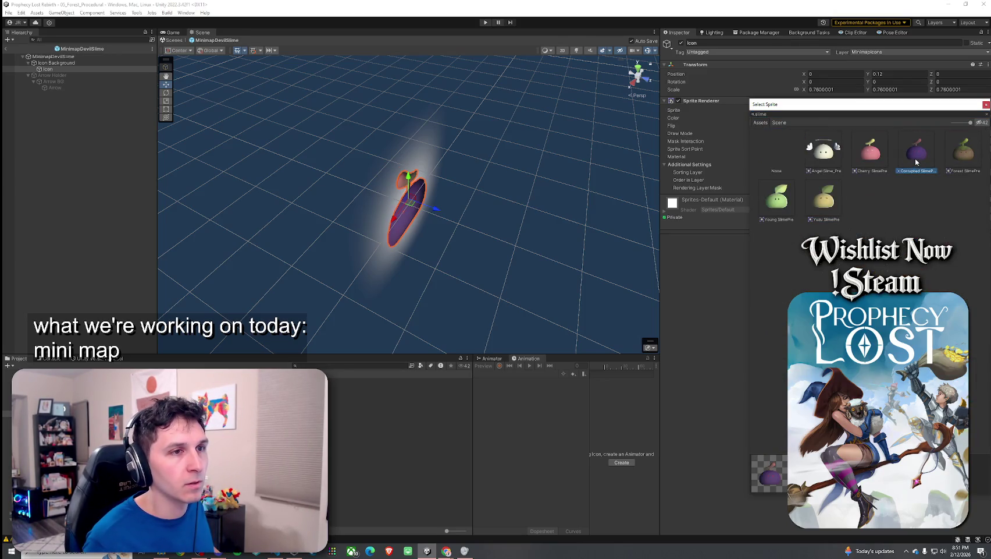
{"action": "double_click", "coordinate": [916, 158]}
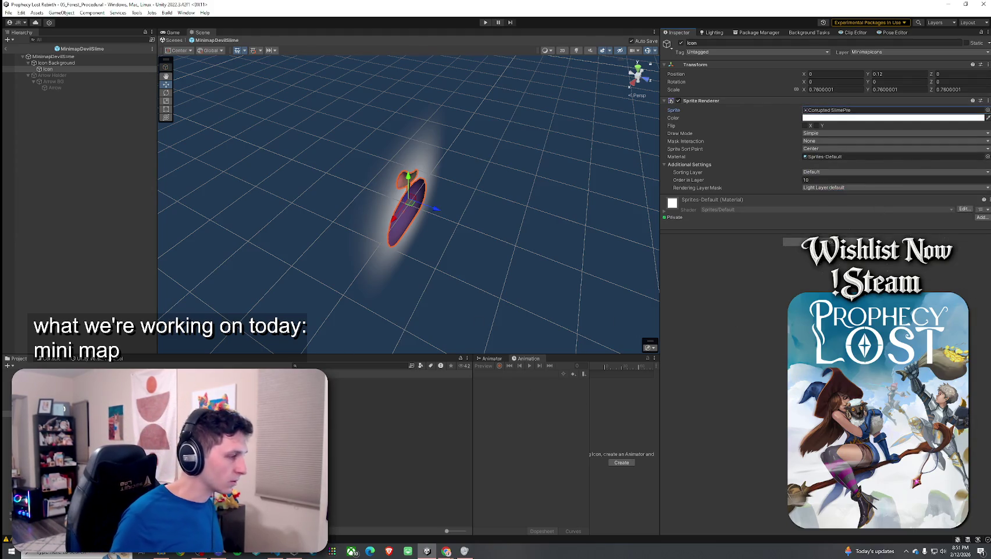
Step: Make another copy named MinimapCherrySlime whose Icon uses the Cherry SlimePre sprite
{"action": "left_click", "coordinate": [401, 424]}
{"action": "key", "text": "ctrl+d"}
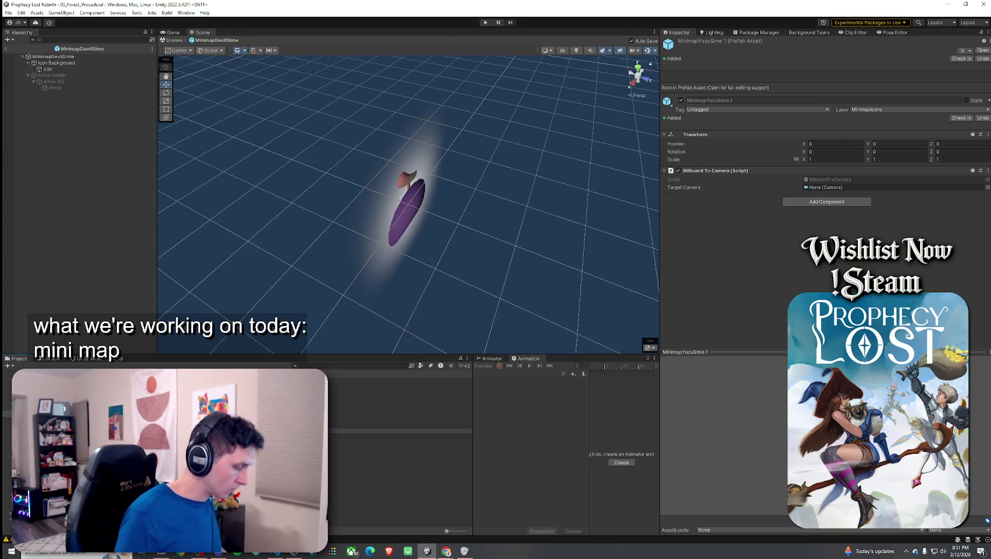
{"action": "key", "text": "Return"}
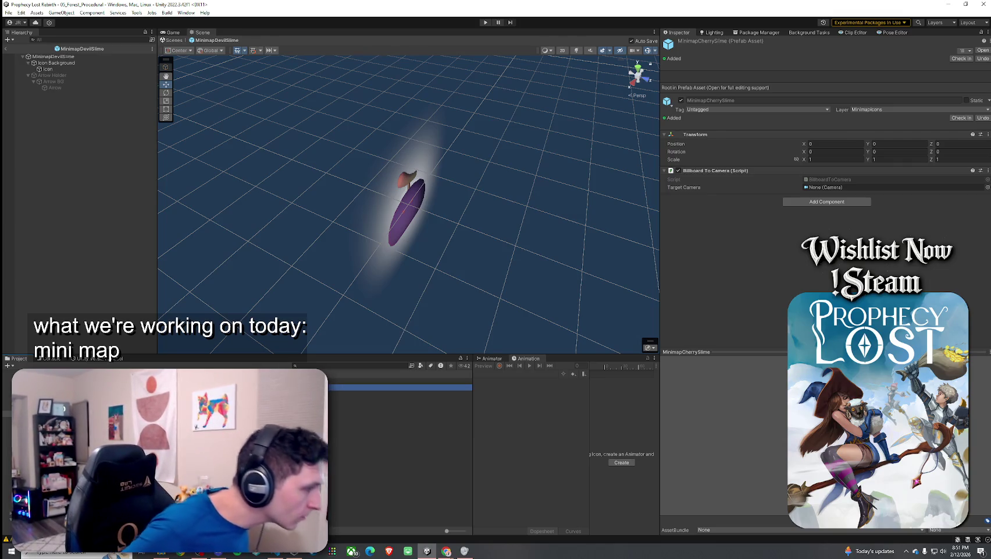
{"action": "double_click", "coordinate": [174, 387]}
{"action": "left_click", "coordinate": [125, 68]}
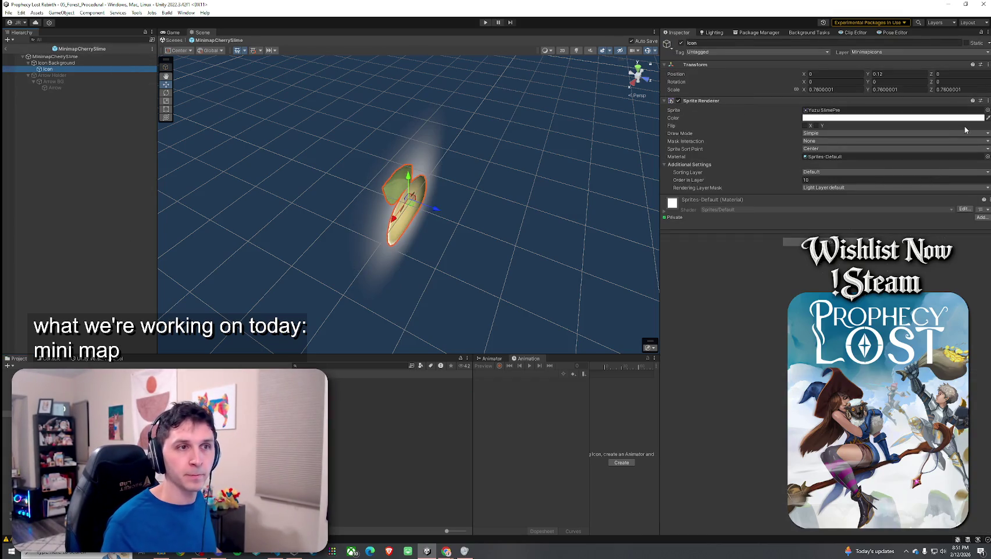
{"action": "left_click", "coordinate": [988, 109]}
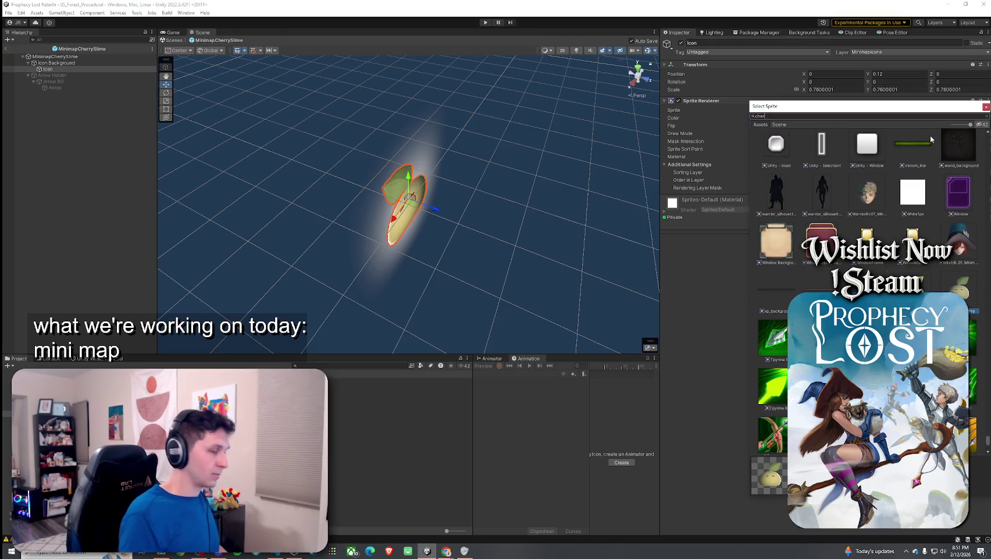
{"action": "type", "text": "cherry"}
{"action": "double_click", "coordinate": [832, 161]}
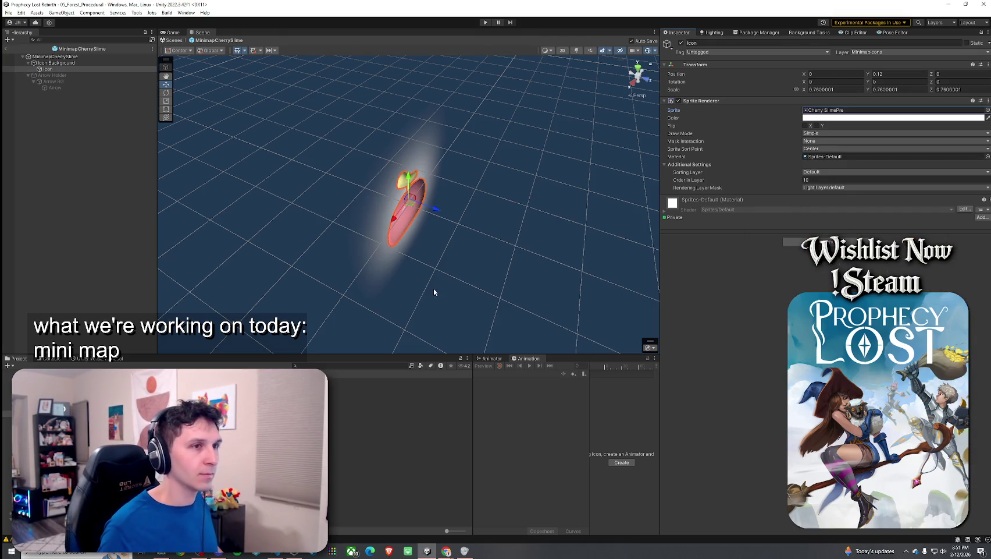
Step: Review the MinimapCherrySlime, MinimapForestSlime and MinimapYoungSlime assets, then exit to the scene
{"action": "left_click", "coordinate": [395, 387]}
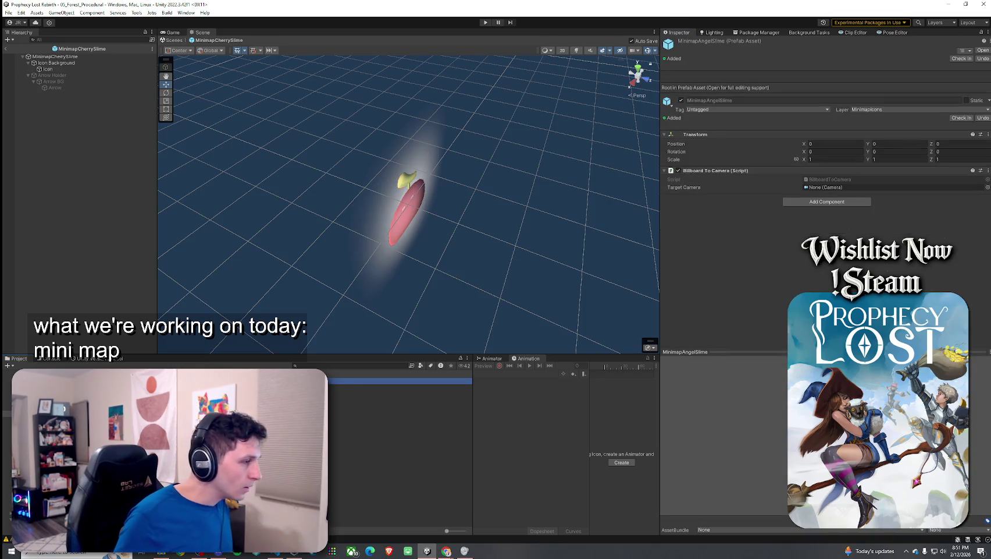
{"action": "key", "text": "Down"}
{"action": "key", "text": "Down"}
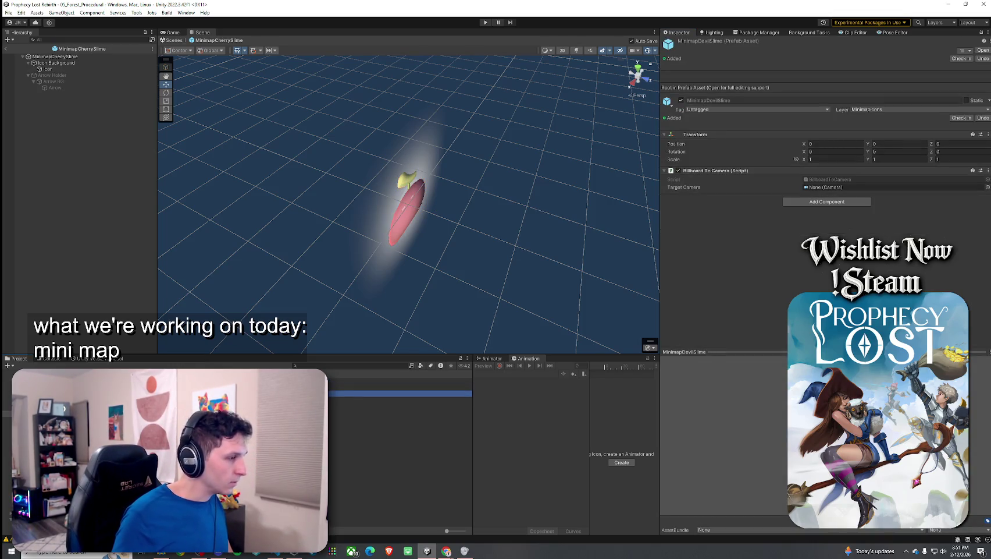
{"action": "key", "text": "Down"}
{"action": "key", "text": "Down"}
{"action": "key", "text": "Down"}
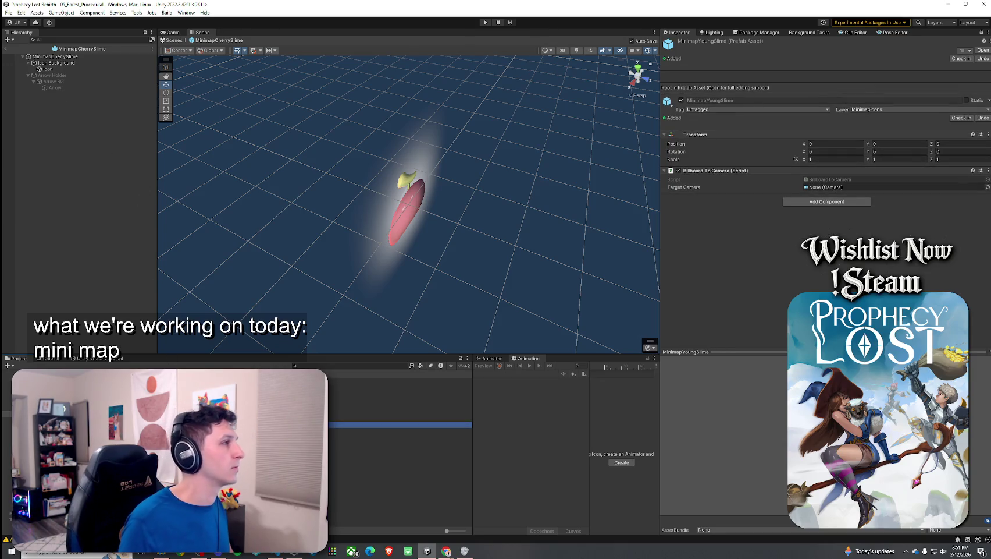
{"action": "left_click", "coordinate": [8, 49]}
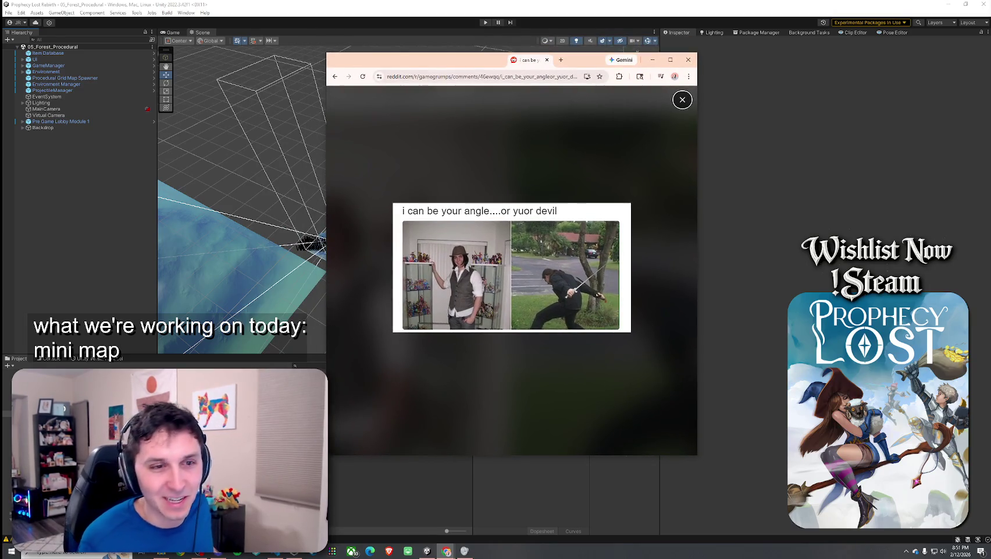
Step: Close the browser window and save the forest scene
{"action": "left_click", "coordinate": [690, 61]}
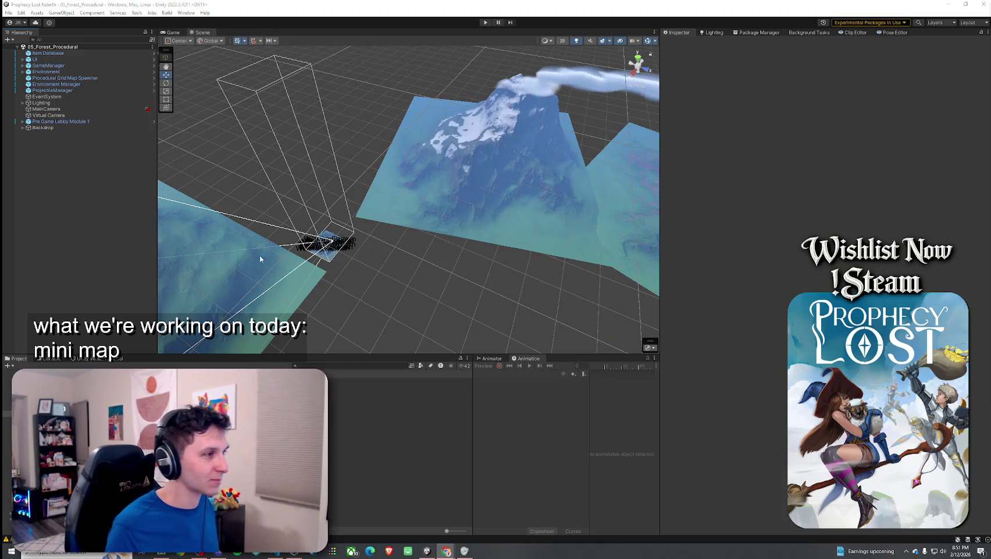
{"action": "left_click", "coordinate": [8, 12]}
{"action": "left_click", "coordinate": [26, 51]}
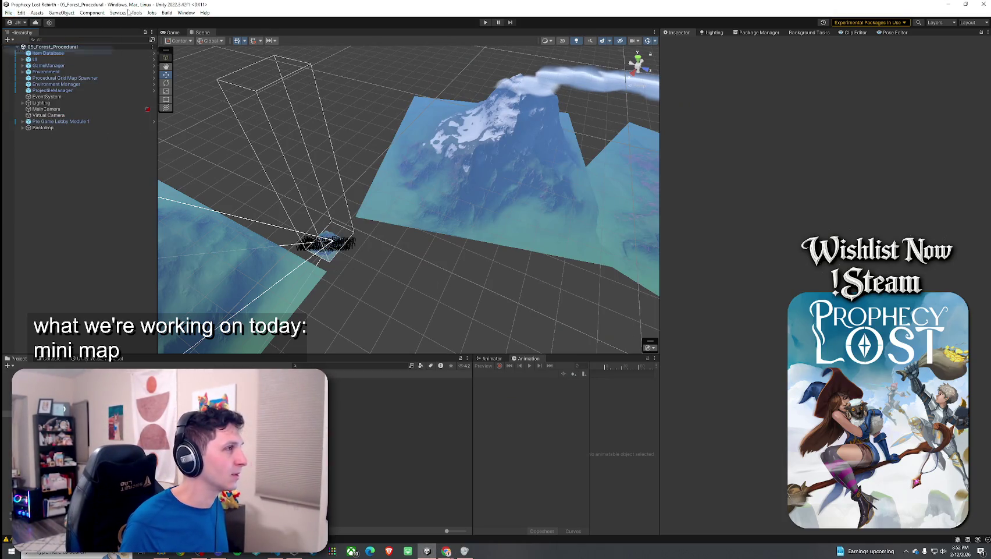
Step: Search the project for 'Yuzu' and open the Yuzu Slime prefab
{"action": "left_click", "coordinate": [340, 365]}
{"action": "type", "text": "Yuzu"}
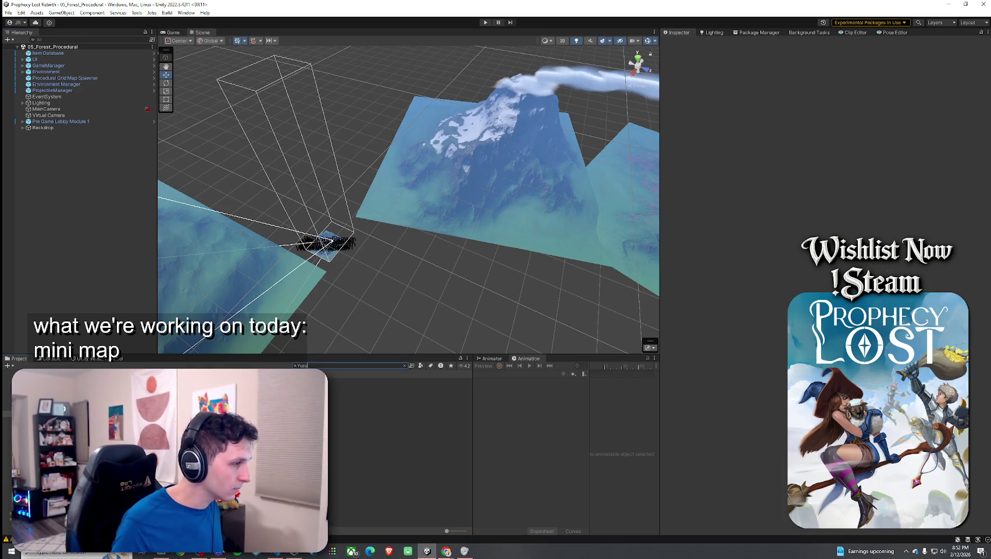
{"action": "double_click", "coordinate": [140, 387]}
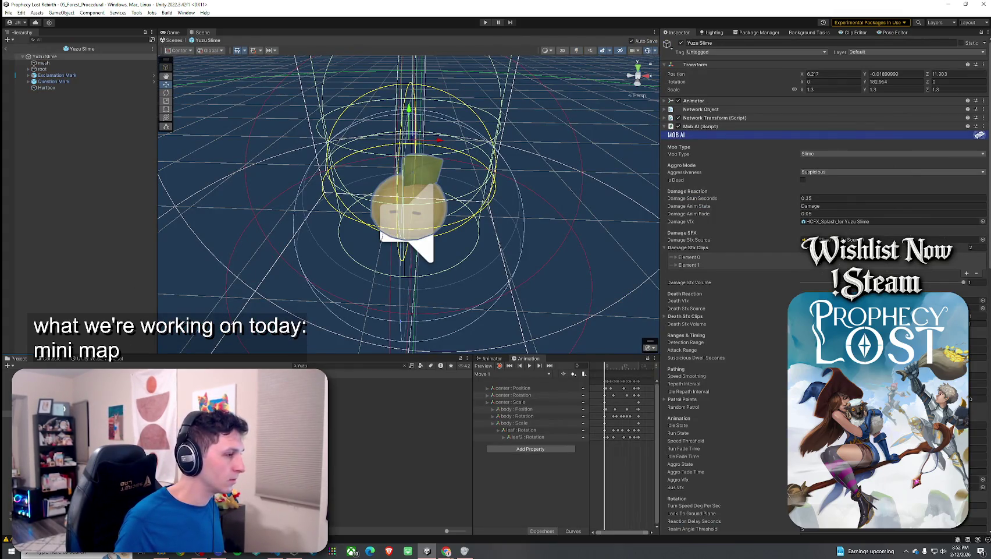
Step: Paste the copied transform (Y 35, X rotation 90, scale 27) onto the MinimapYuzuSlime icon
{"action": "double_click", "coordinate": [47, 62]}
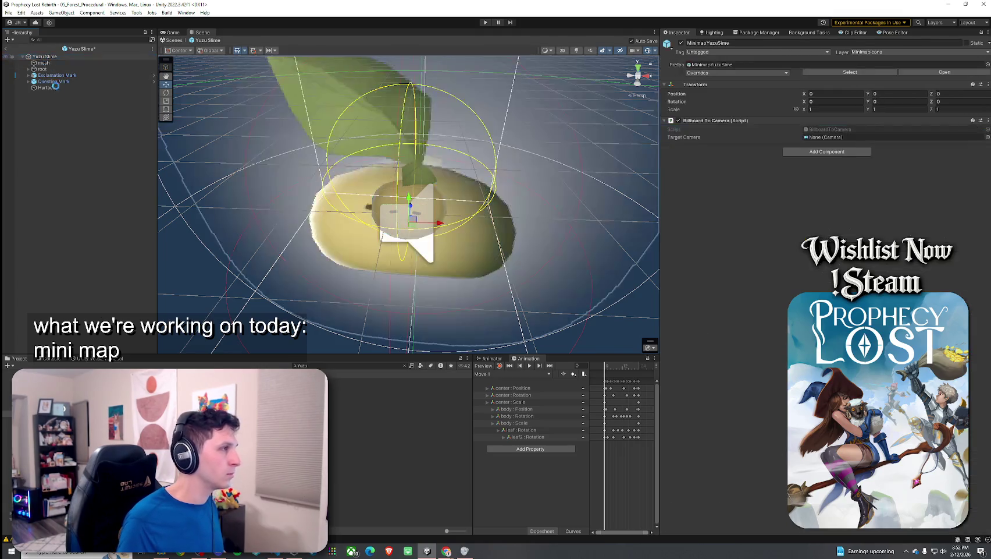
{"action": "left_click", "coordinate": [989, 84]}
{"action": "mouse_move", "coordinate": [836, 182]}
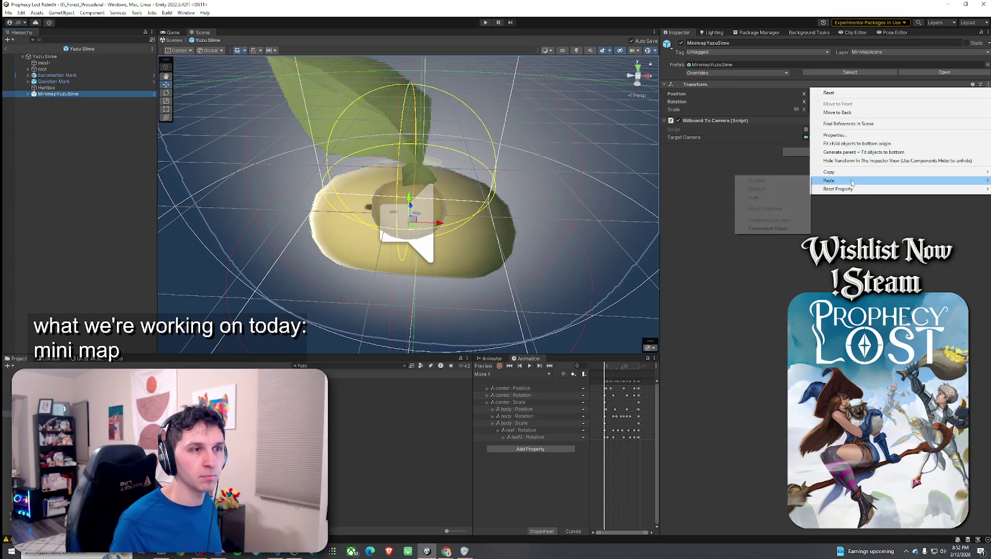
{"action": "left_click", "coordinate": [778, 232]}
{"action": "double_click", "coordinate": [91, 95]}
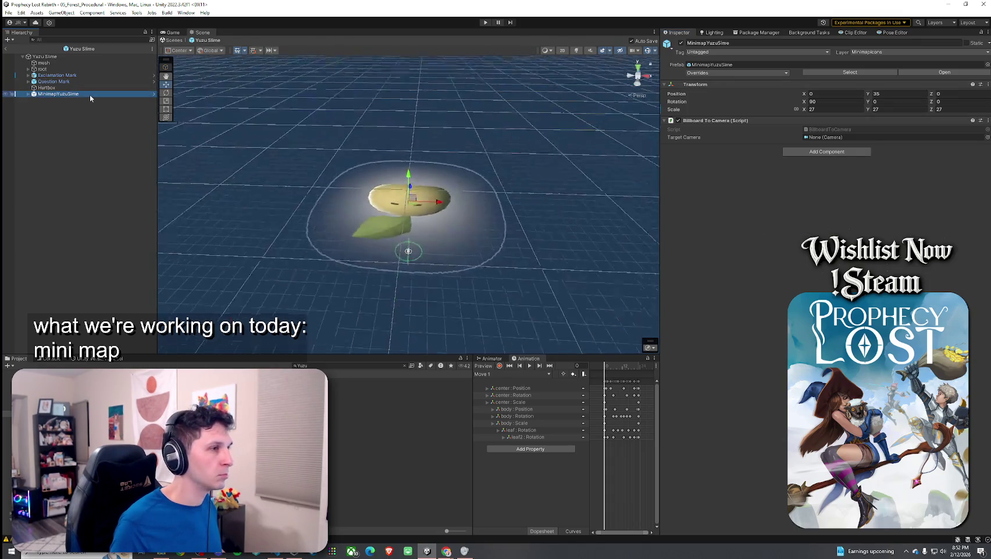
Step: Add MinimapForestSlime into the Forest Slime prefab as the last child after Hurtbox
{"action": "left_click", "coordinate": [349, 365]}
{"action": "type", "text": "Forest"}
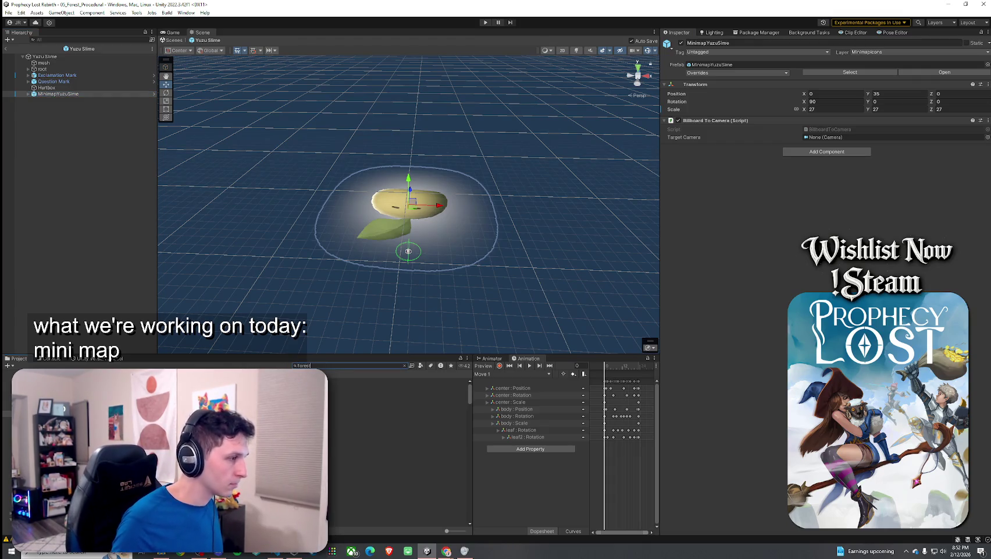
{"action": "type", "text": "Slime"}
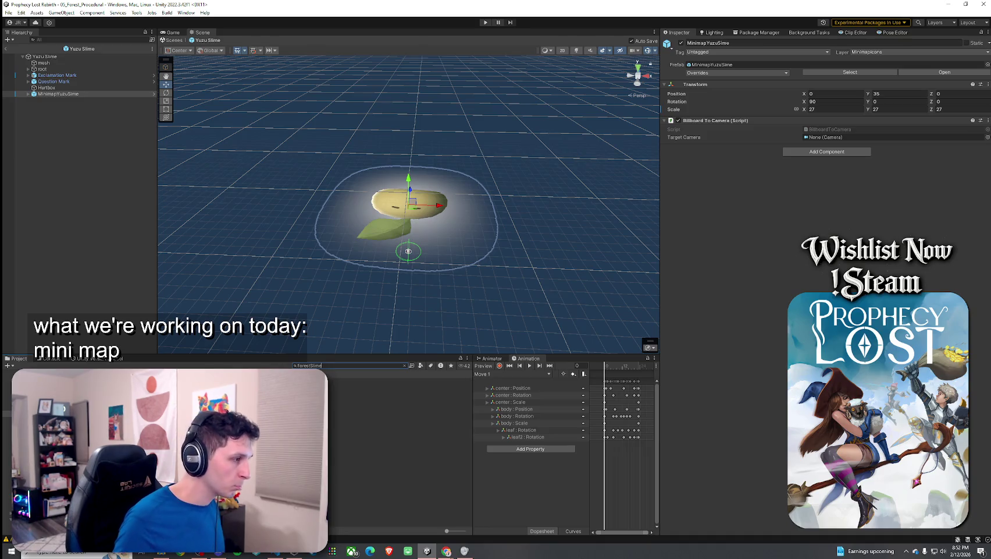
{"action": "left_click", "coordinate": [311, 366]}
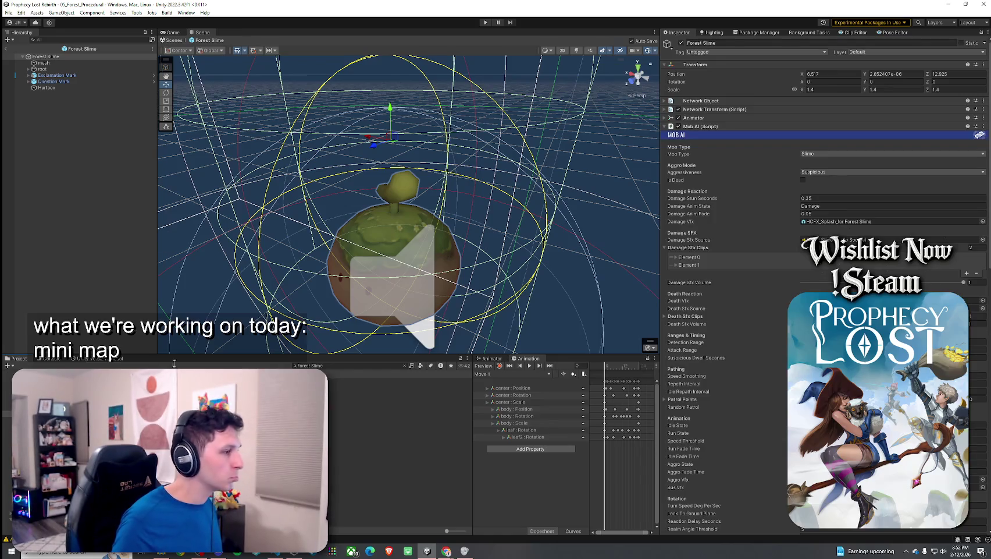
{"action": "left_click_drag", "start_coordinate": [51, 57], "coordinate": [56, 62]}
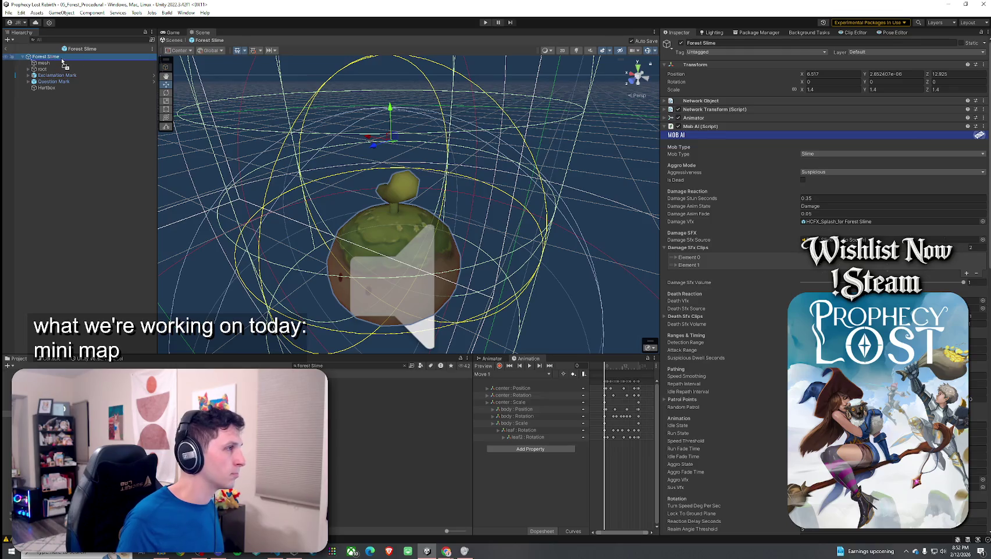
{"action": "left_click_drag", "start_coordinate": [62, 61], "coordinate": [62, 60]}
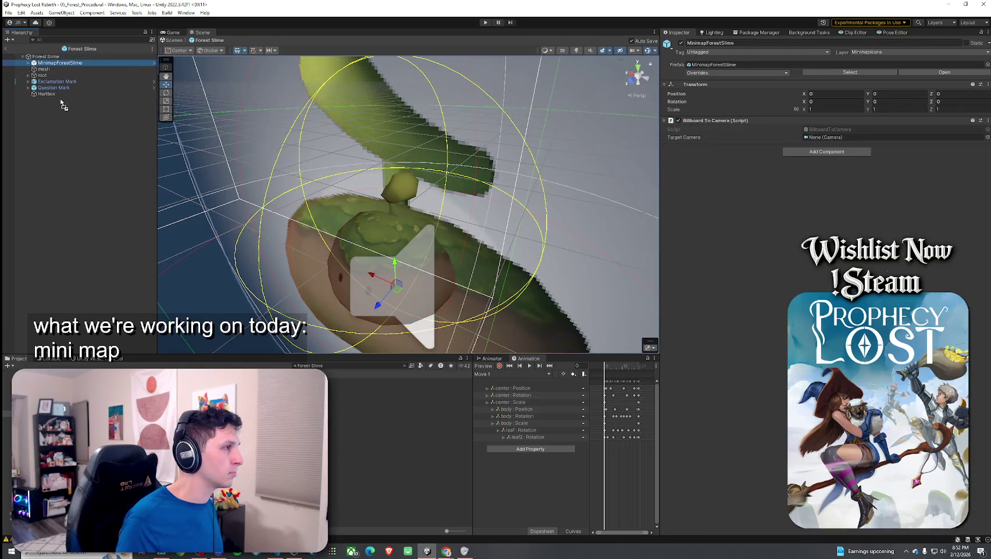
{"action": "left_click_drag", "start_coordinate": [58, 101], "coordinate": [83, 115]}
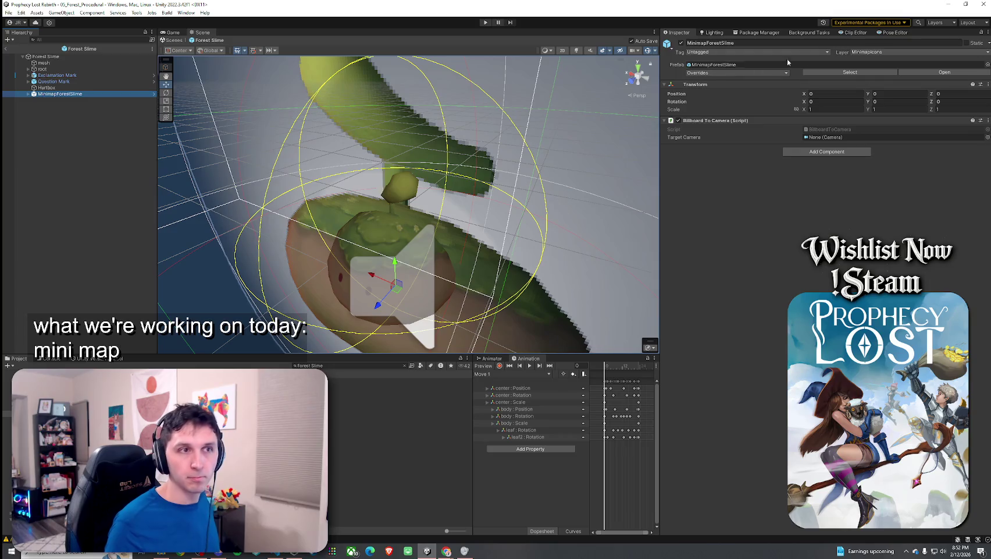
Step: Paste the transform values onto MinimapForestSlime, giving Y 35, X rotation 90, scale 27
{"action": "left_click", "coordinate": [989, 85]}
{"action": "mouse_move", "coordinate": [877, 183]}
{"action": "left_click", "coordinate": [794, 229]}
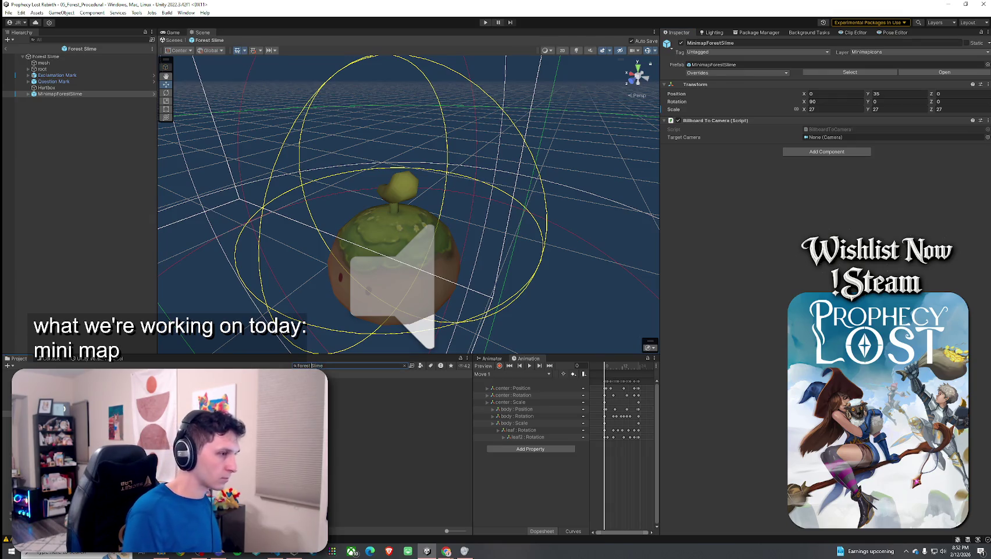
{"action": "type", "text": "SlimeDevil"}
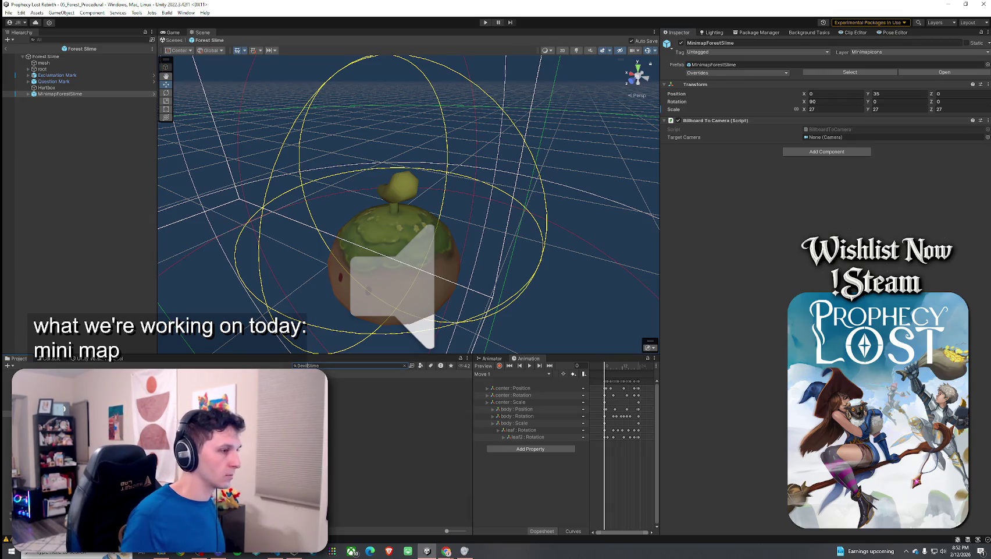
{"action": "left_click", "coordinate": [62, 94]}
{"action": "key", "text": "f"}
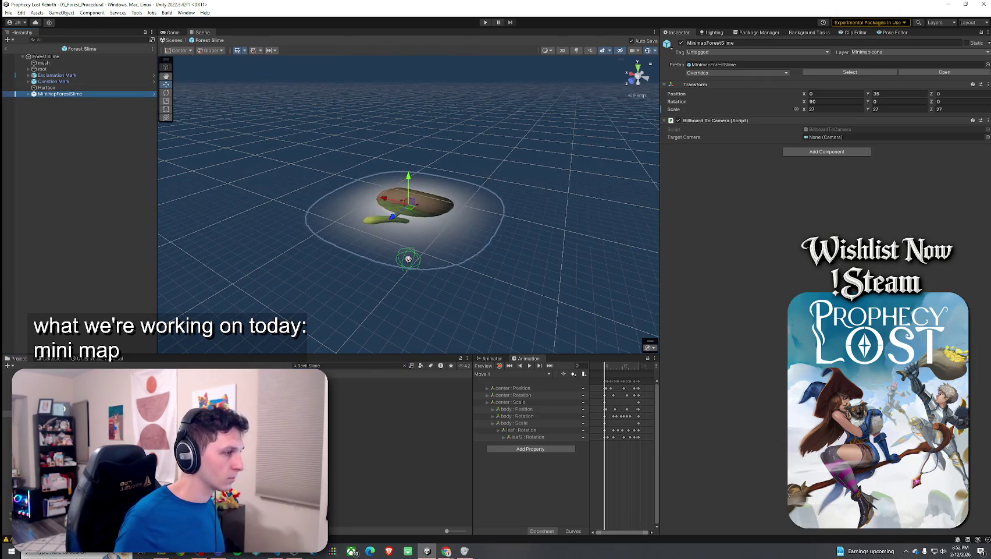
Step: Filter the project search to prefabs and select the Corrupted Slime prefab
{"action": "left_click", "coordinate": [308, 365]}
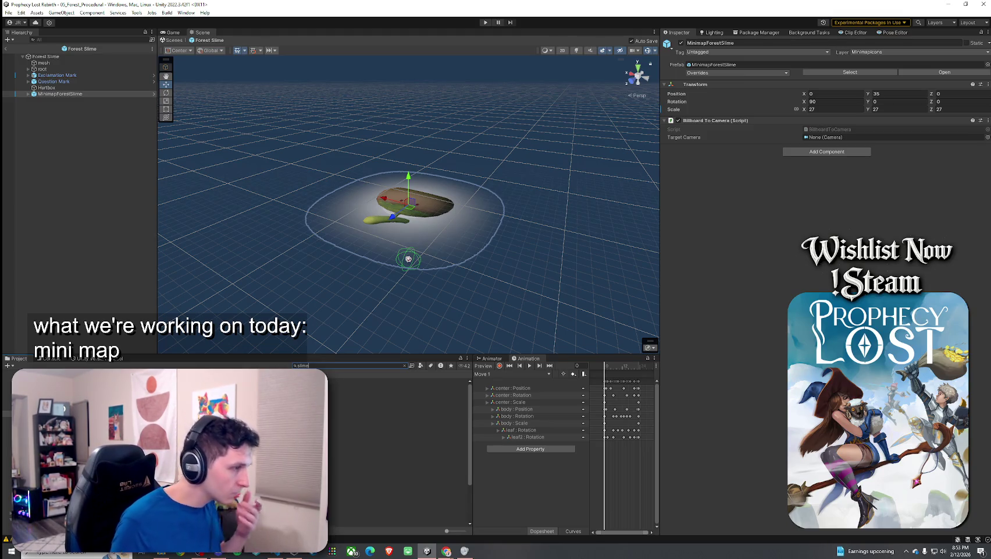
{"action": "left_click", "coordinate": [431, 366]}
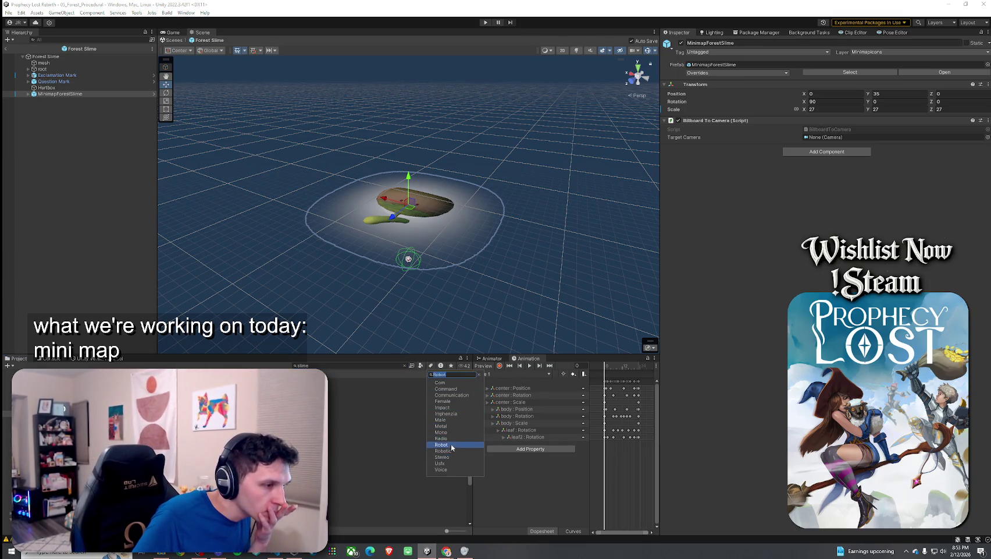
{"action": "left_click", "coordinate": [426, 369]}
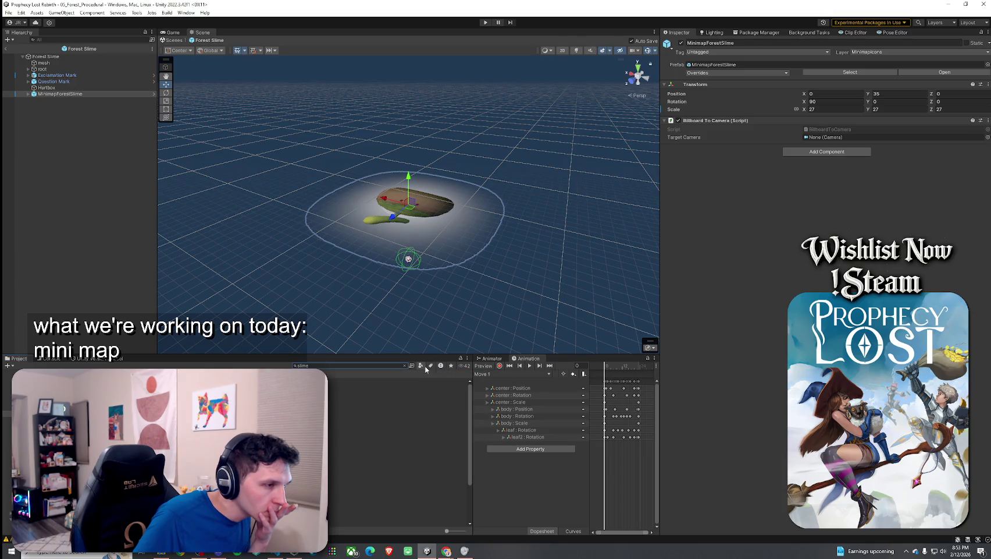
{"action": "left_click", "coordinate": [421, 366]}
{"action": "left_click", "coordinate": [434, 438]}
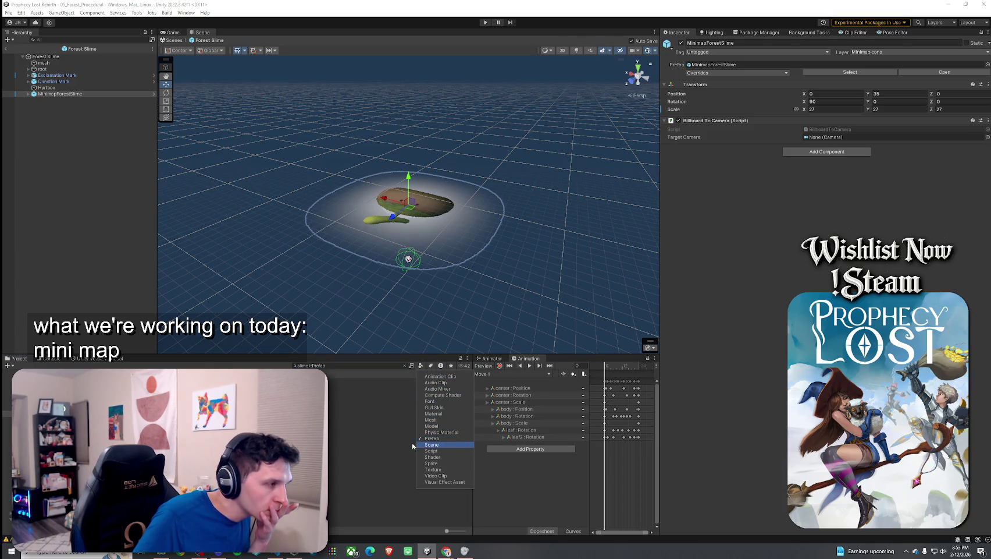
{"action": "left_click", "coordinate": [349, 393]}
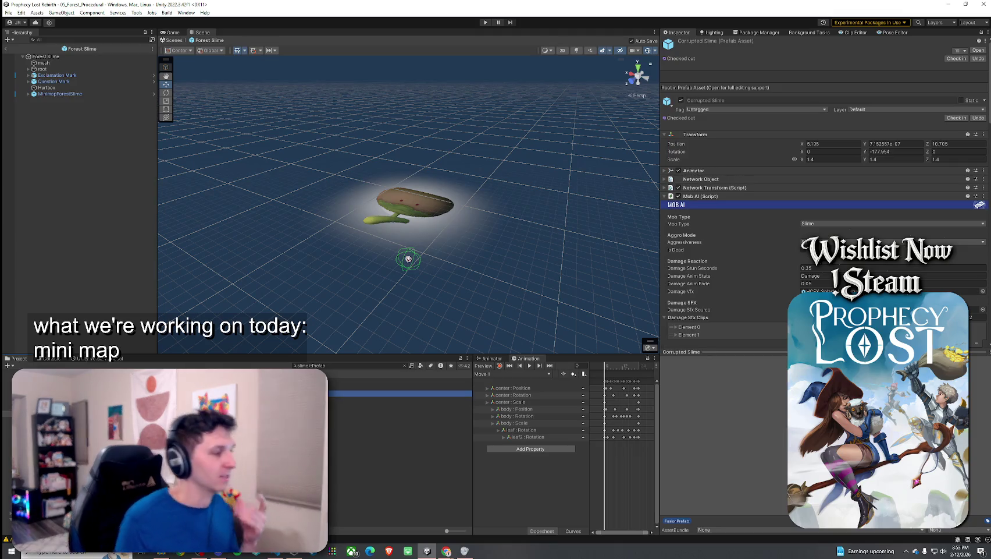
Step: Add MinimapDevilSlime to Corrupted Slime and paste transform values: Y 35, X rotation 90, scale 27
{"action": "double_click", "coordinate": [317, 393]}
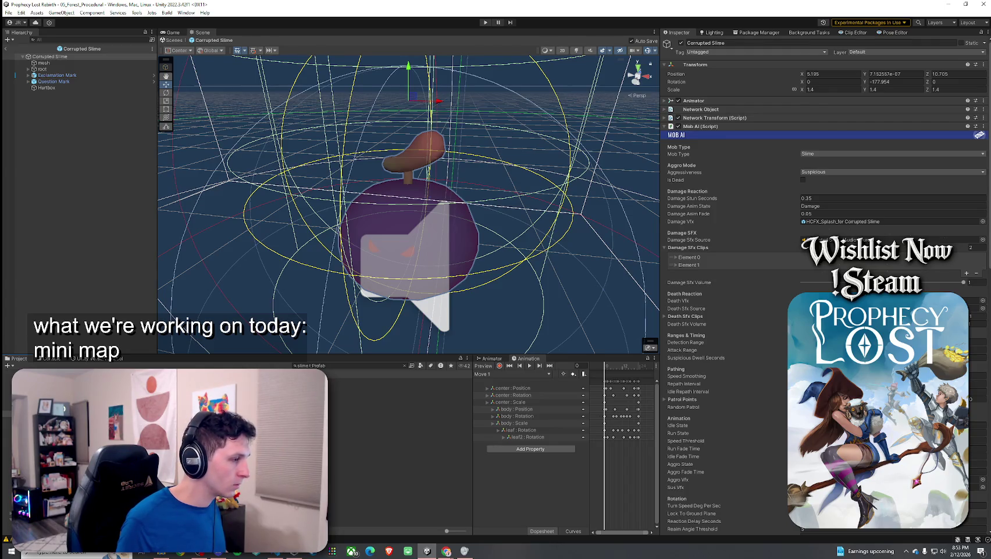
{"action": "mouse_move", "coordinate": [349, 447]}
{"action": "left_mouse_down"}
{"action": "mouse_move", "coordinate": [52, 56]}
{"action": "mouse_move", "coordinate": [61, 67]}
{"action": "mouse_move", "coordinate": [63, 58]}
{"action": "left_mouse_up"}
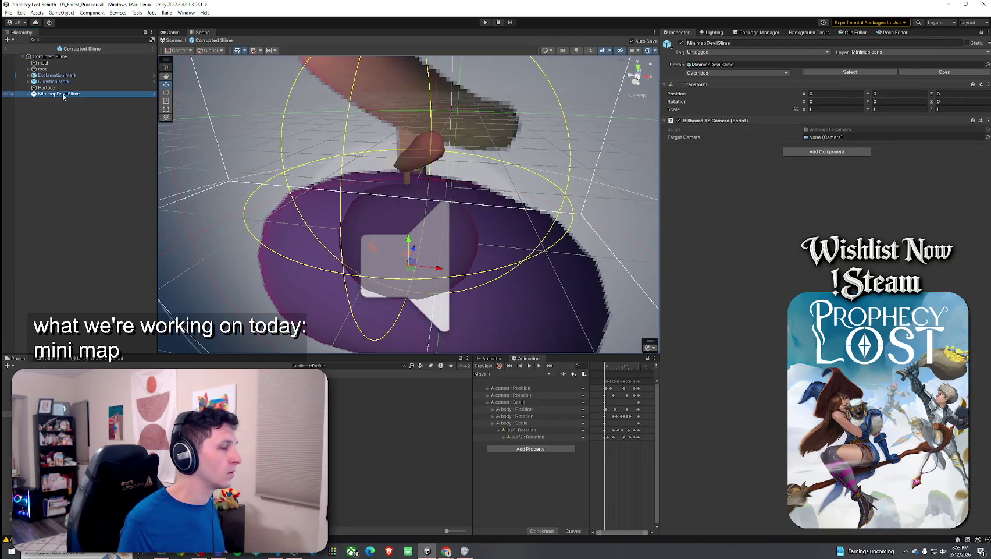
{"action": "left_click", "coordinate": [988, 86]}
{"action": "mouse_move", "coordinate": [853, 181]}
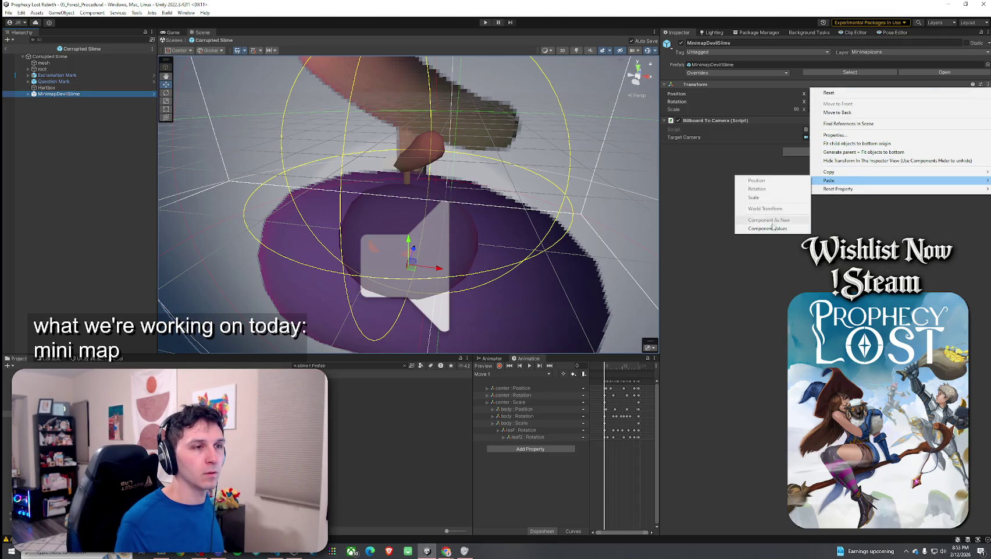
{"action": "left_click", "coordinate": [773, 227]}
{"action": "double_click", "coordinate": [74, 94]}
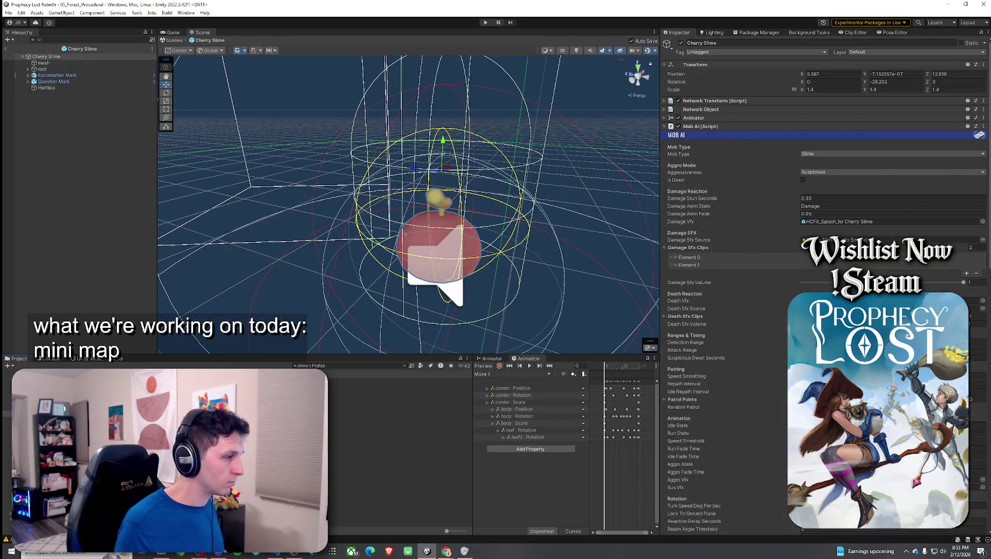
Step: Add MinimapCherrySlime under Cherry Slime with the same pasted transform values
{"action": "mouse_move", "coordinate": [349, 443]}
{"action": "left_mouse_down"}
{"action": "mouse_move", "coordinate": [46, 56]}
{"action": "mouse_move", "coordinate": [58, 68]}
{"action": "left_mouse_up"}
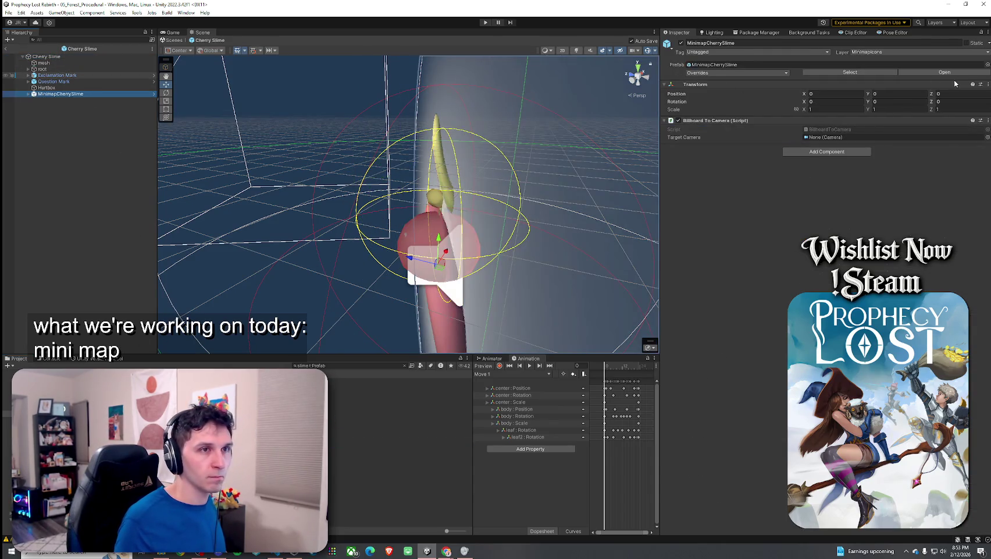
{"action": "left_click", "coordinate": [988, 84]}
{"action": "mouse_move", "coordinate": [888, 180]}
{"action": "left_click", "coordinate": [774, 228]}
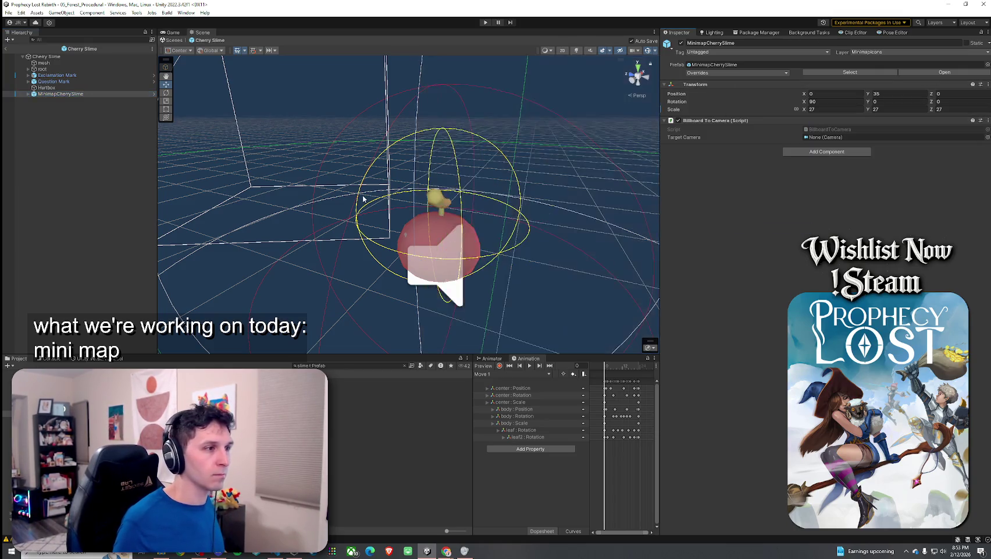
{"action": "left_click", "coordinate": [74, 90]}
{"action": "double_click", "coordinate": [66, 94]}
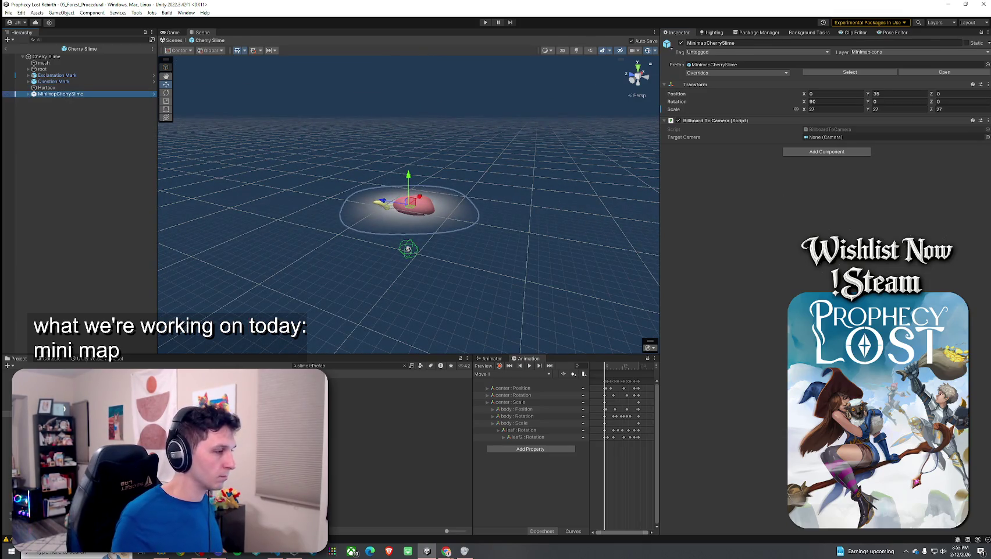
{"action": "left_click", "coordinate": [47, 56]}
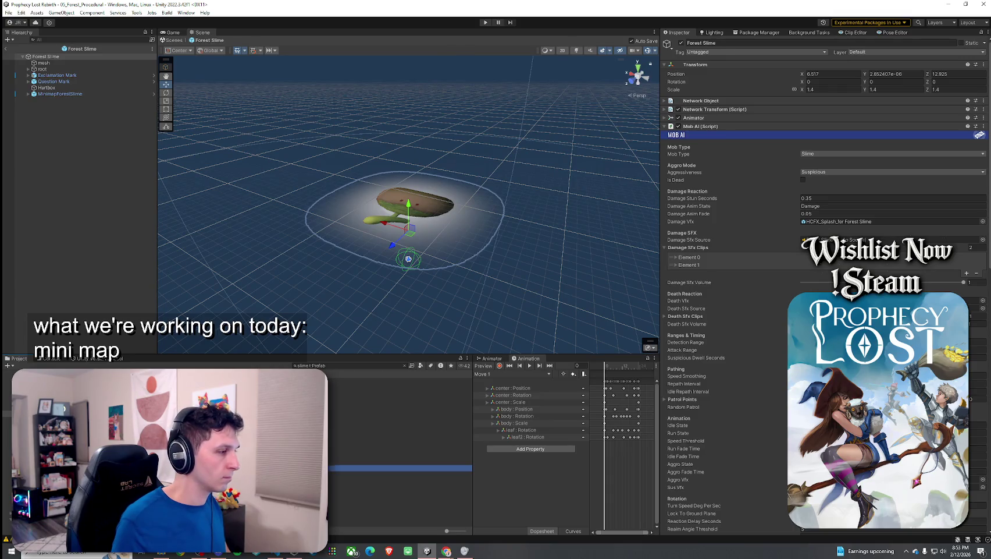
Step: Add MinimapYoungSlime under Young Slime and copy its Transform component values
{"action": "mouse_move", "coordinate": [349, 463]}
{"action": "left_mouse_down"}
{"action": "mouse_move", "coordinate": [81, 65]}
{"action": "mouse_move", "coordinate": [64, 57]}
{"action": "left_mouse_up"}
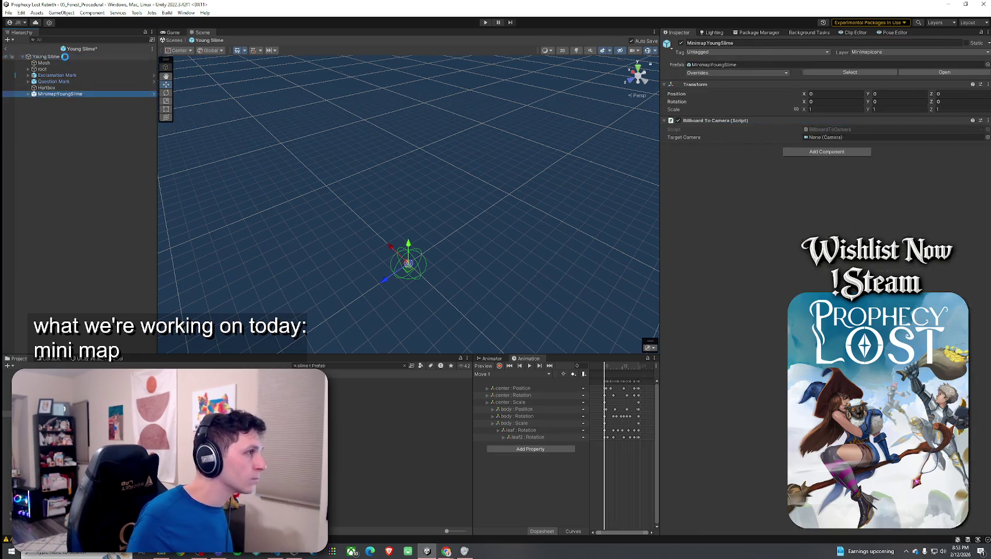
{"action": "right_click", "coordinate": [971, 84]}
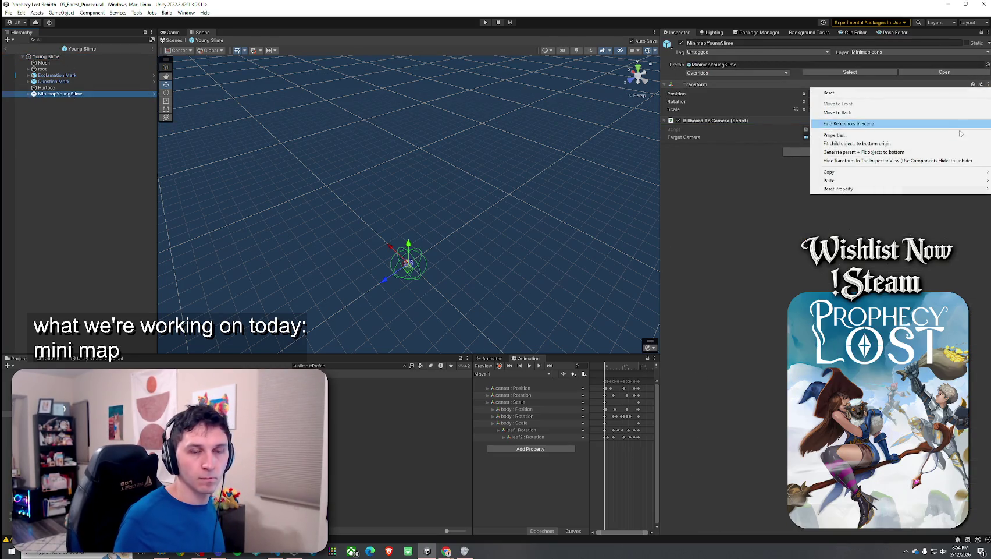
{"action": "mouse_move", "coordinate": [829, 172]}
{"action": "left_click", "coordinate": [778, 229]}
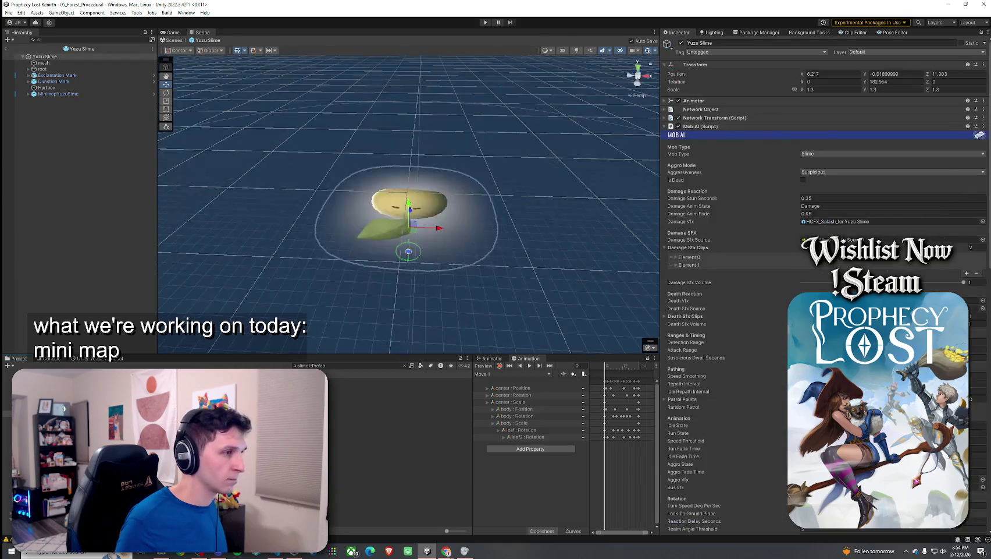
Step: Return to the main scene and maximize the Game view
{"action": "left_click", "coordinate": [5, 49]}
{"action": "left_click", "coordinate": [9, 12]}
{"action": "left_click", "coordinate": [173, 32]}
{"action": "double_click", "coordinate": [172, 32]}
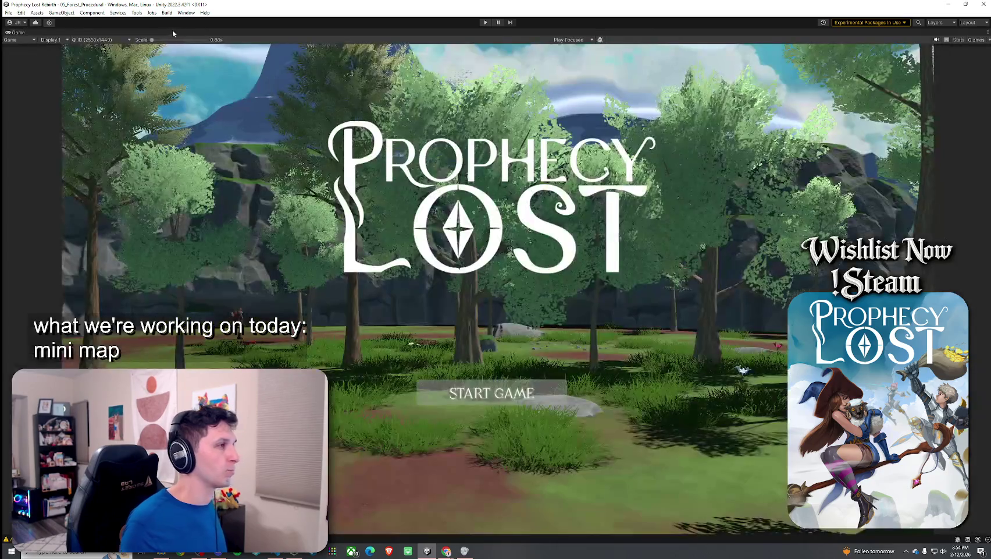
Step: Restore the editor layout and open the Corner Module 1 NE prefab
{"action": "double_click", "coordinate": [16, 34]}
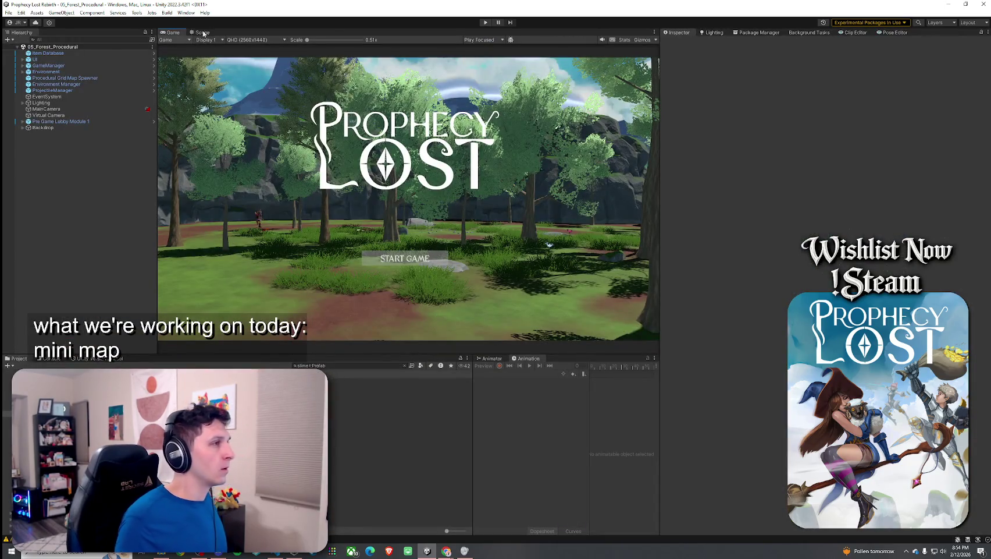
{"action": "left_click", "coordinate": [202, 32]}
{"action": "key", "text": "BackSpace"}
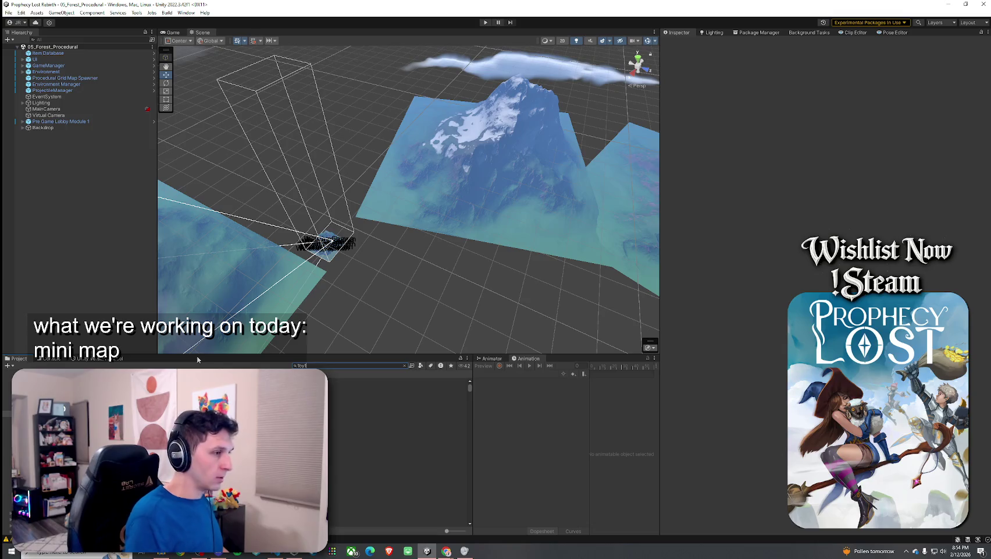
{"action": "left_click", "coordinate": [395, 380]}
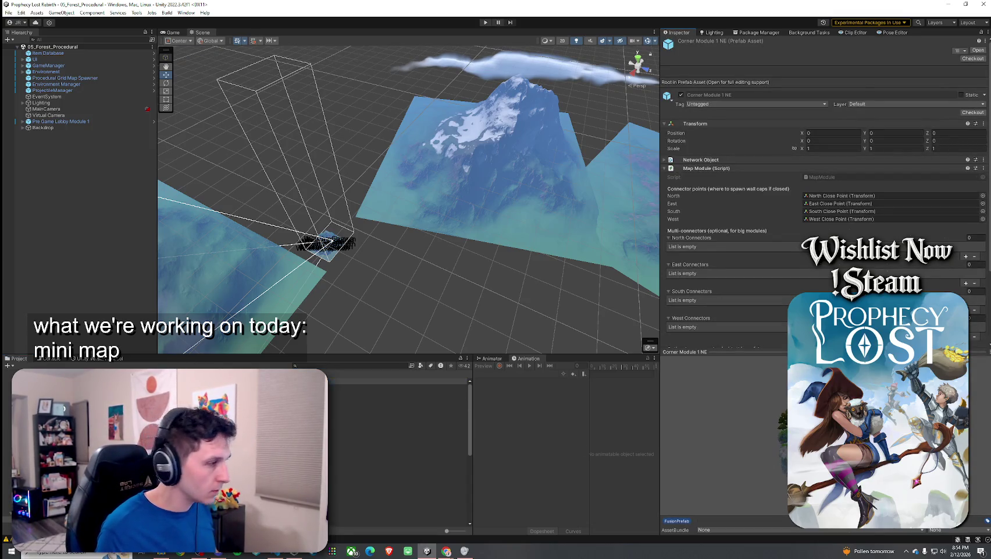
{"action": "double_click", "coordinate": [361, 378]}
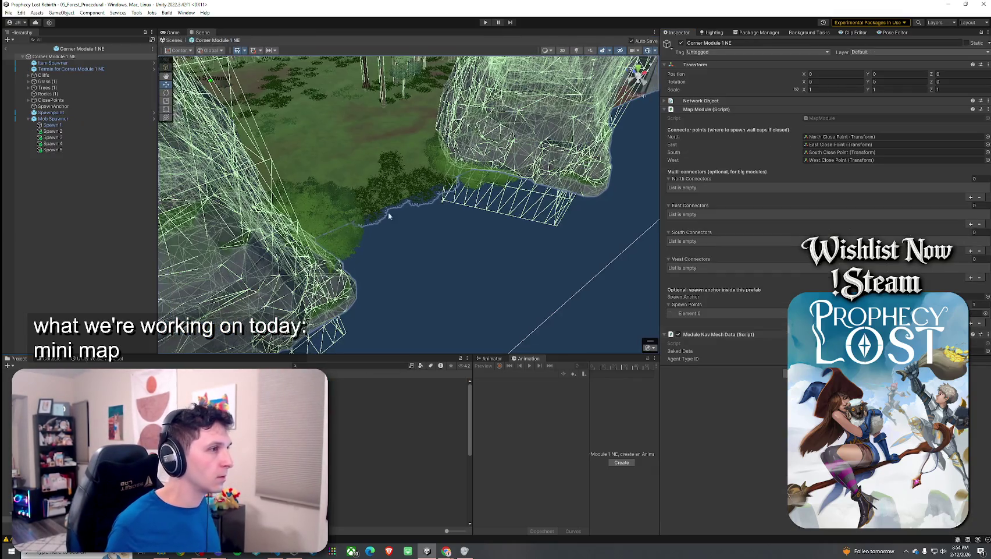
Step: Duplicate the Mob Spawner and move the copy to X 58.83, Z 38.32
{"action": "scroll", "coordinate": [389, 215], "scroll_direction": "down", "scroll_amount": 10}
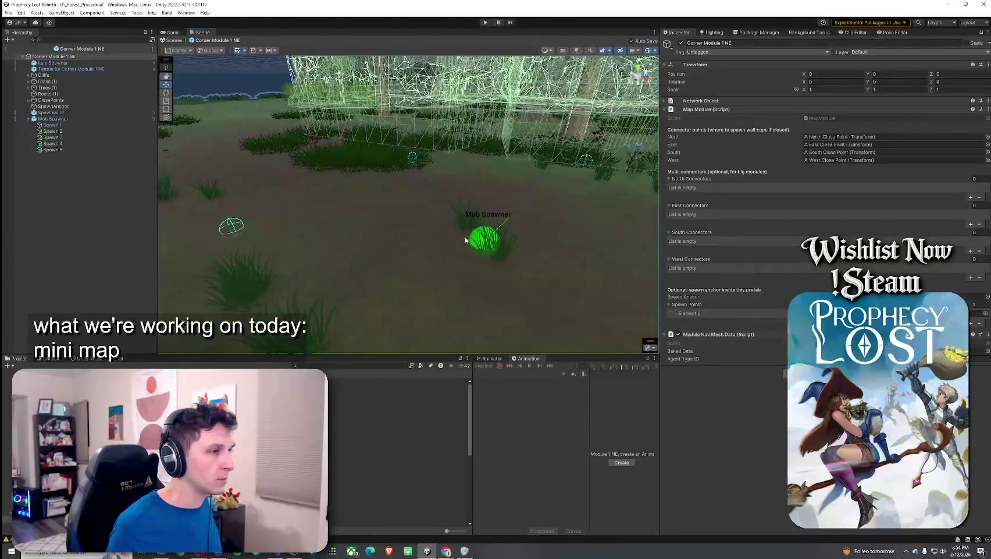
{"action": "left_click", "coordinate": [466, 240]}
{"action": "key", "text": "f"}
{"action": "left_click_drag", "start_coordinate": [467, 265], "coordinate": [448, 271]}
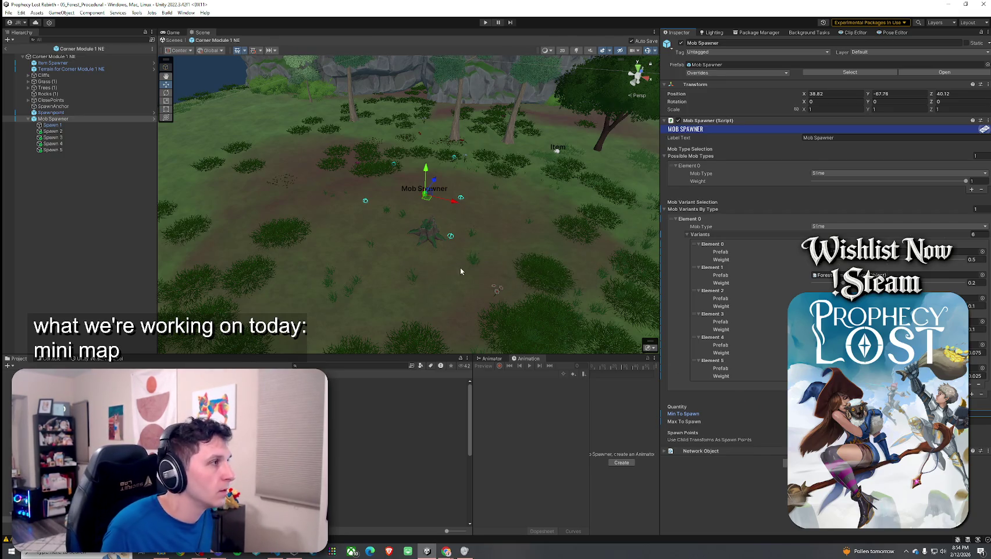
{"action": "key", "text": "ctrl+d"}
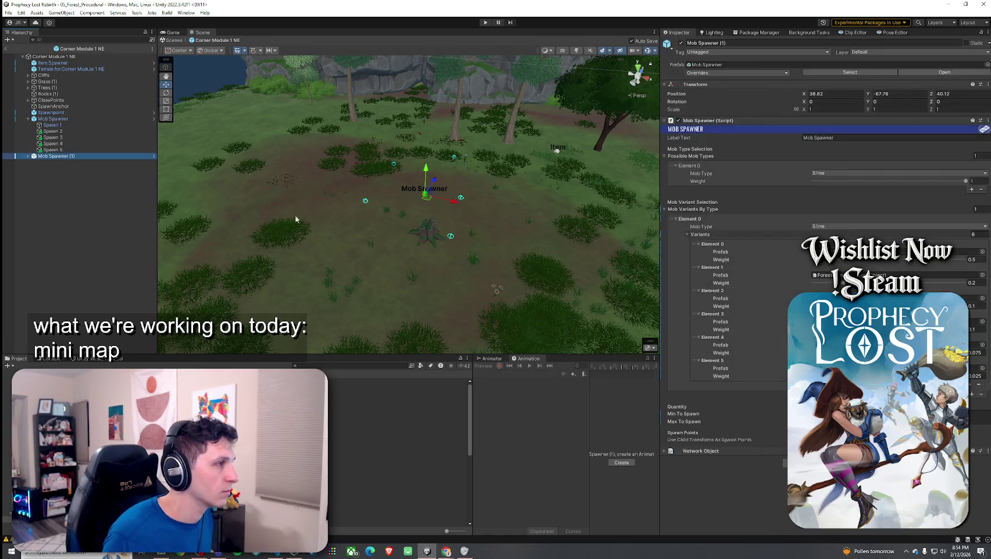
{"action": "mouse_move", "coordinate": [341, 218]}
{"action": "left_mouse_down"}
{"action": "mouse_move", "coordinate": [499, 206]}
{"action": "mouse_move", "coordinate": [488, 205]}
{"action": "left_mouse_up"}
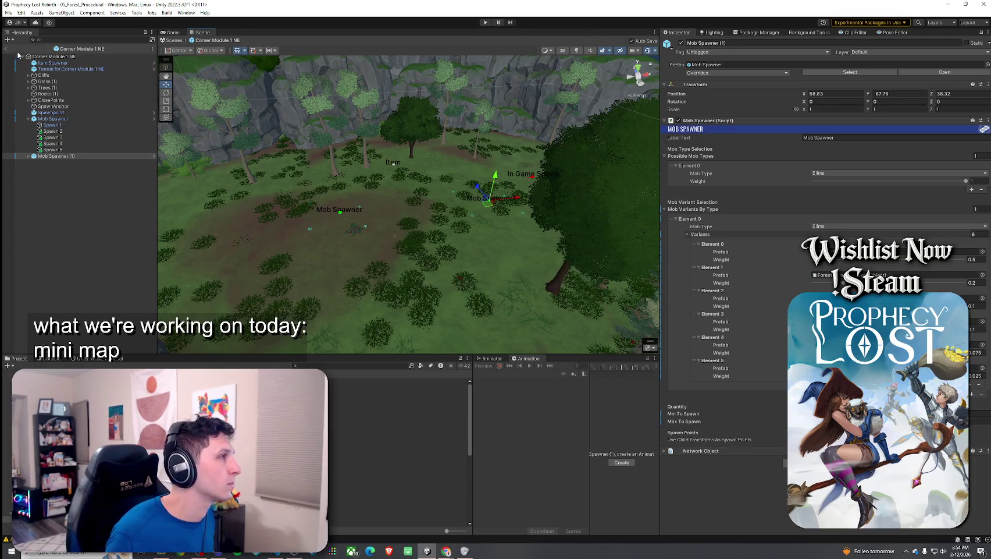
{"action": "left_click", "coordinate": [9, 13]}
{"action": "key", "text": "Escape"}
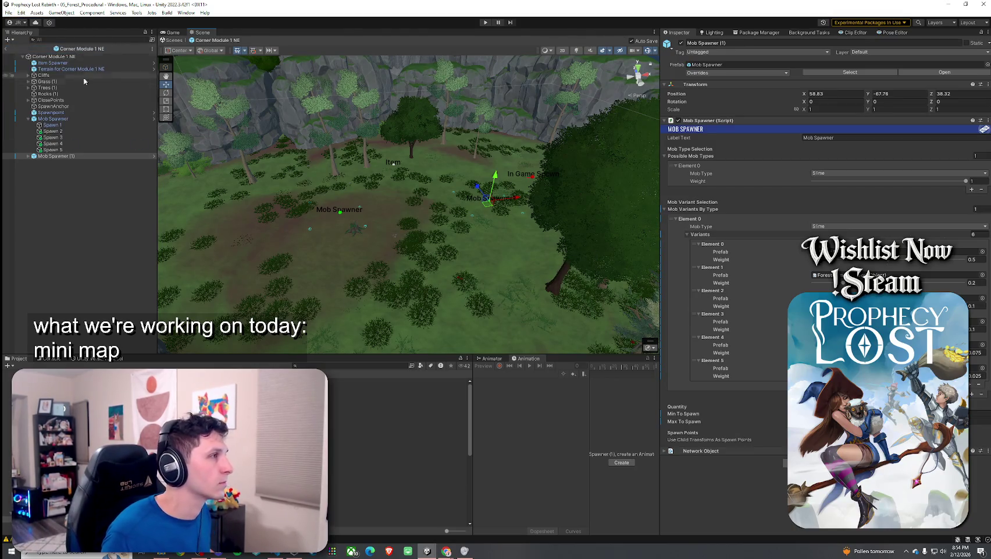
Step: Collapse Mob Spawner's children and exit Corner Module 1 NE back to 05_Forest_Procedural
{"action": "left_click", "coordinate": [28, 118]}
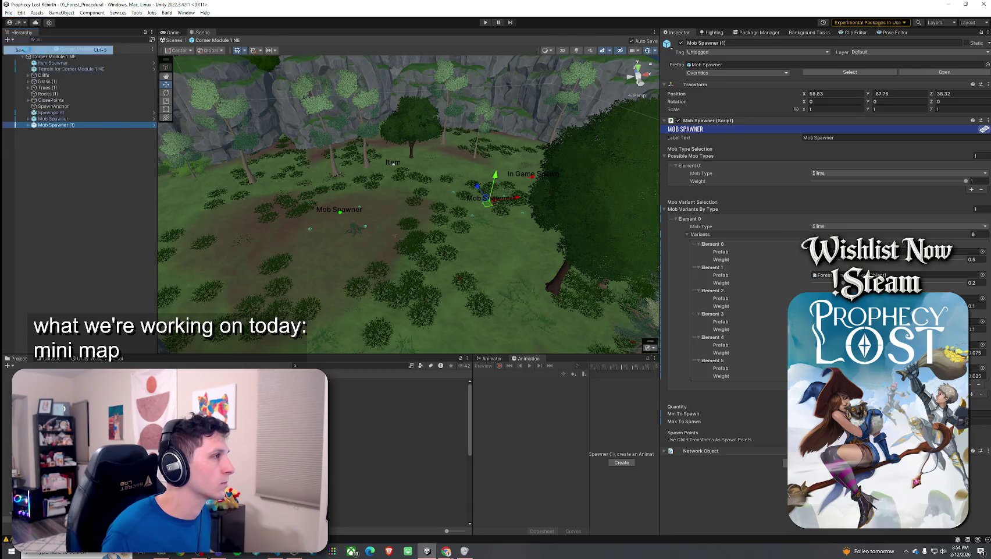
{"action": "double_click", "coordinate": [172, 32]}
{"action": "left_click", "coordinate": [9, 13]}
{"action": "key", "text": "Escape"}
{"action": "double_click", "coordinate": [22, 33]}
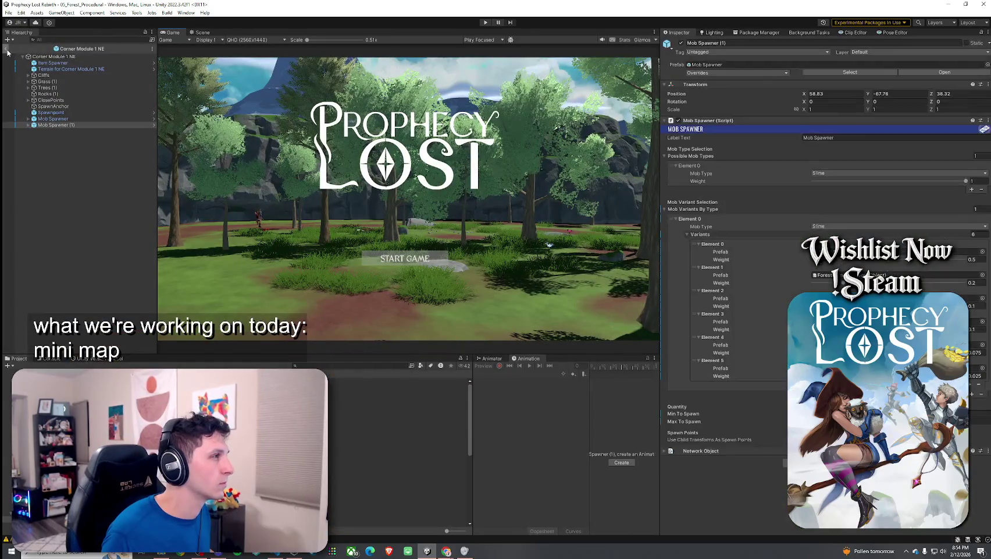
{"action": "left_click", "coordinate": [6, 49]}
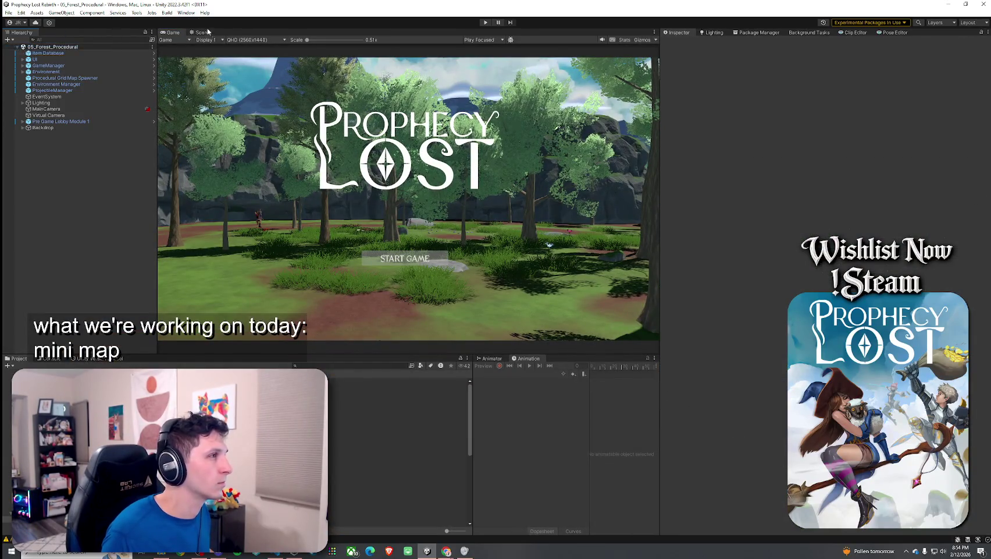
Step: Maximize the Game view, enter Play mode and run the character through the water
{"action": "double_click", "coordinate": [425, 32]}
{"action": "key", "text": "ctrl+p"}
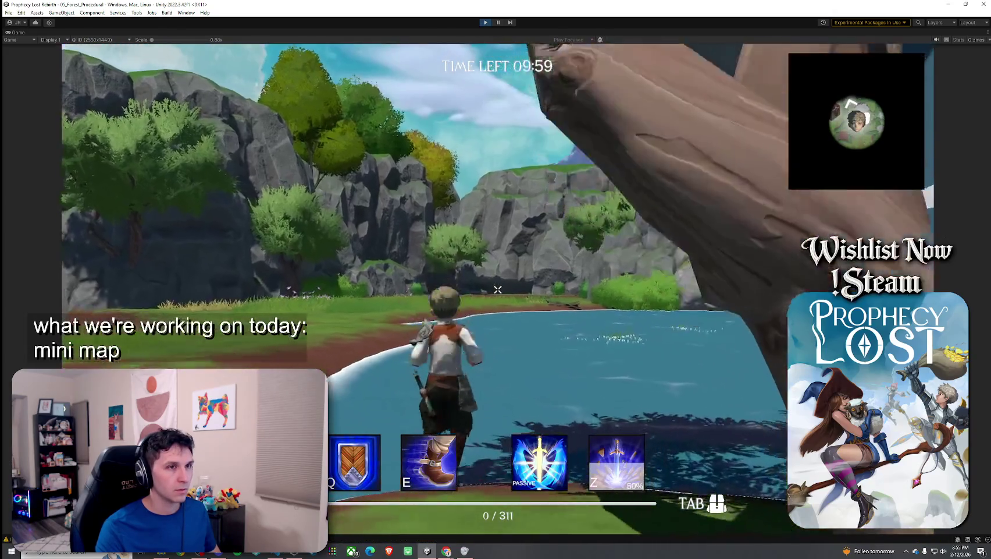
{"action": "key", "text": "w"}
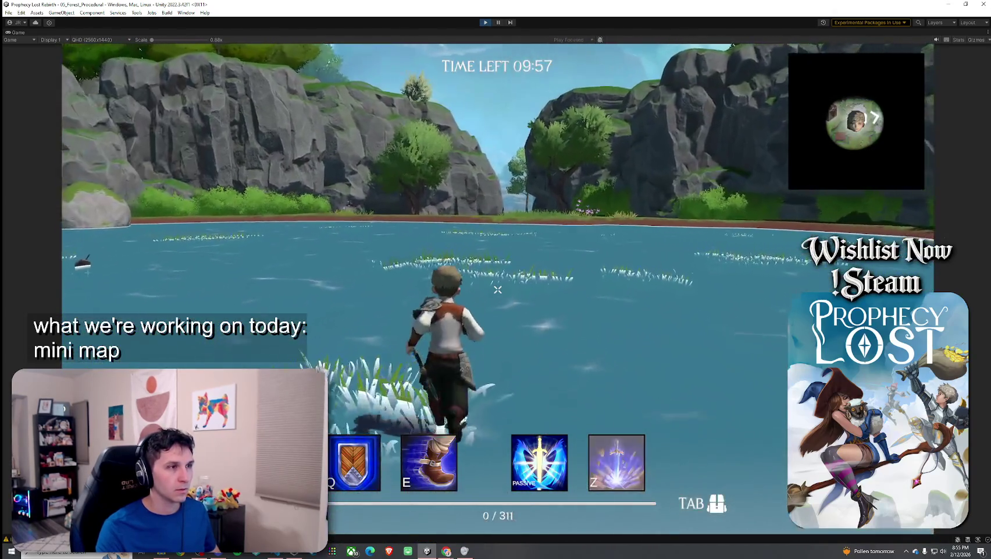
{"action": "key", "text": "w"}
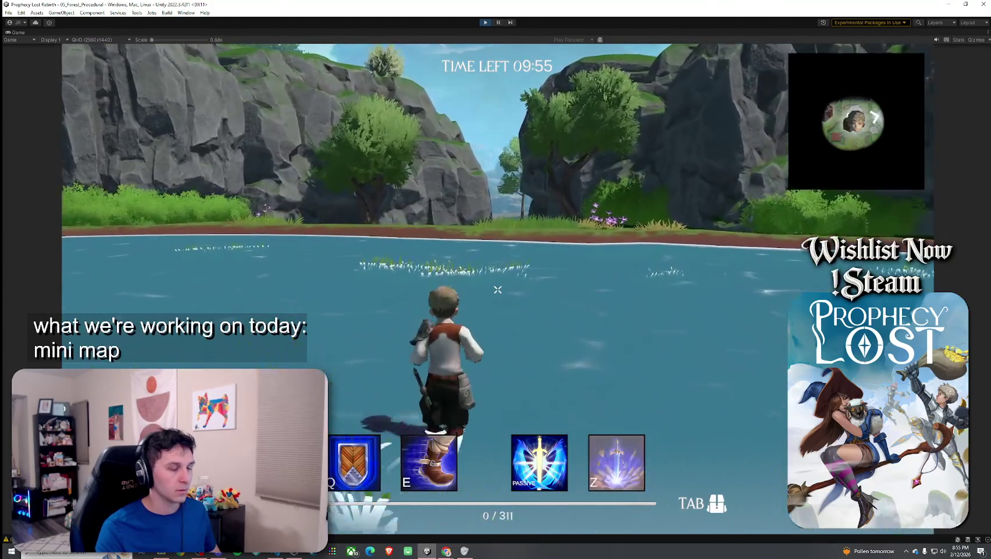
{"action": "key", "text": "super"}
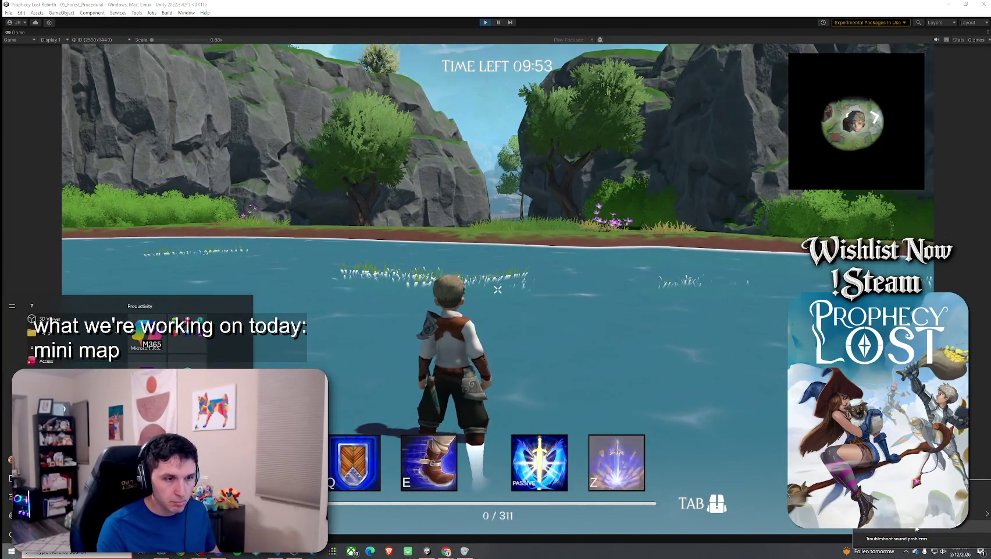
{"action": "key", "text": "Escape"}
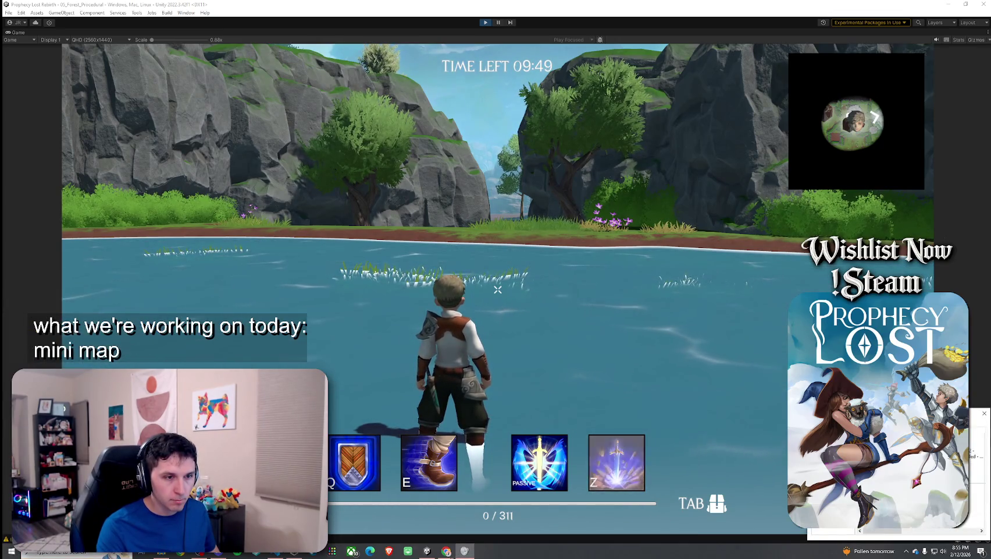
Step: Run the character across the grassy shore and through the rock gap, then restore the editor layout
{"action": "left_click", "coordinate": [703, 428]}
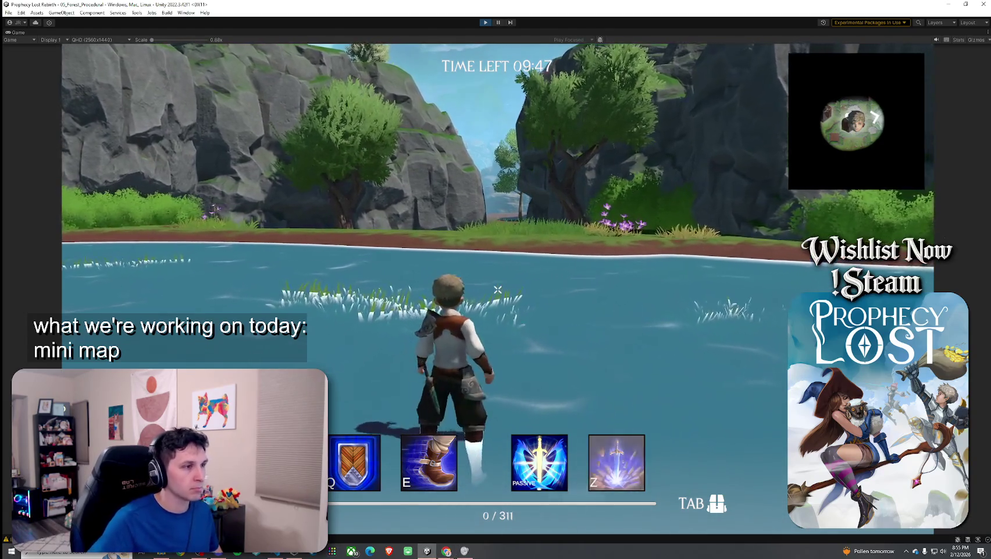
{"action": "key", "text": "w"}
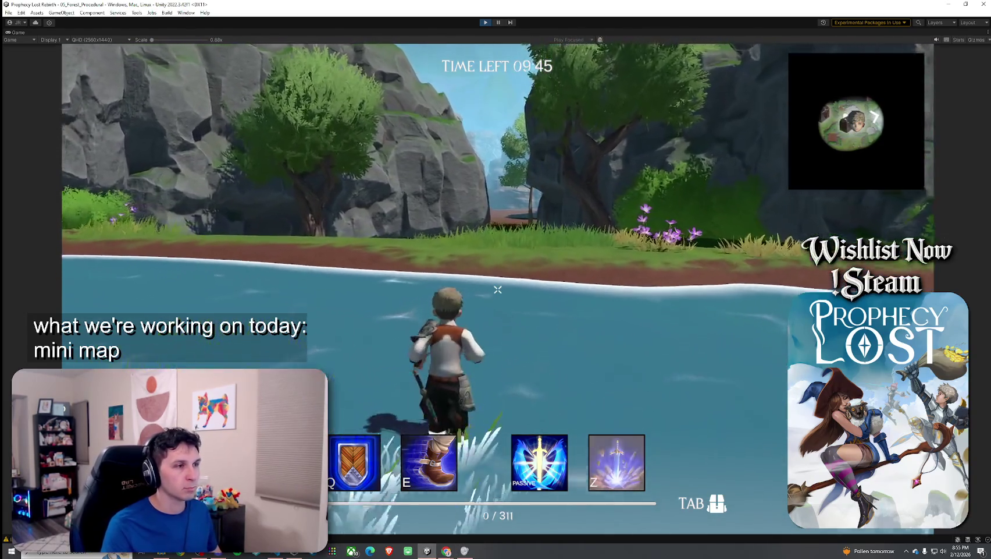
{"action": "key", "text": "w"}
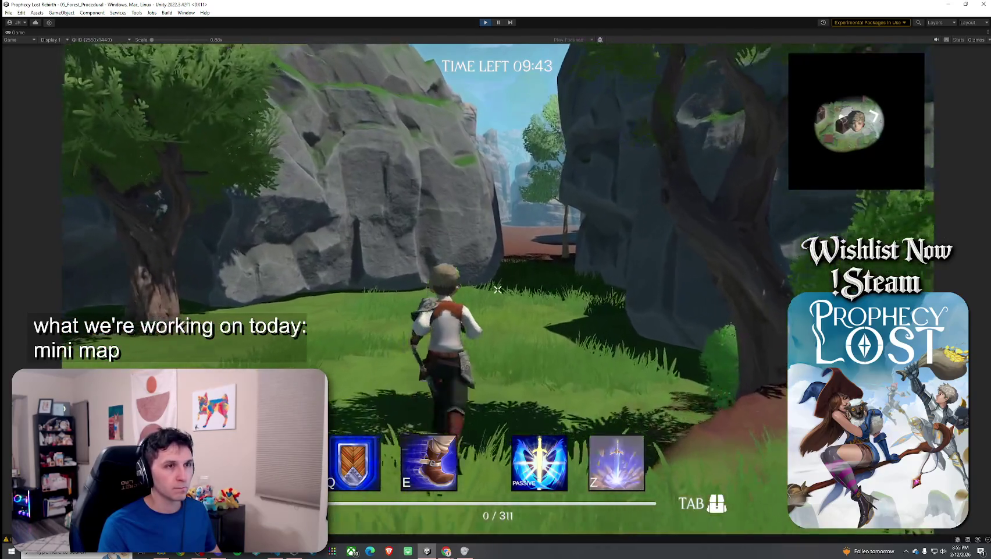
{"action": "key", "text": "w"}
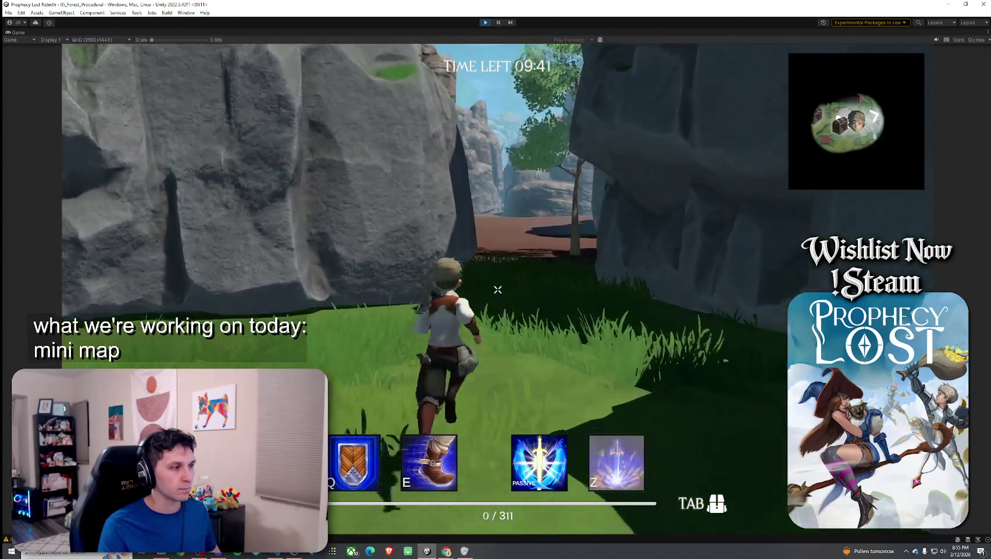
{"action": "key", "text": "w"}
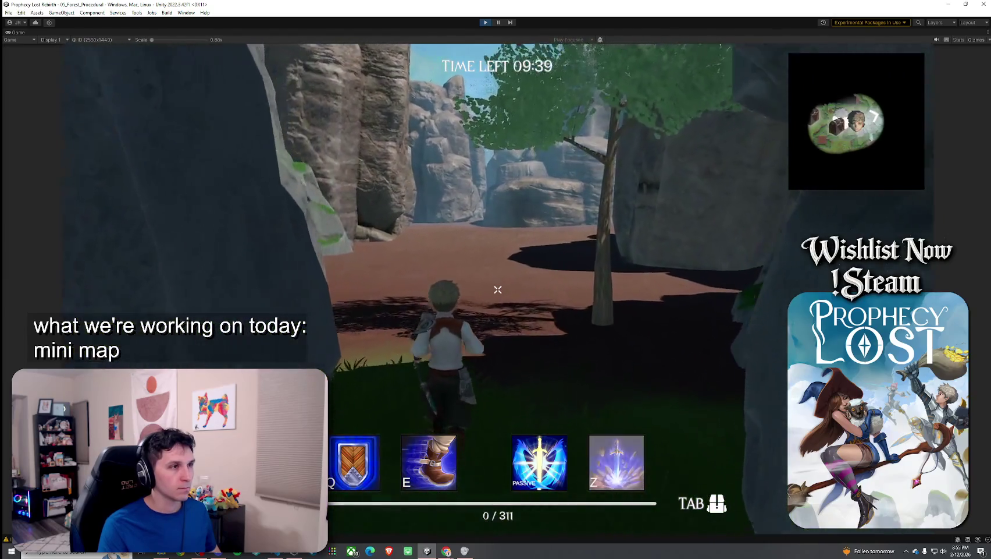
{"action": "key", "text": "super"}
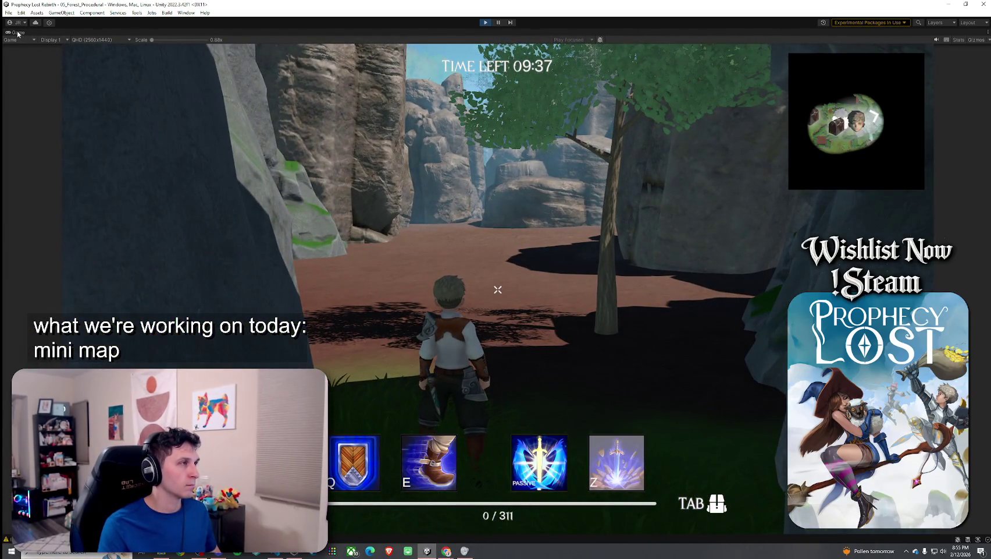
{"action": "double_click", "coordinate": [30, 35]}
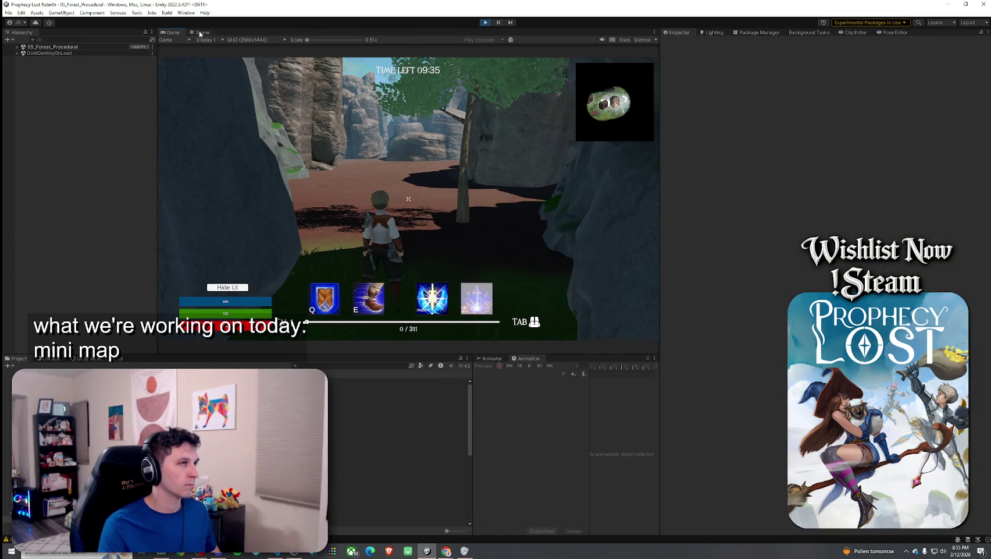
Step: Switch to the Scene view and filter the hierarchy by 'player'
{"action": "left_click", "coordinate": [203, 34]}
{"action": "left_click", "coordinate": [65, 40]}
{"action": "type", "text": "player"}
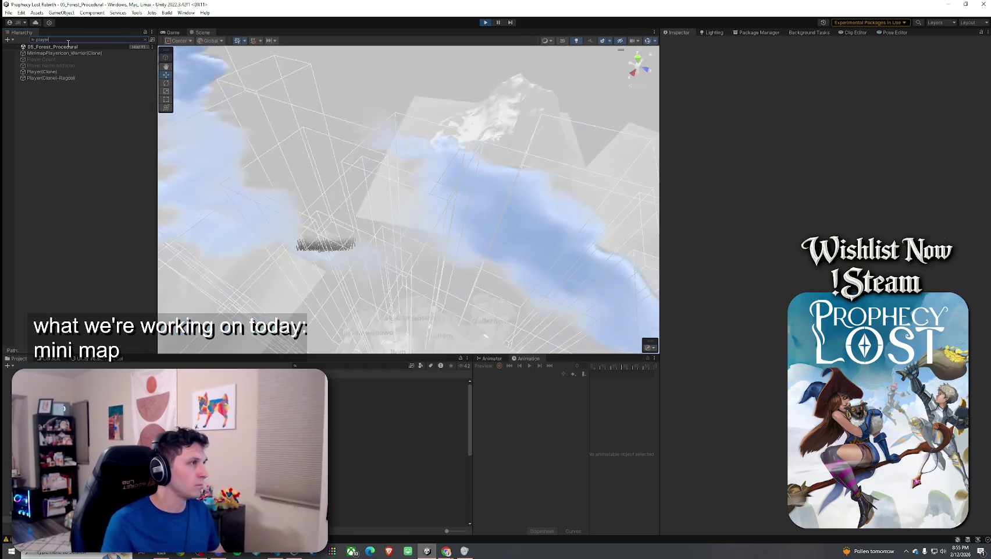
Step: Inspect Player(Clone)'s Player script settings, including Jump Impulse, then return to the Game view
{"action": "left_click", "coordinate": [61, 72]}
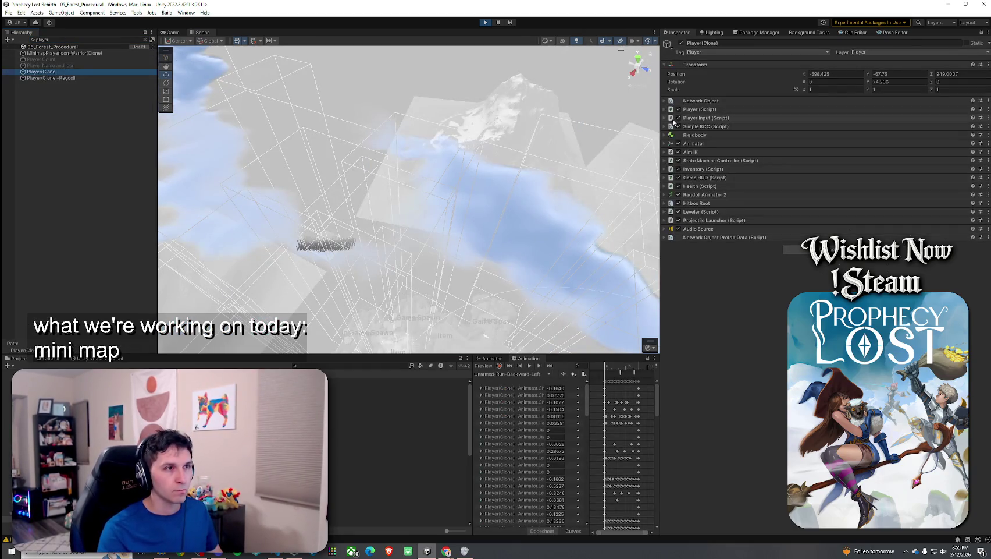
{"action": "left_click", "coordinate": [667, 113]}
{"action": "scroll", "coordinate": [693, 342], "scroll_direction": "down", "scroll_amount": 10}
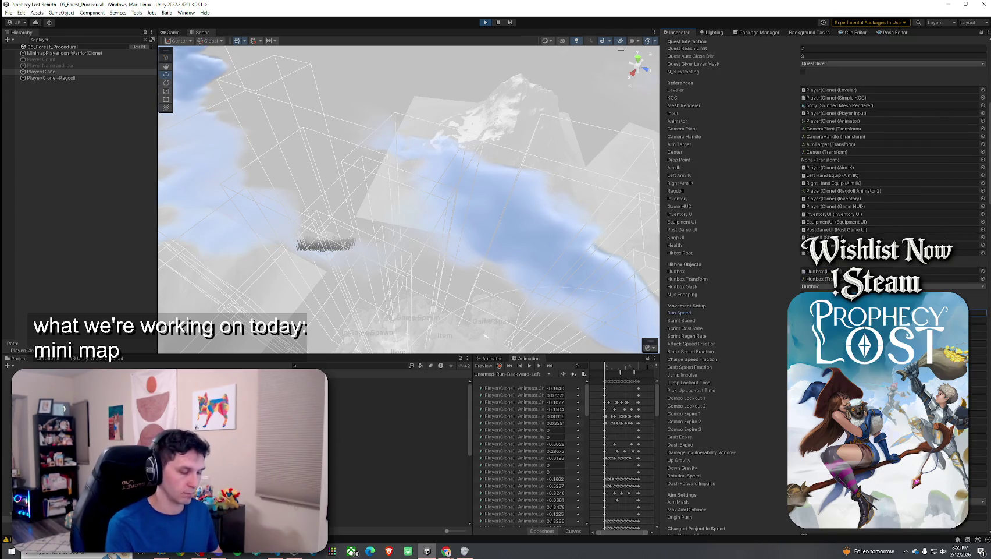
{"action": "left_click", "coordinate": [980, 374]}
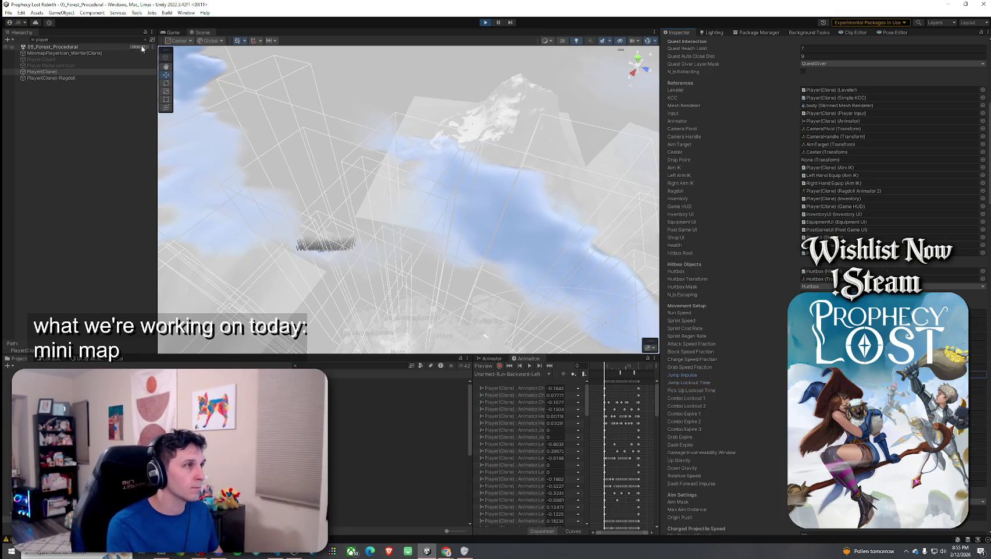
{"action": "left_click", "coordinate": [172, 33]}
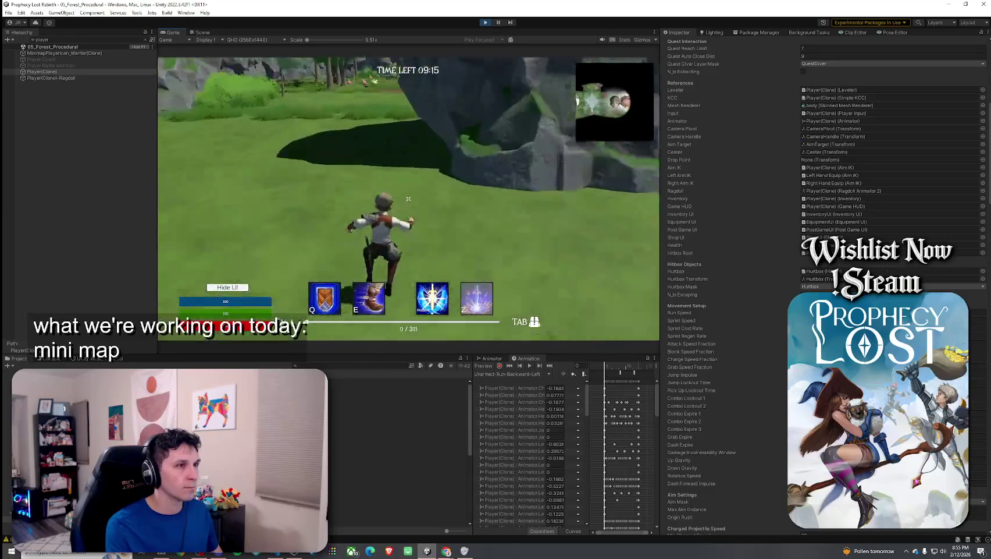
Step: Walk the character through the forest and clearing toward the slimes while the minimap tracks it
{"action": "key", "text": "w"}
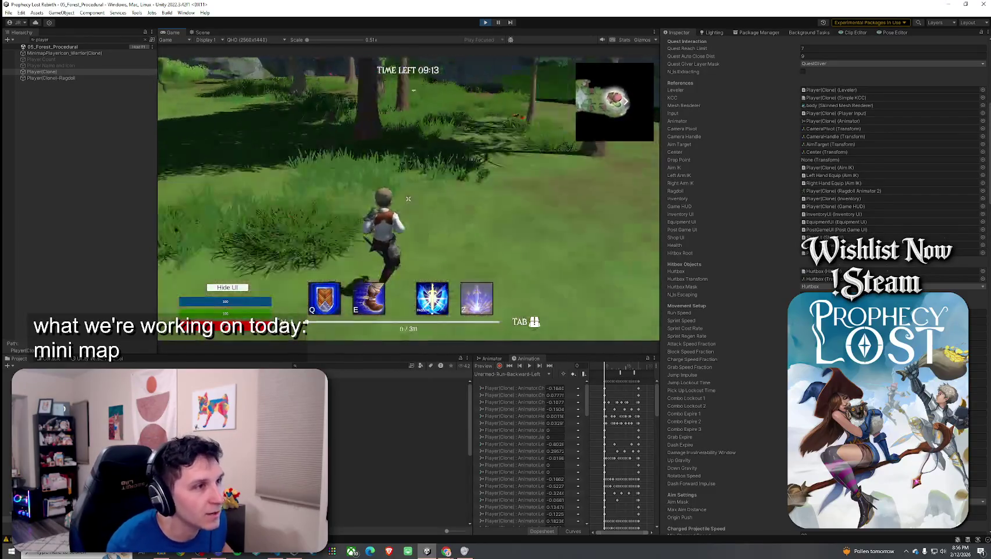
{"action": "key", "text": "w"}
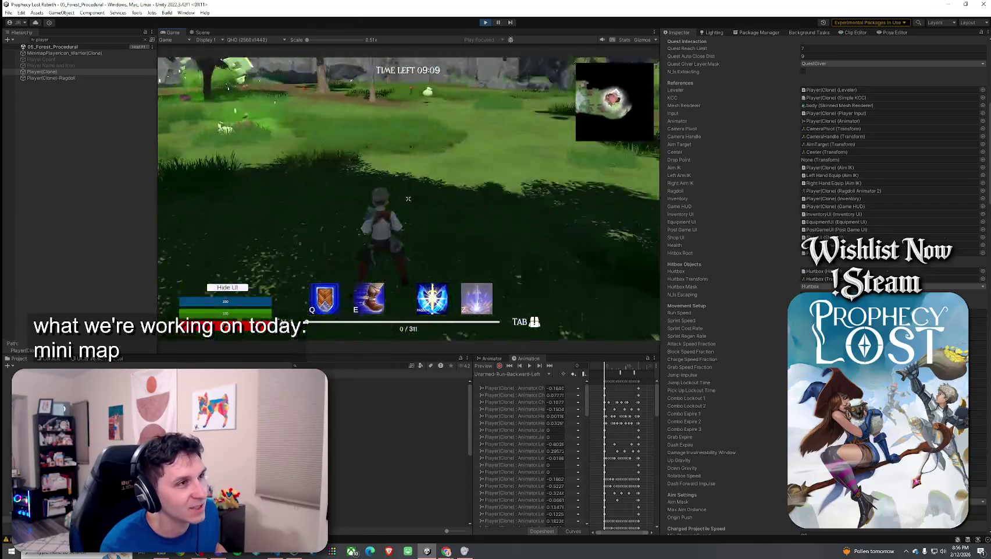
{"action": "key", "text": "w"}
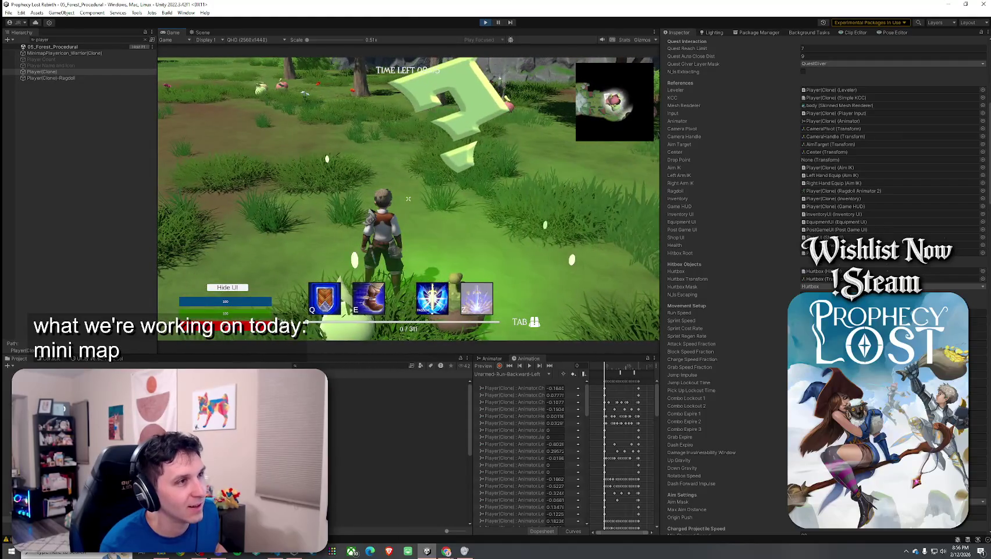
{"action": "key", "text": "w"}
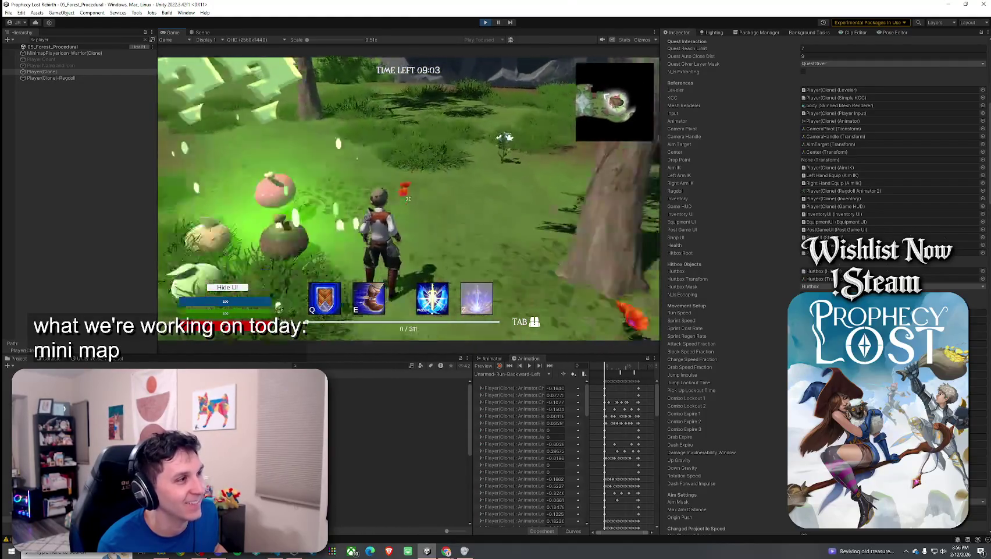
{"action": "key", "text": "w"}
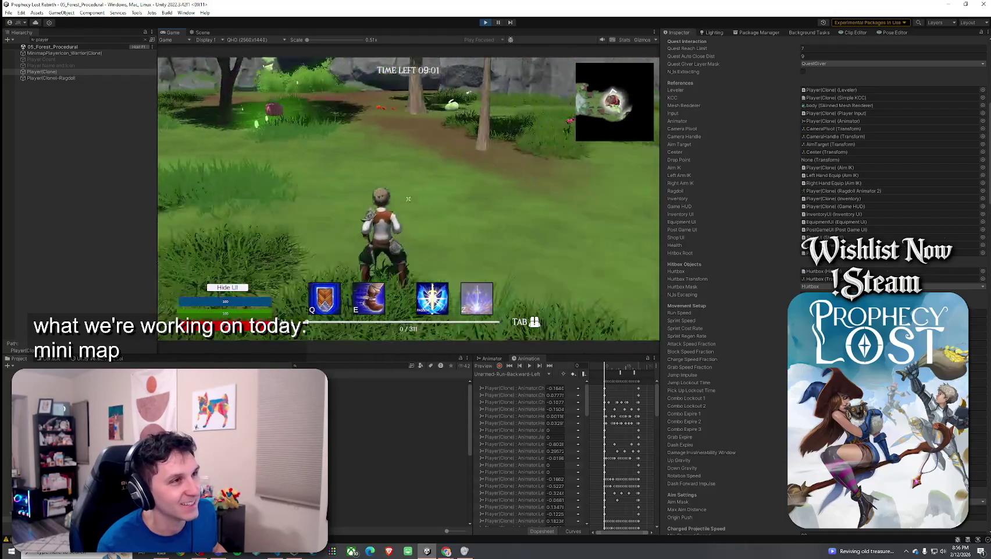
{"action": "key", "text": "w"}
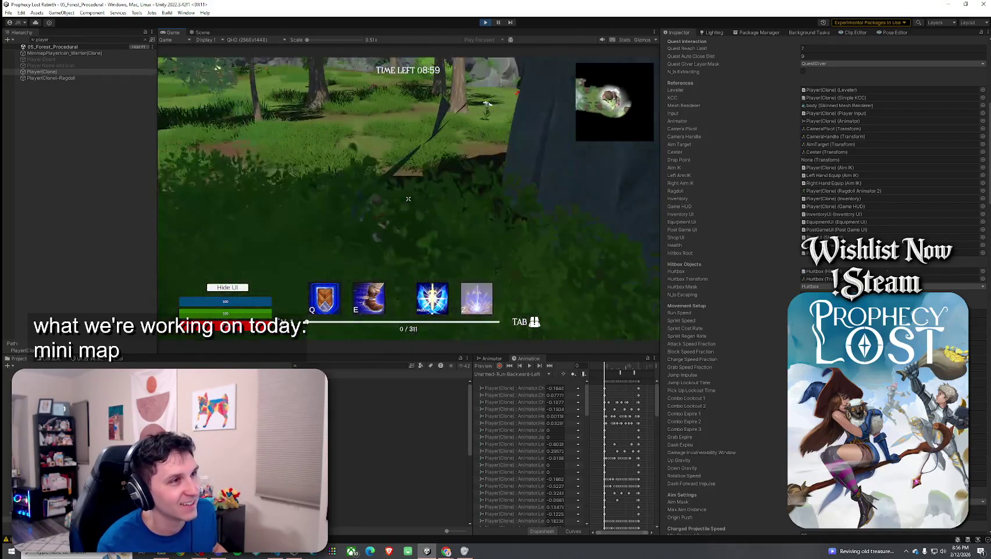
{"action": "key", "text": "w"}
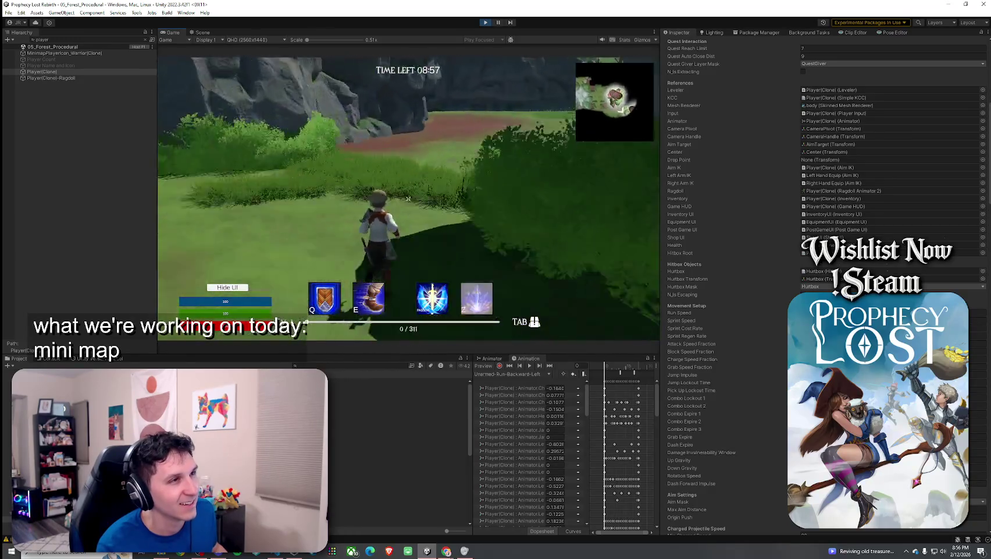
{"action": "key", "text": "w"}
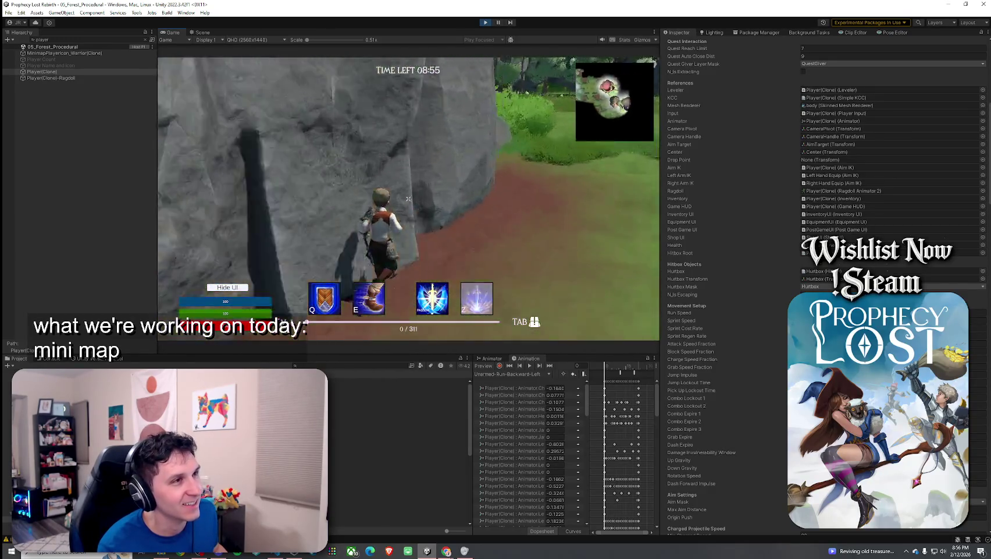
{"action": "key", "text": "w"}
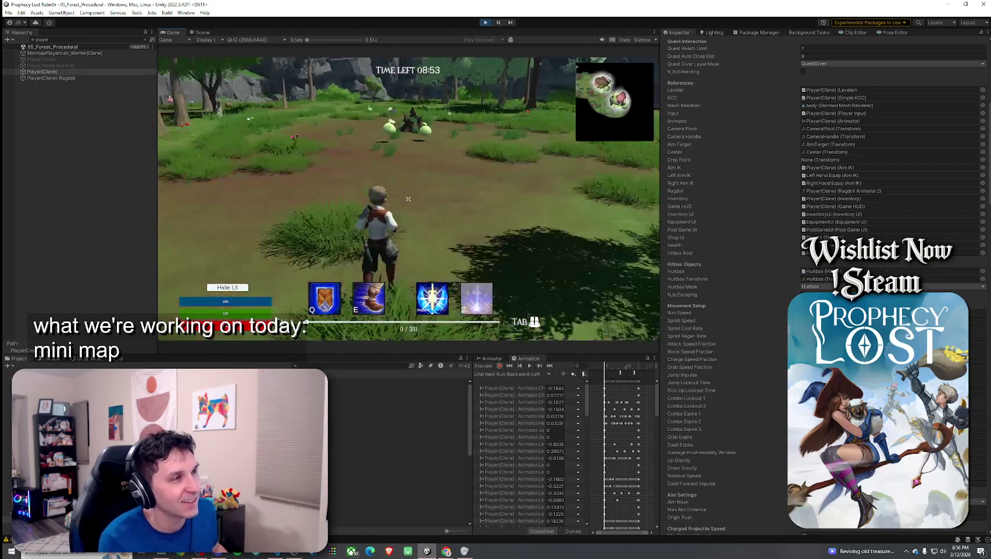
{"action": "key", "text": "w"}
{"action": "key", "text": "super"}
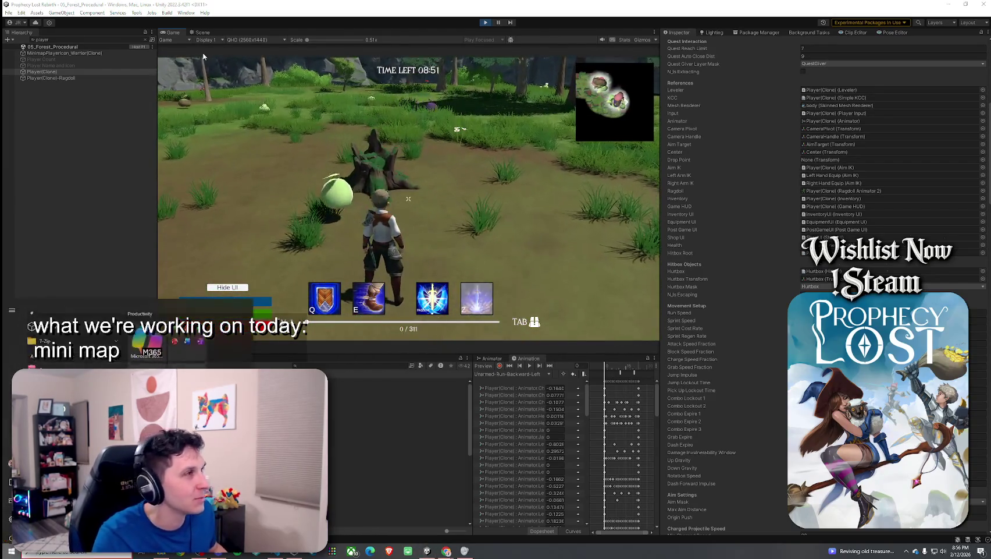
Step: In the maximized Game view, run across the meadow and up the rock wall, then stop Play mode
{"action": "key", "text": "shift+space"}
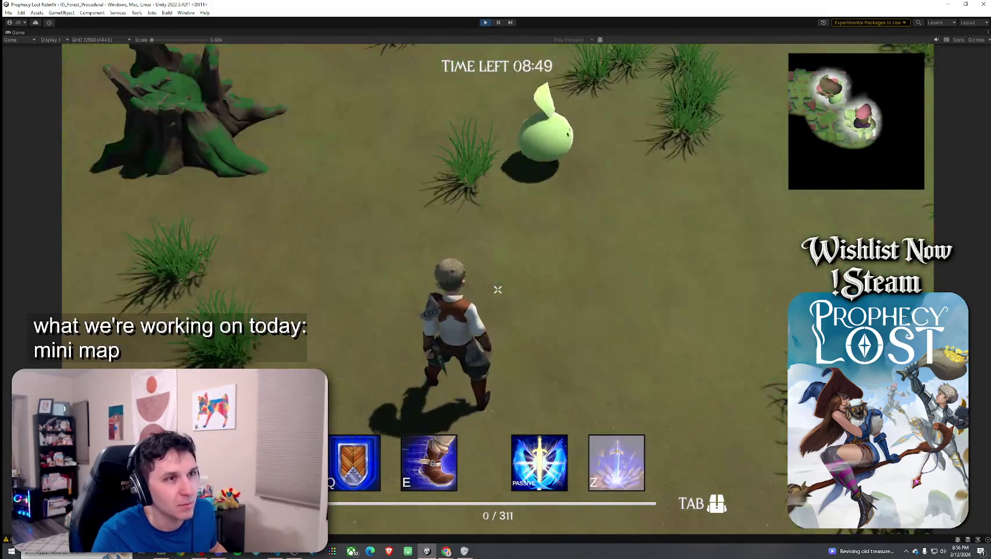
{"action": "key", "text": "w"}
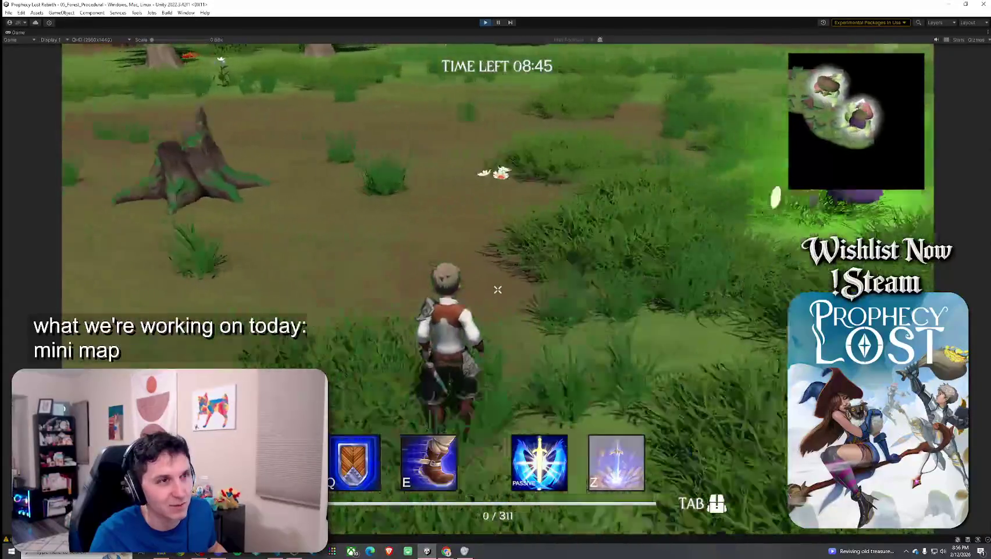
{"action": "key", "text": "w"}
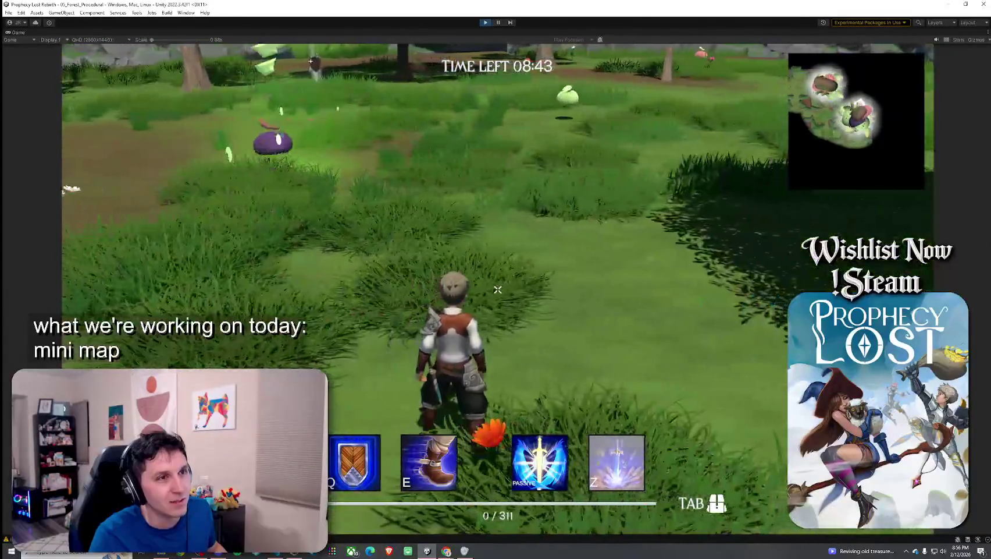
{"action": "key", "text": "w"}
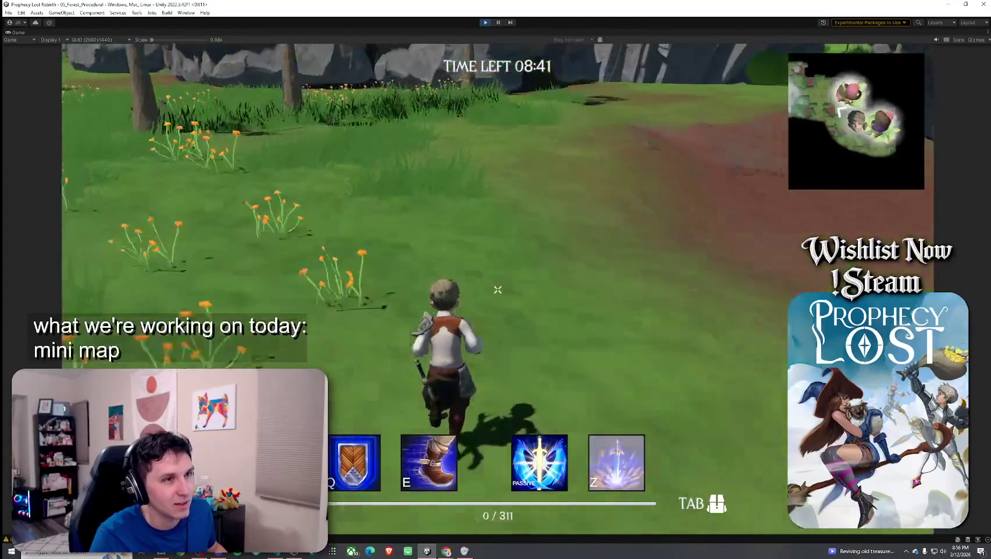
{"action": "key", "text": "w"}
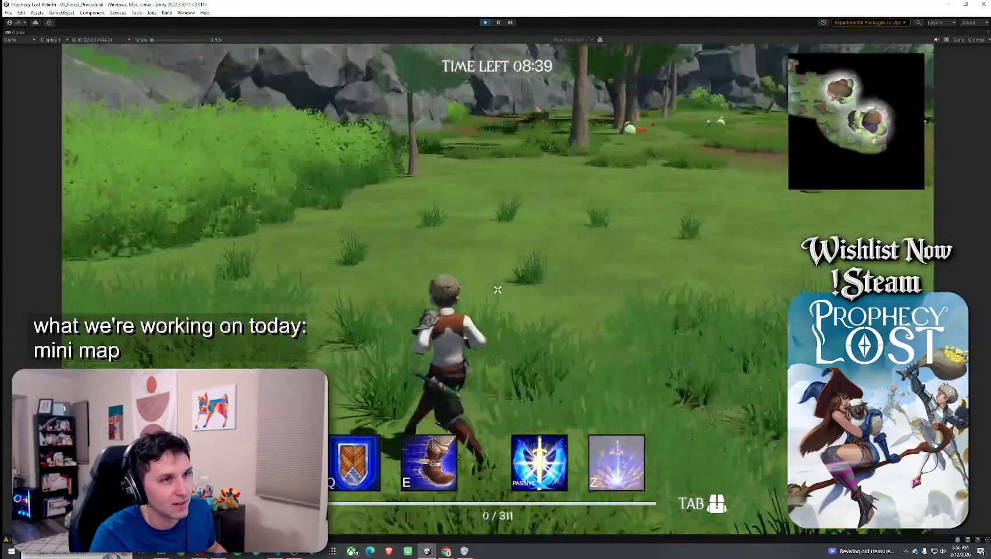
{"action": "key", "text": "w"}
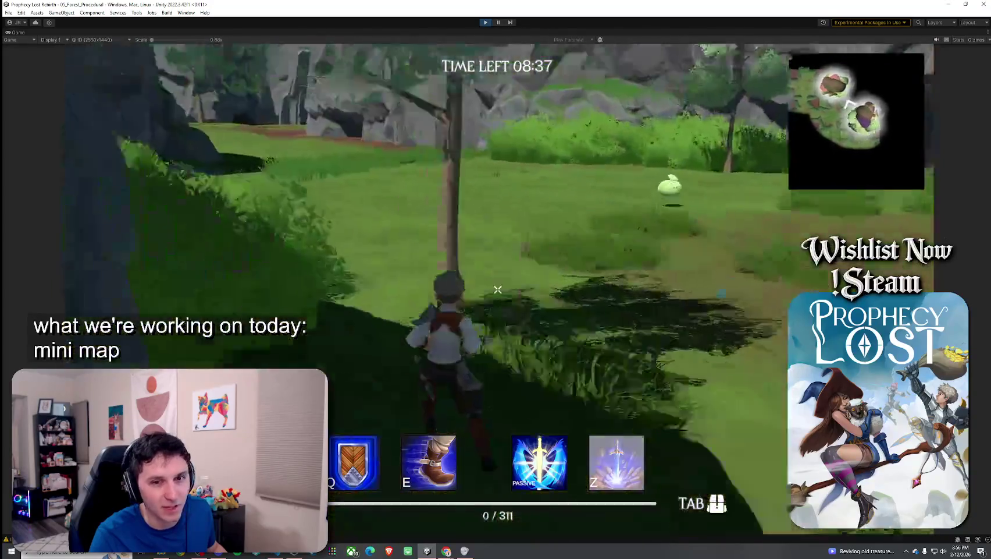
{"action": "key", "text": "w"}
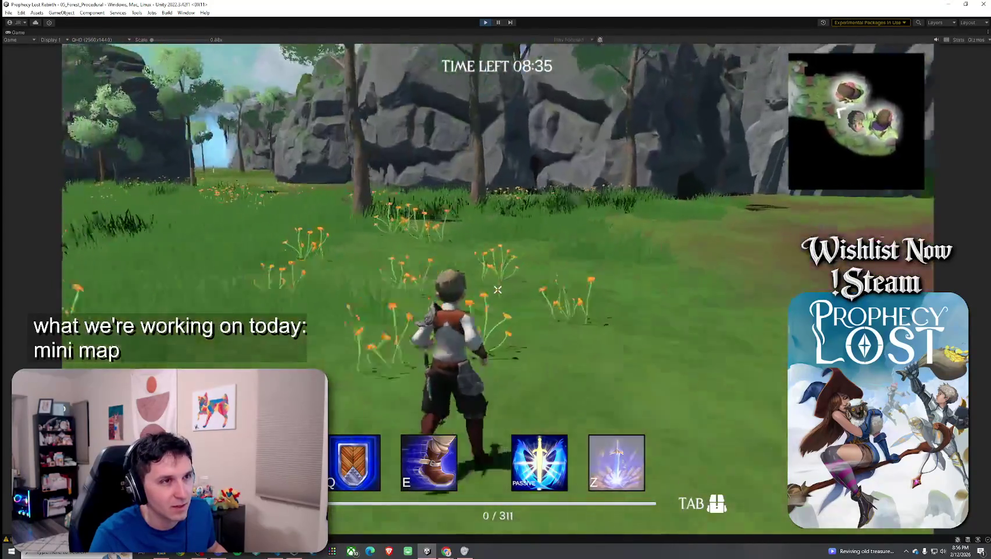
{"action": "key", "text": "w"}
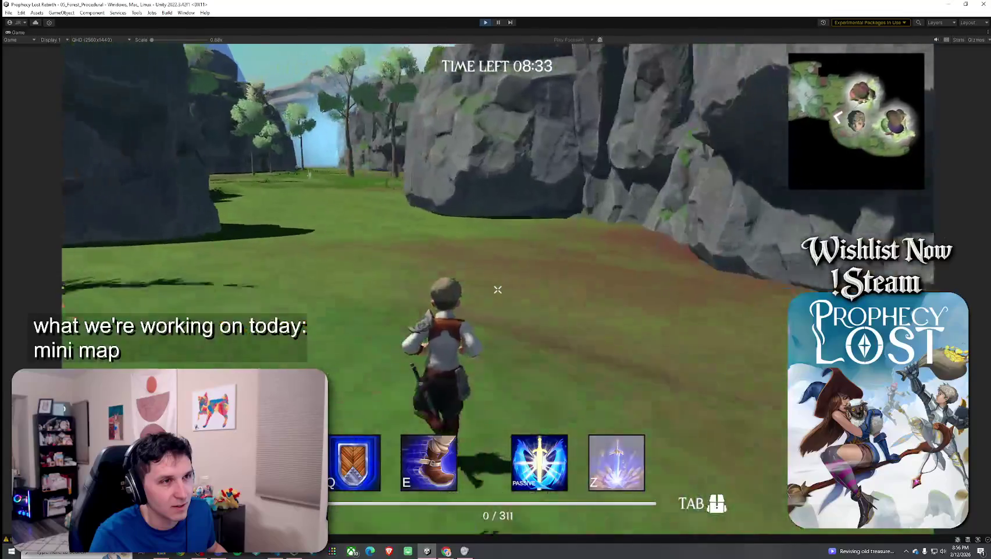
{"action": "key", "text": "w"}
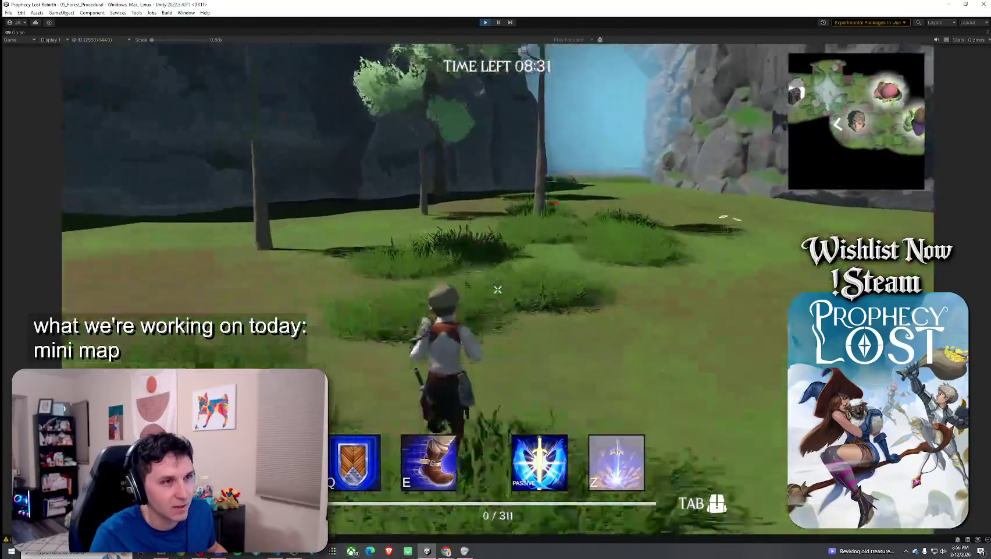
{"action": "key", "text": "w"}
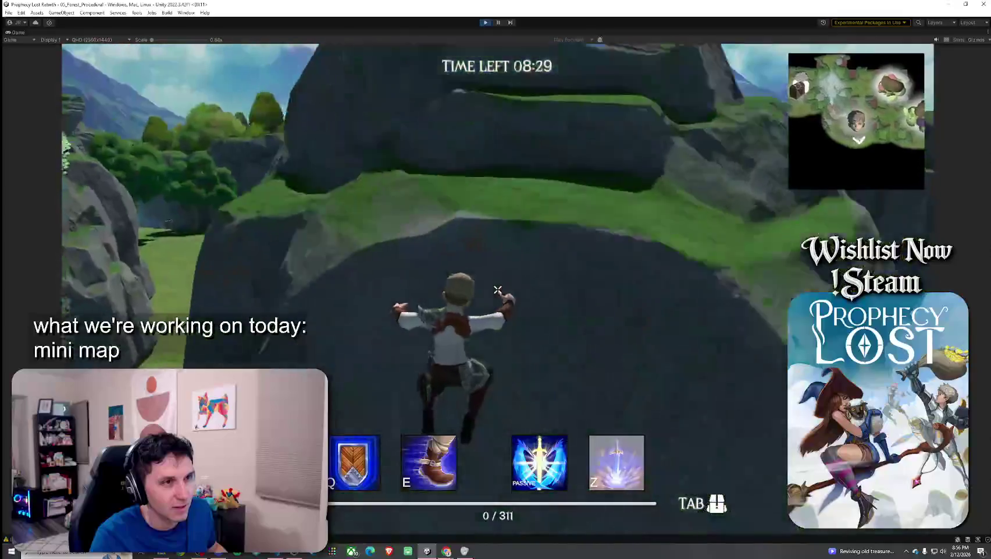
{"action": "key", "text": "super"}
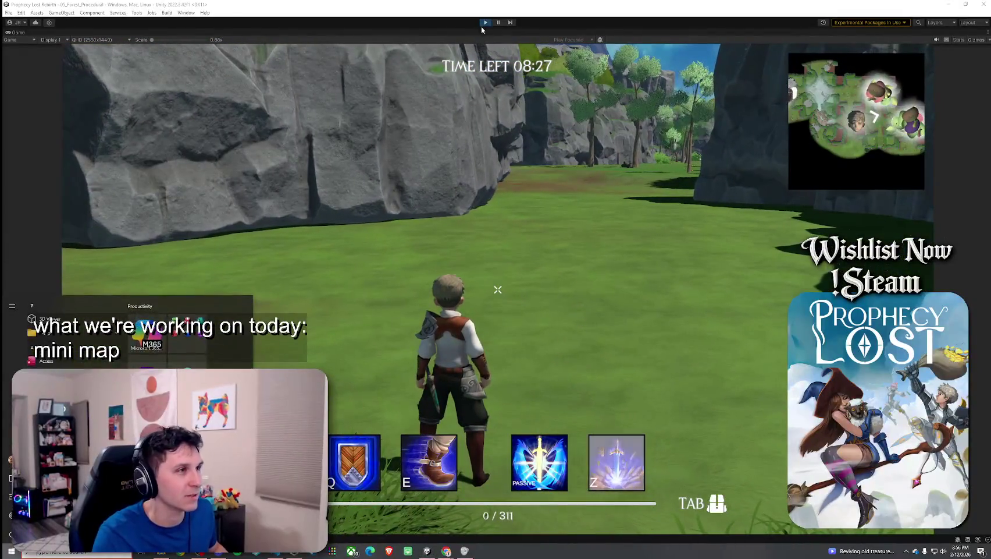
{"action": "left_click", "coordinate": [485, 22]}
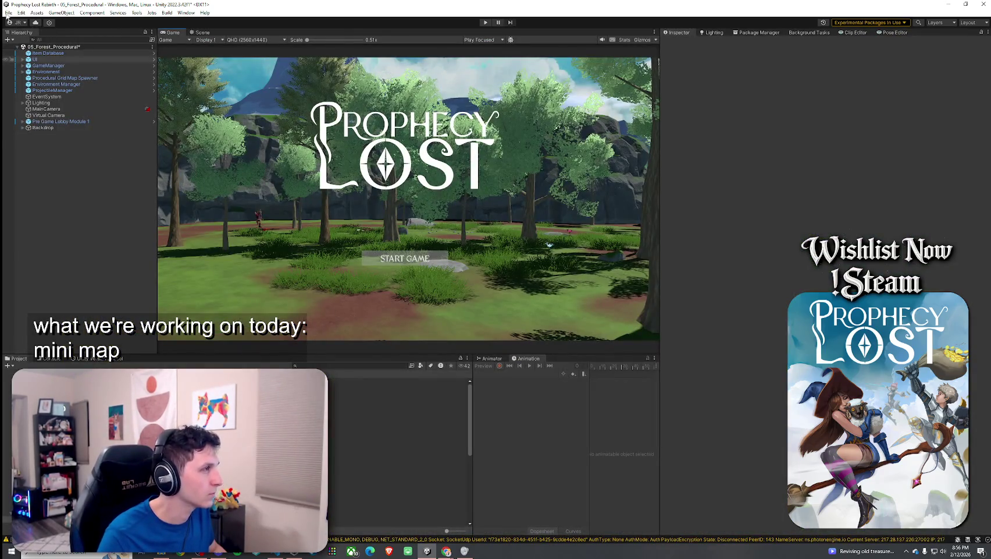
Step: Save the scene, search the Project for 'MinimapIcon' and open the MinimapPlayerIcon_Witch prefab
{"action": "left_click", "coordinate": [8, 13]}
{"action": "left_click", "coordinate": [24, 47]}
{"action": "left_click", "coordinate": [314, 365]}
{"action": "type", "text": "Minima"}
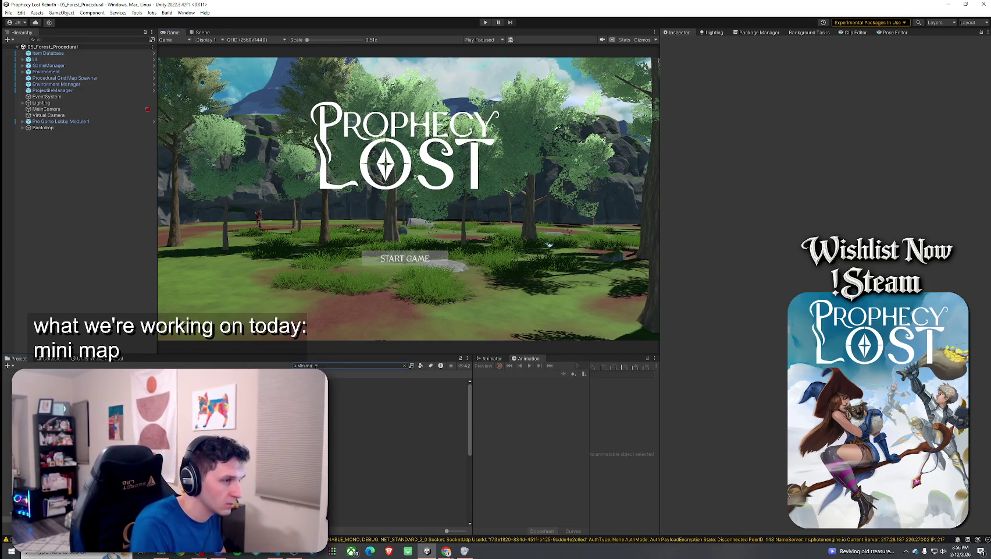
{"action": "type", "text": "pIcon"}
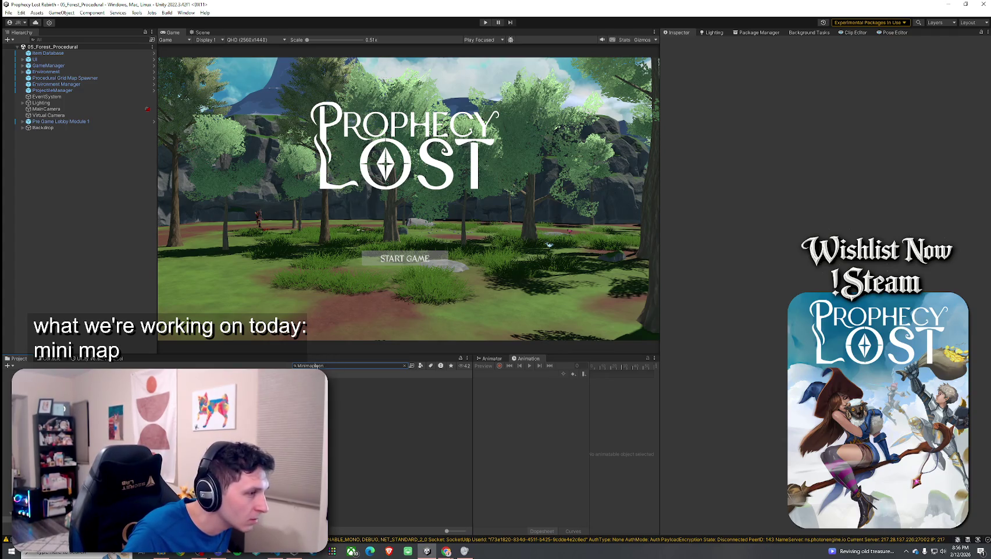
{"action": "double_click", "coordinate": [361, 388]}
{"action": "left_click", "coordinate": [360, 381]}
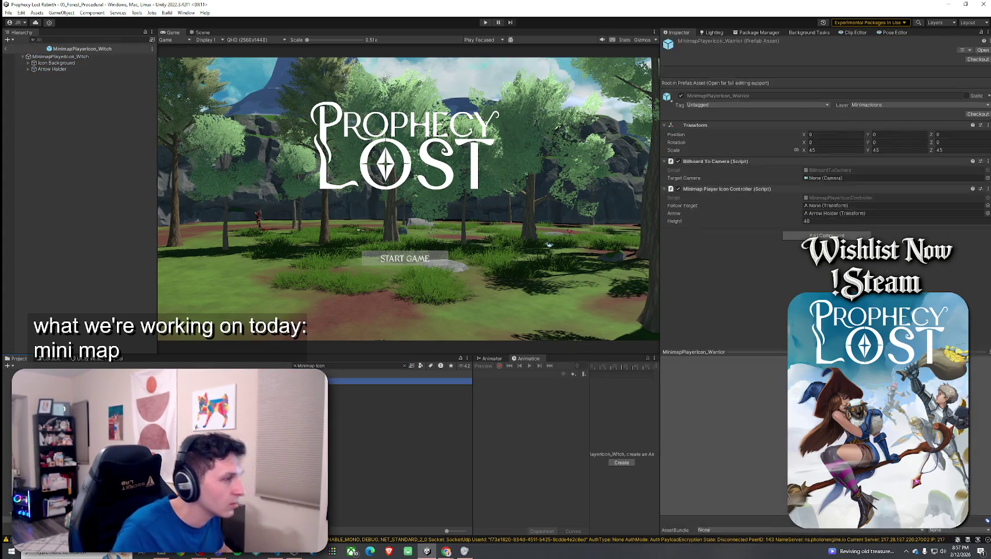
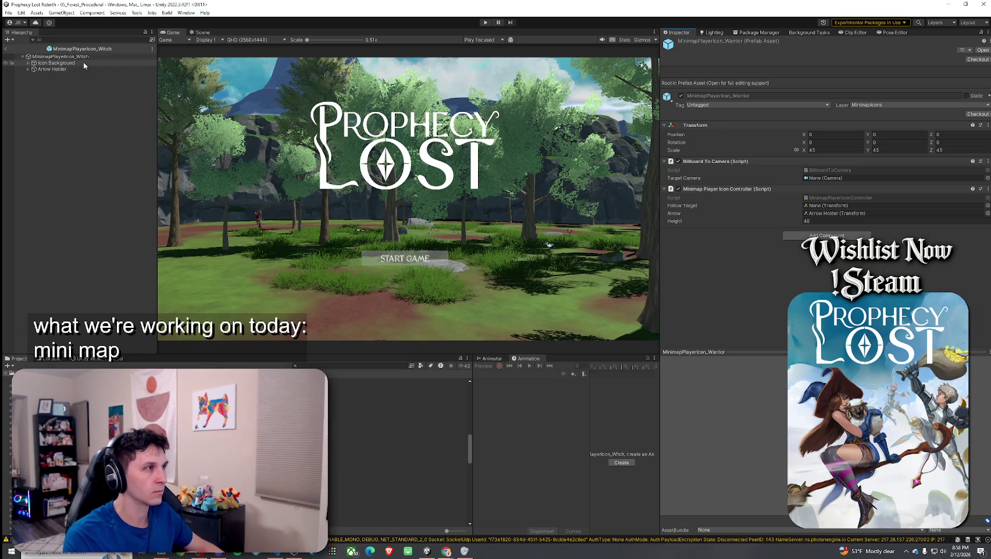
Step: Set the MinimapPlayerIcon_Witch Transform scale to 35
{"action": "left_click", "coordinate": [66, 57]}
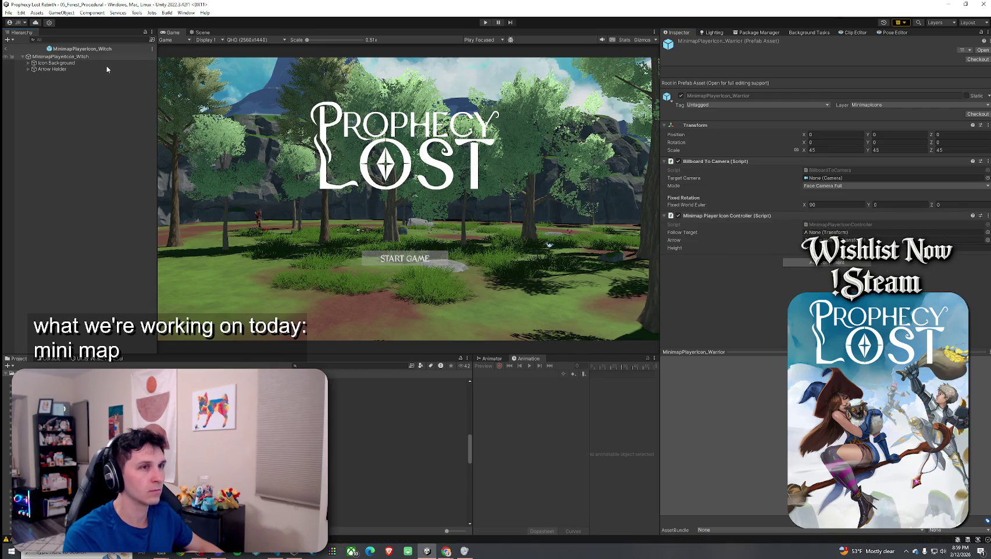
{"action": "left_click", "coordinate": [820, 89]}
{"action": "type", "text": "3"}
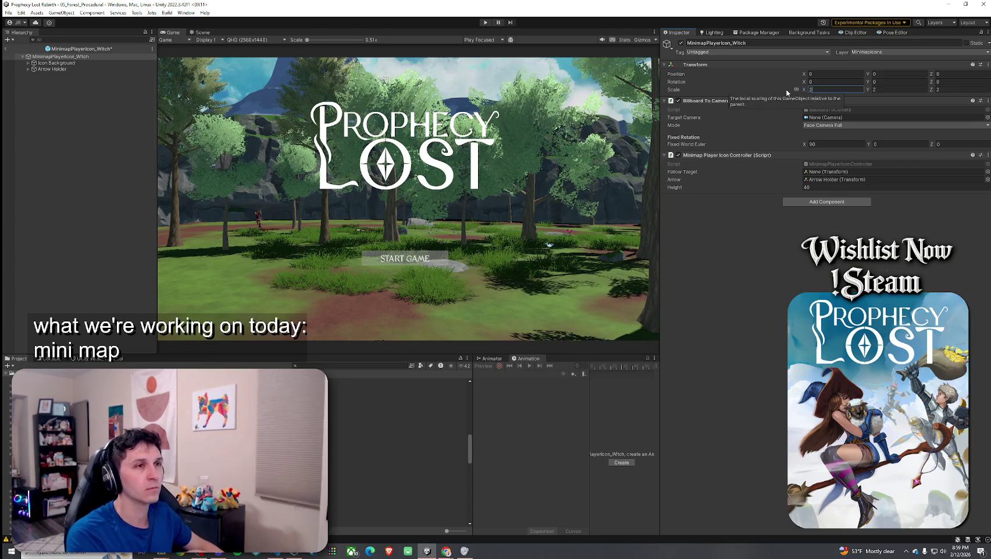
{"action": "type", "text": "5"}
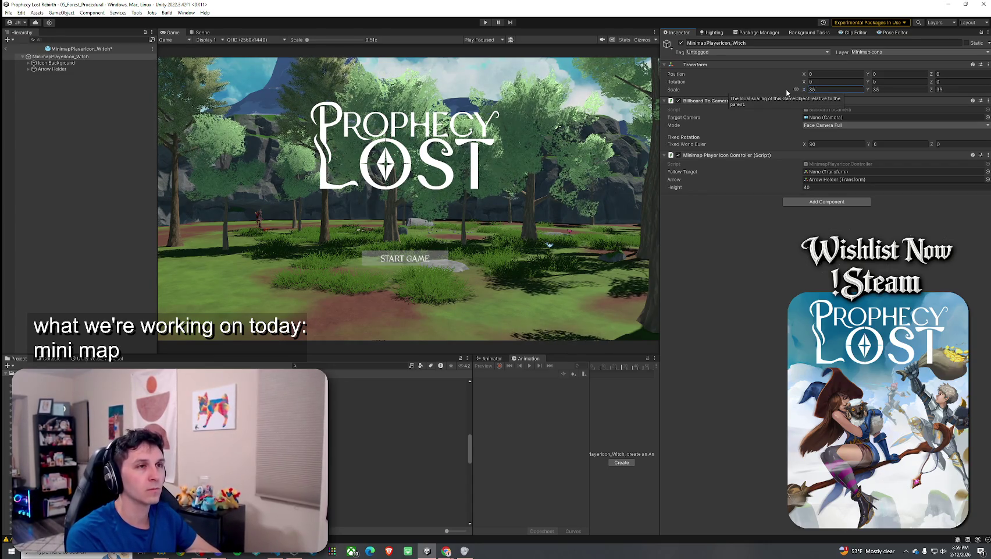
{"action": "key", "text": "Return"}
Step: Find the MinimapPlayerIcon_Warrior prefab via an 'icon' search and set its scale to 35
{"action": "left_click", "coordinate": [313, 366]}
{"action": "type", "text": "ow"}
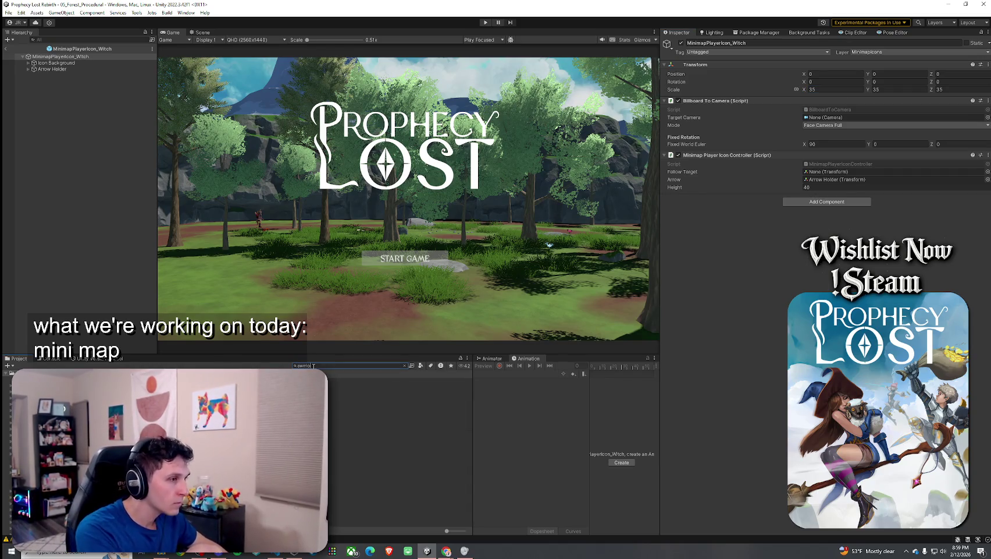
{"action": "key", "text": "BackSpace"}
{"action": "key", "text": "BackSpace"}
{"action": "key", "text": "BackSpace"}
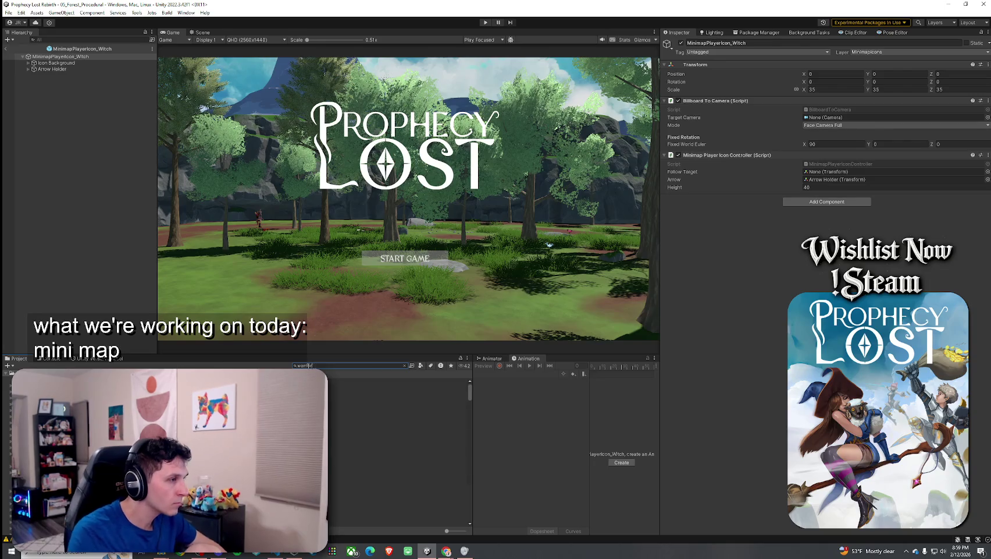
{"action": "scroll", "coordinate": [399, 451], "scroll_direction": "down", "scroll_amount": 3}
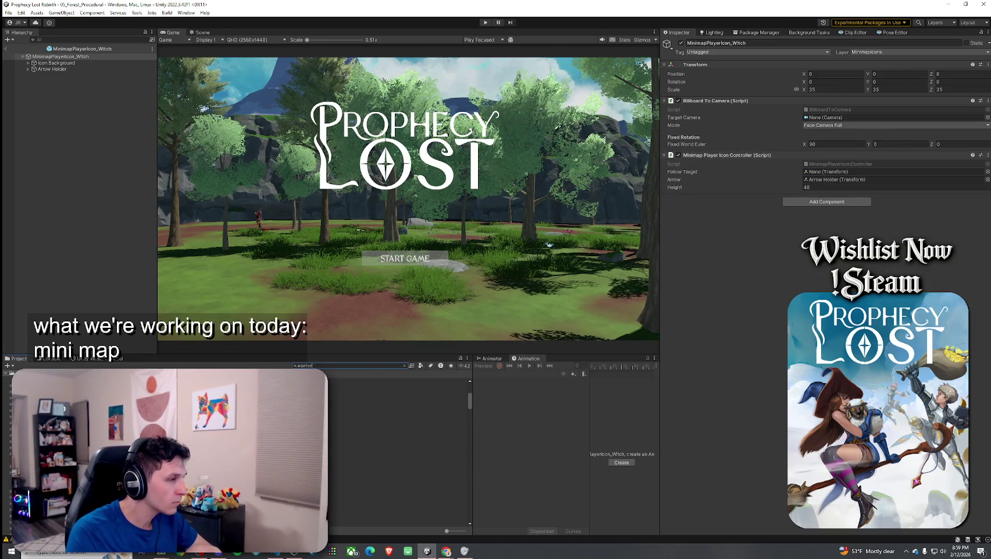
{"action": "type", "text": " icon"}
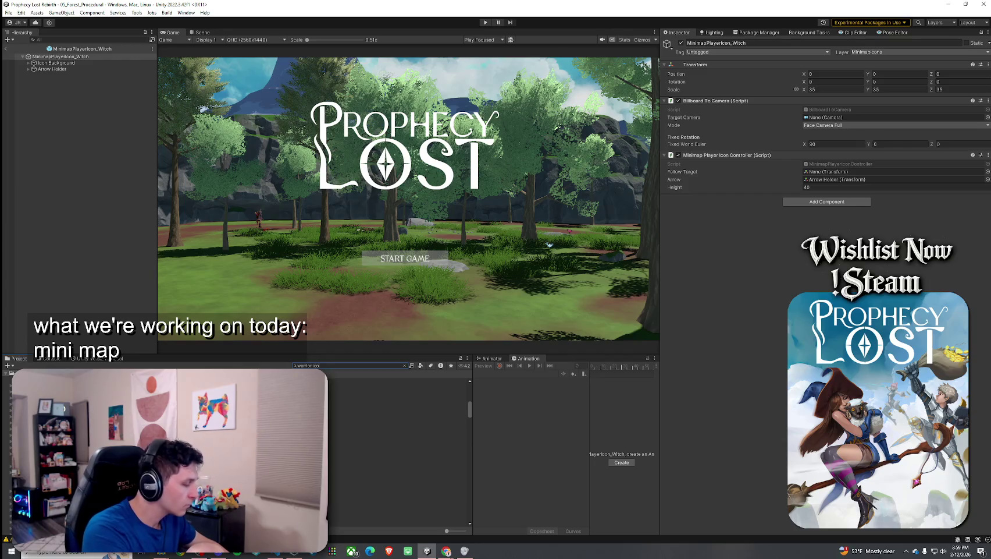
{"action": "double_click", "coordinate": [308, 388]}
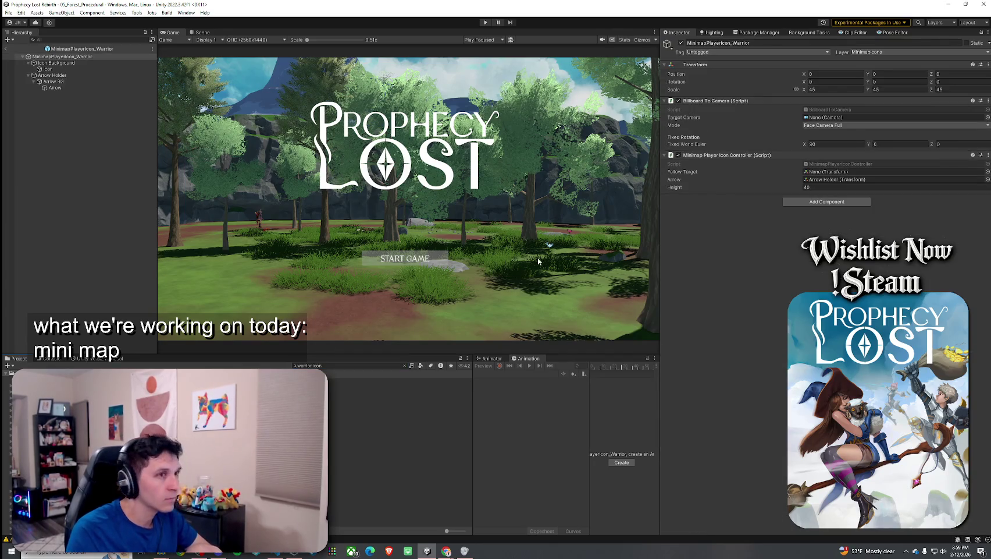
{"action": "left_click", "coordinate": [828, 90]}
{"action": "type", "text": "35"}
{"action": "left_click", "coordinate": [344, 364]}
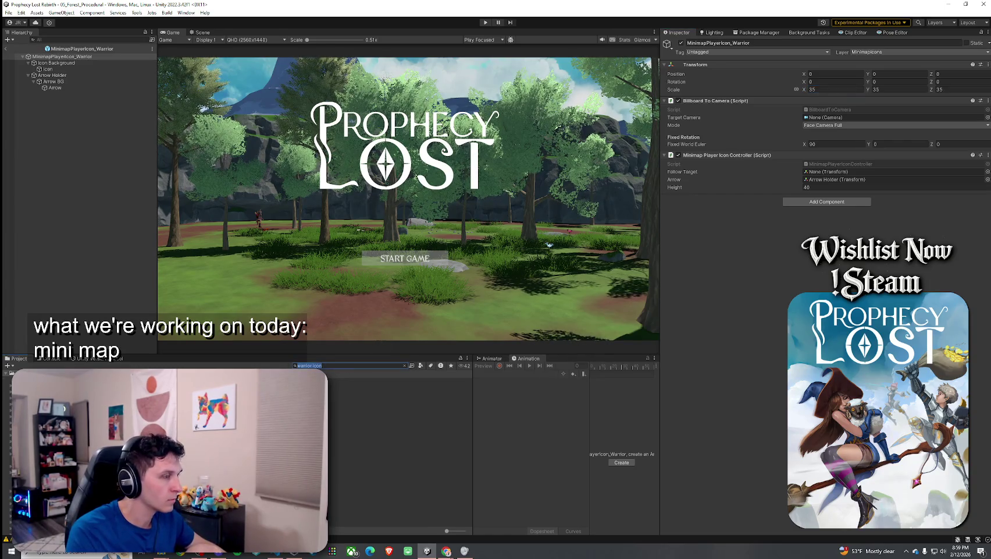
{"action": "type", "text": "icon pref"}
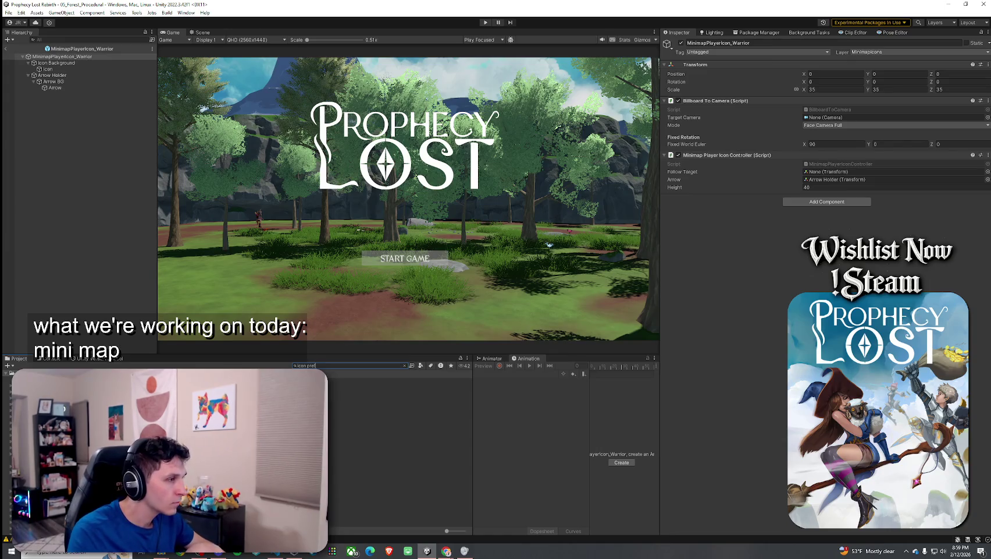
{"action": "left_click", "coordinate": [174, 381]}
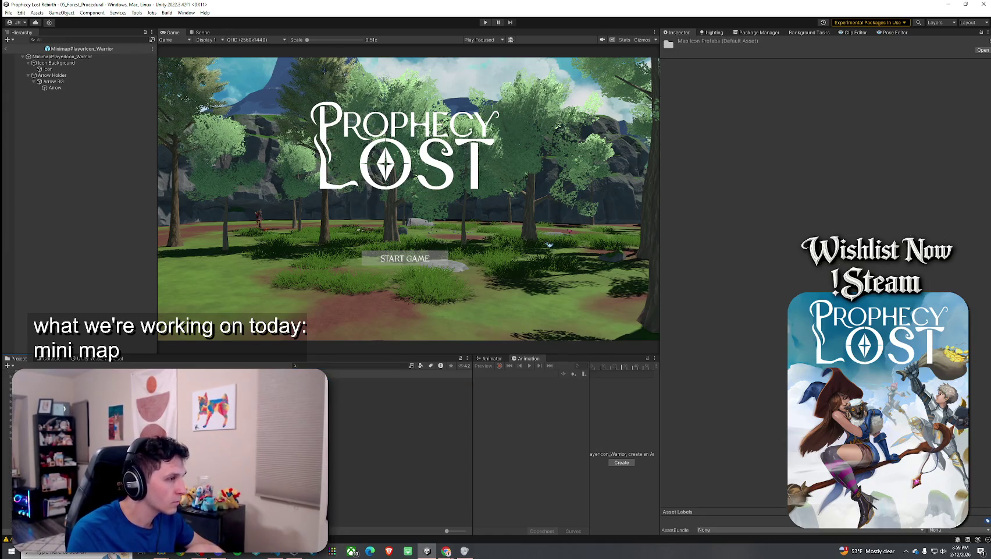
Step: Browse the Witch, Yuzu Slime, Warrior and Cherry Slime icon prefabs
{"action": "key", "text": "Down"}
{"action": "key", "text": "Down"}
{"action": "key", "text": "Down"}
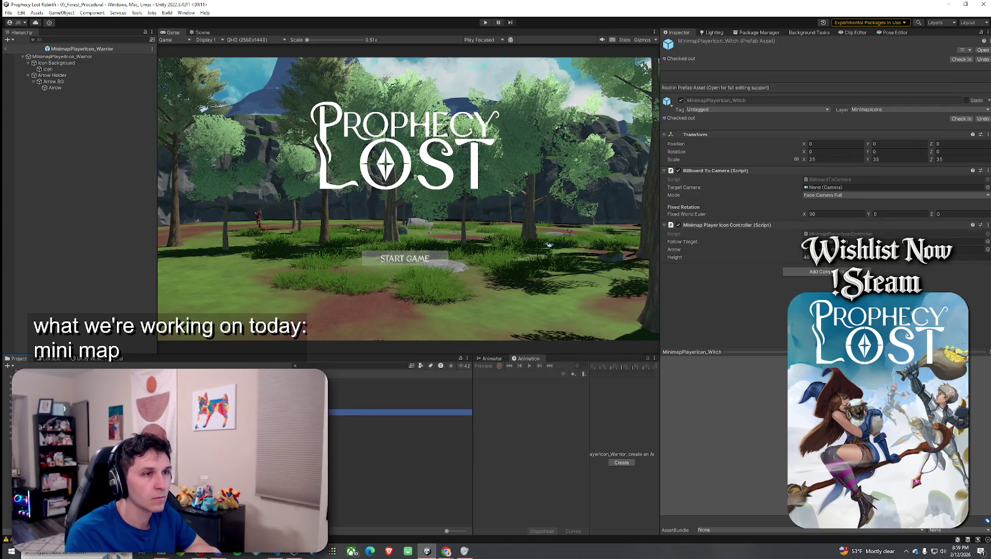
{"action": "key", "text": "Down"}
{"action": "key", "text": "Down"}
{"action": "key", "text": "Down"}
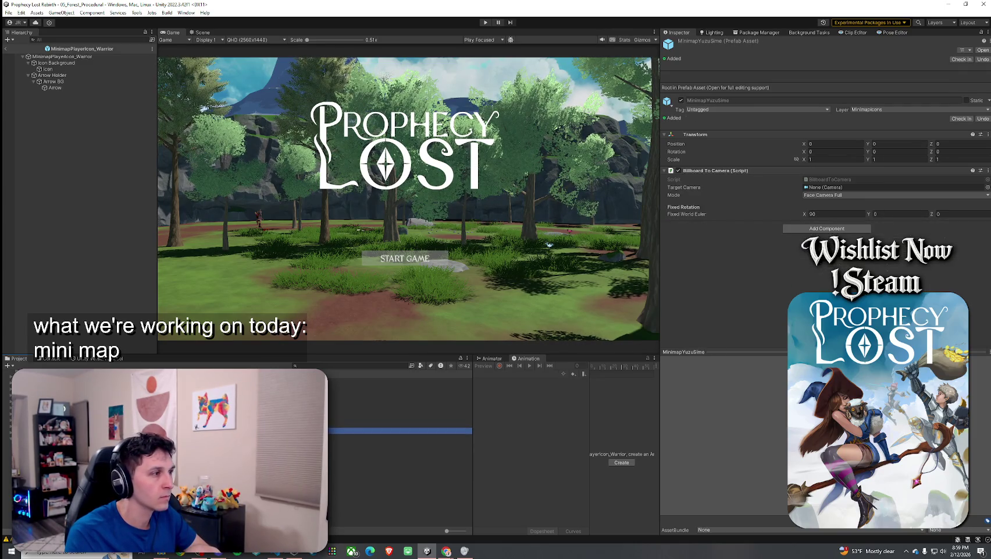
{"action": "left_click", "coordinate": [400, 406]}
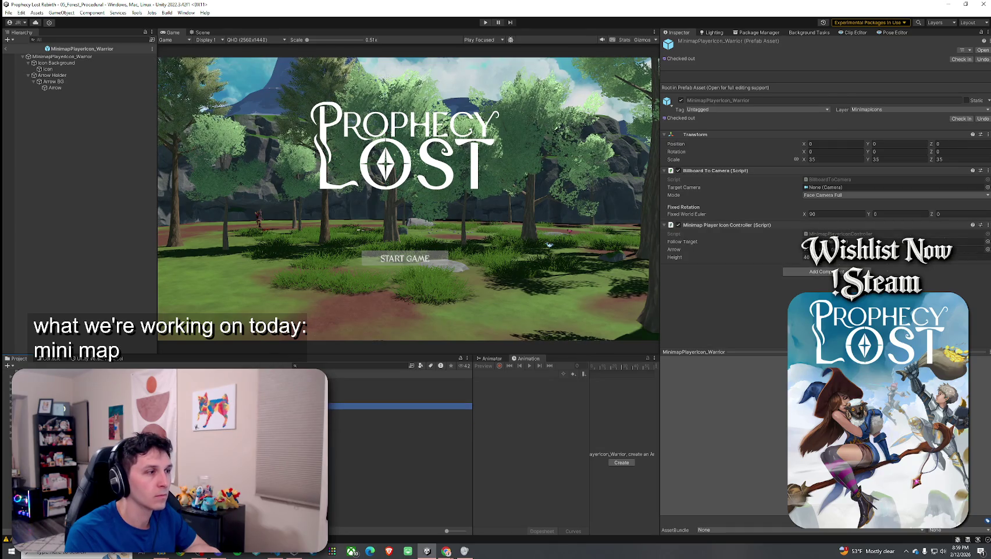
{"action": "key", "text": "Up"}
{"action": "key", "text": "Up"}
{"action": "key", "text": "Up"}
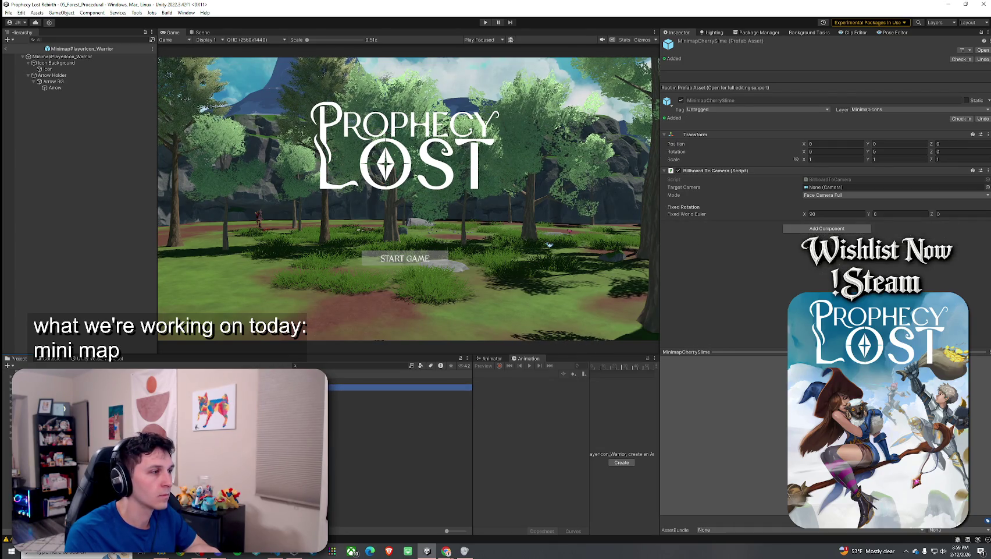
{"action": "key", "text": "Down"}
{"action": "key", "text": "Down"}
{"action": "key", "text": "Down"}
Step: Search the Project for 'Mobs' and open the Angel Slime prefab
{"action": "left_click", "coordinate": [704, 443]}
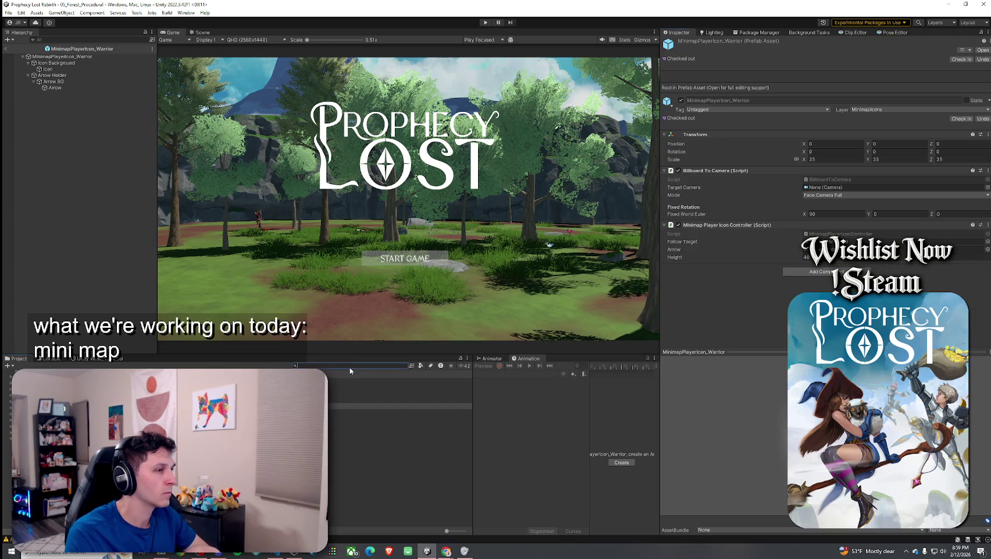
{"action": "type", "text": "Mobs"}
{"action": "key", "text": "Down"}
{"action": "key", "text": "Down"}
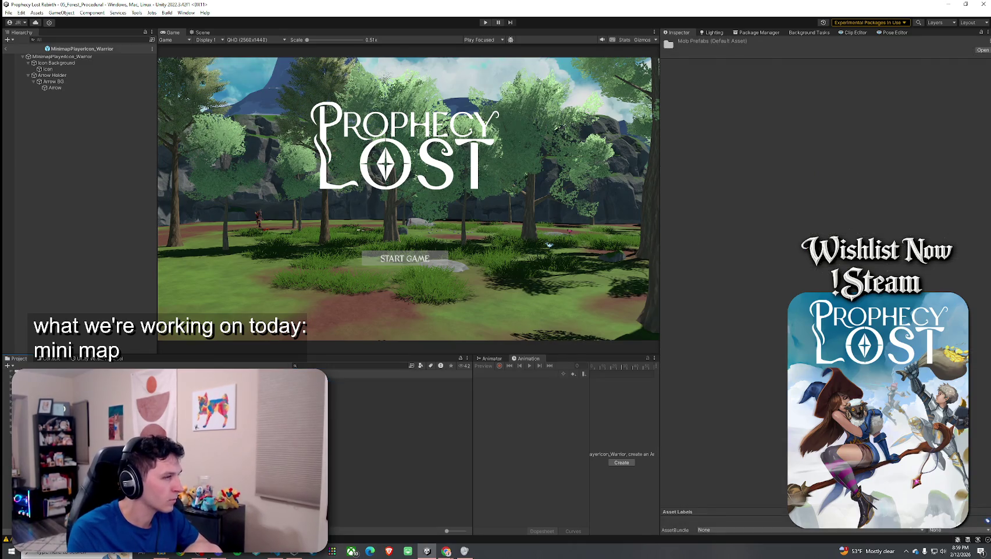
{"action": "key", "text": "Down"}
{"action": "key", "text": "Return"}
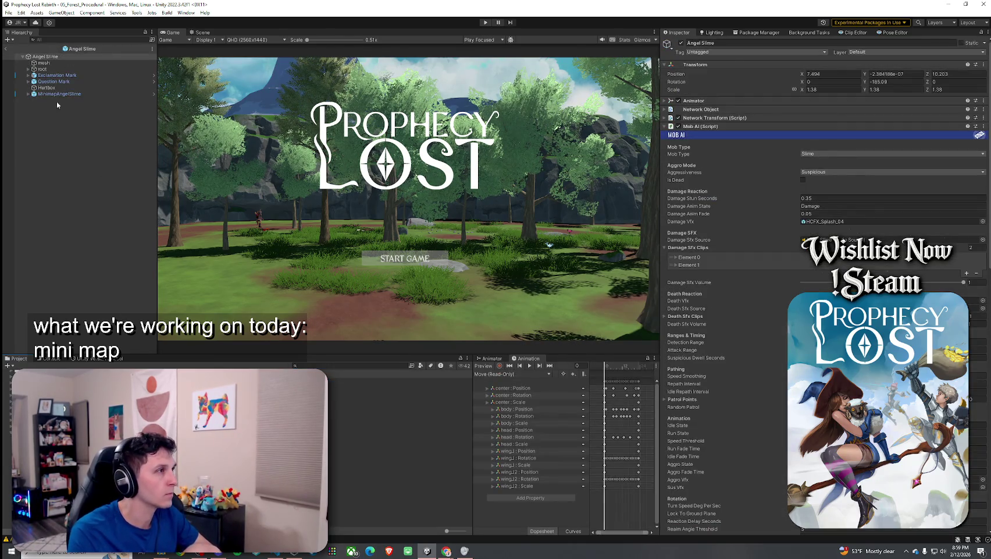
Step: Set the Angel and Cherry slime minimap icons to scale 20
{"action": "left_click", "coordinate": [58, 94]}
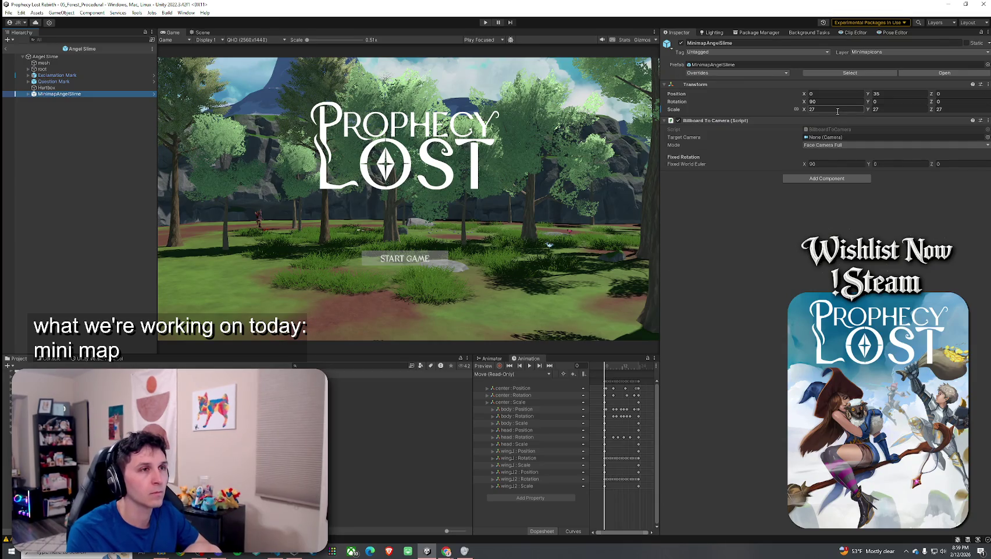
{"action": "type", "text": "20"}
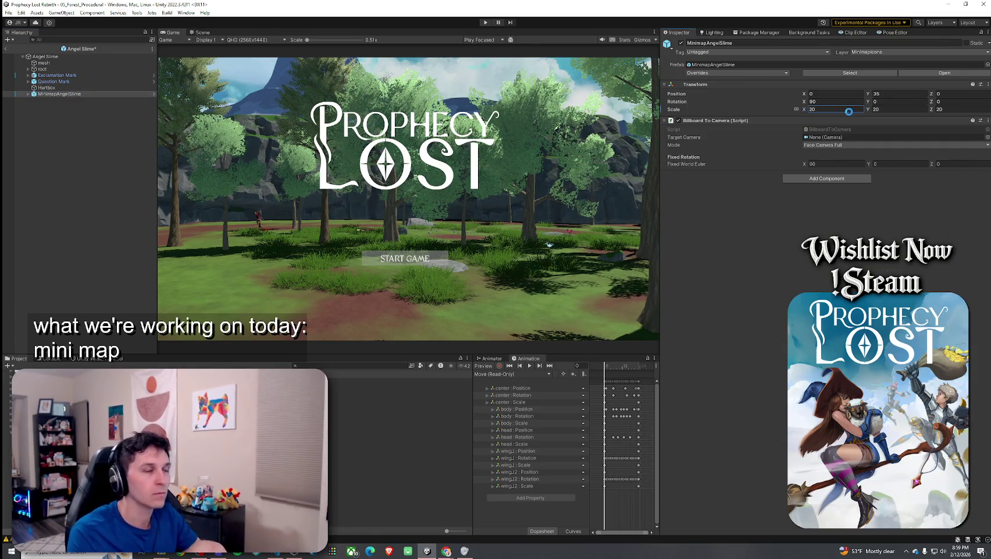
{"action": "key", "text": "Down"}
{"action": "key", "text": "Return"}
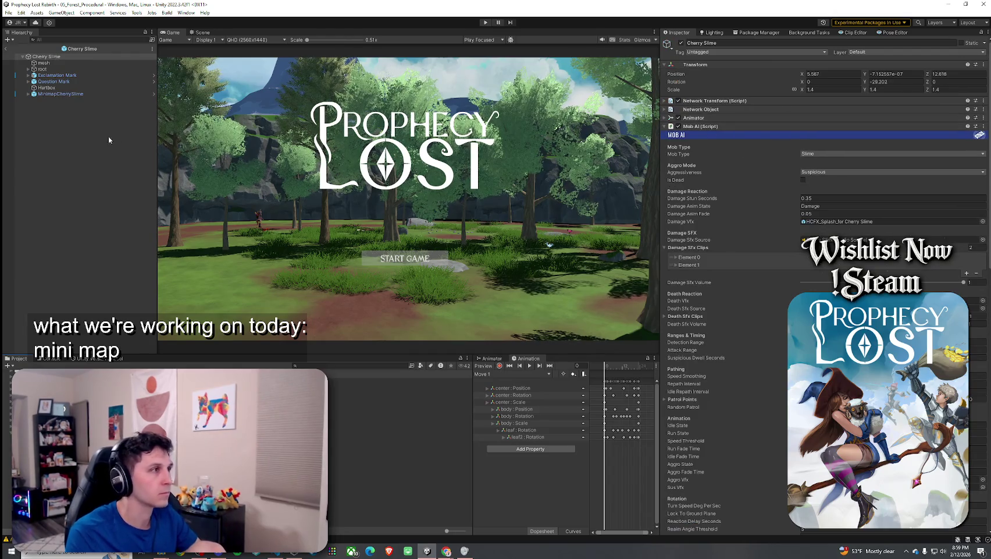
{"action": "left_click", "coordinate": [117, 94]}
{"action": "double_click", "coordinate": [832, 109]}
{"action": "type", "text": "20"}
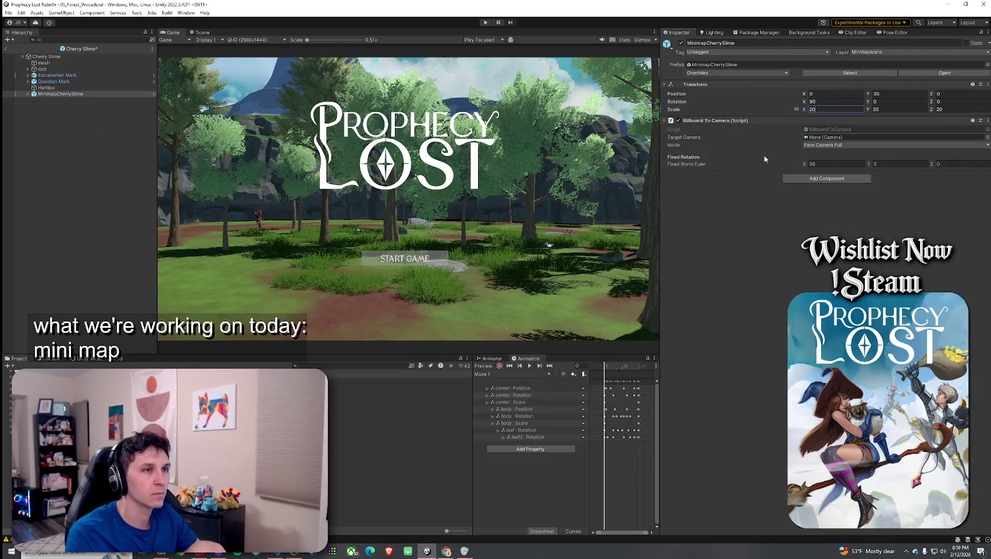
Step: Switch the Cherry icon's Billboard To Camera Mode to Face Camera Yaw Only
{"action": "left_click", "coordinate": [832, 145]}
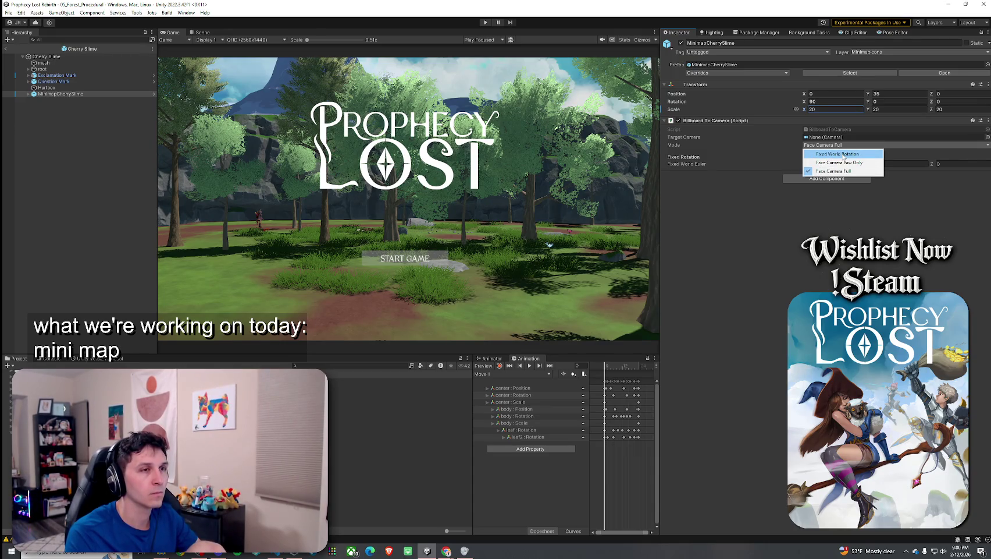
{"action": "left_click", "coordinate": [833, 202]}
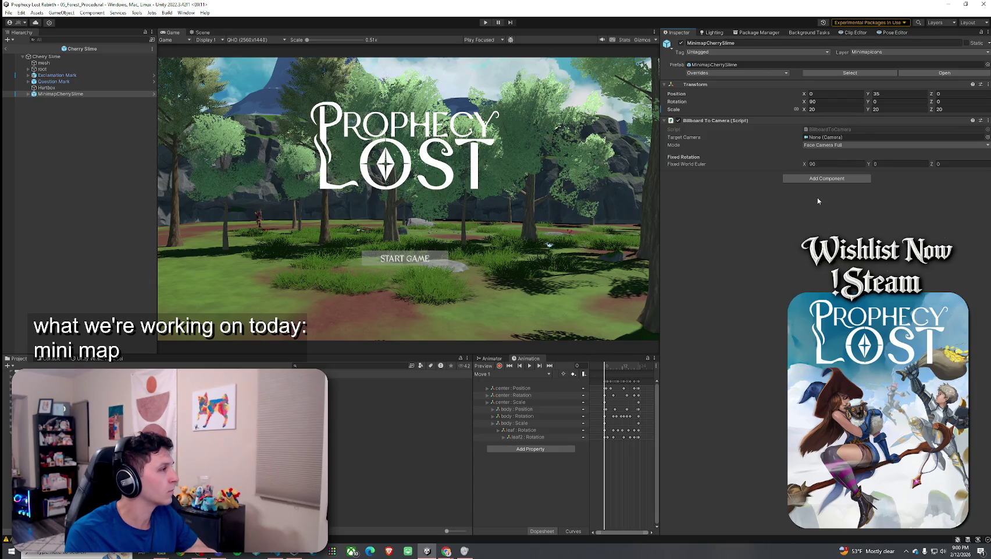
{"action": "left_click", "coordinate": [841, 145]}
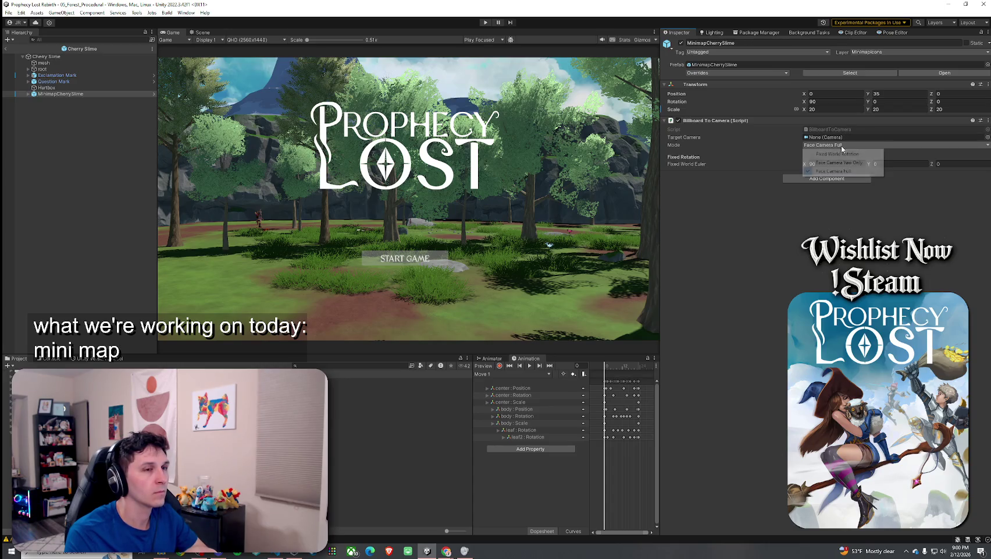
{"action": "left_click", "coordinate": [832, 163]}
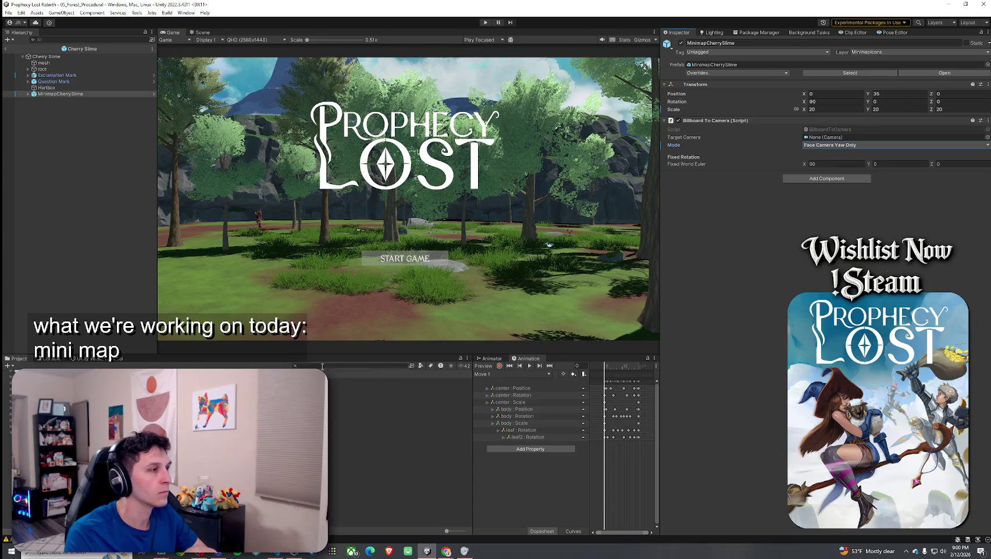
{"action": "double_click", "coordinate": [175, 407]}
{"action": "left_click", "coordinate": [60, 94]}
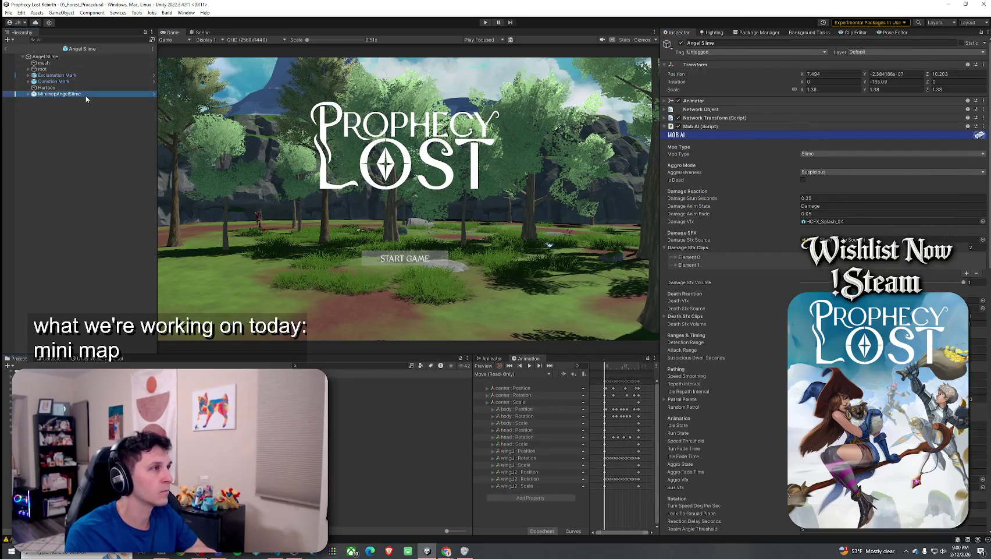
Step: Set the MinimapAngelSlime icon to Face Camera Yaw Only
{"action": "left_click", "coordinate": [849, 144]}
{"action": "left_click", "coordinate": [832, 163]}
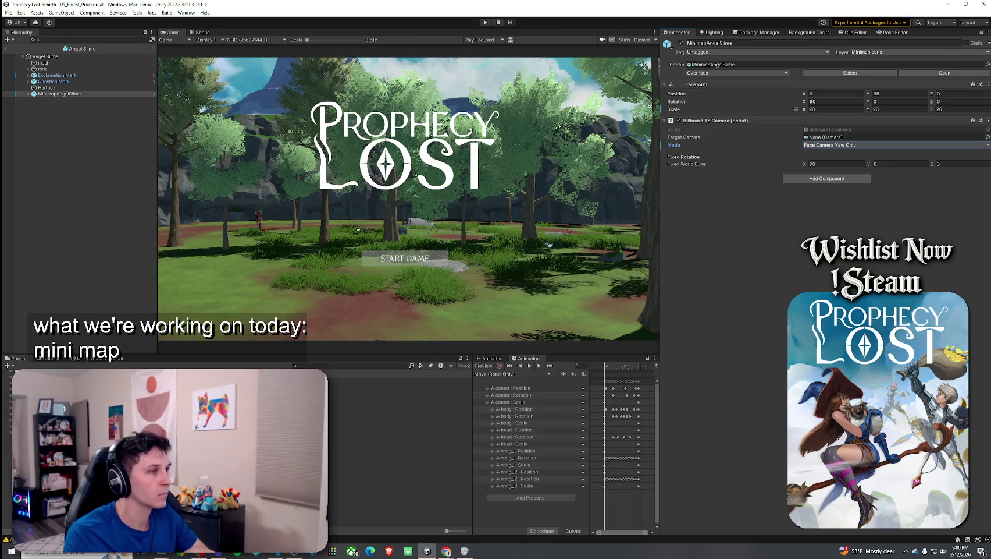
{"action": "left_click", "coordinate": [45, 55]}
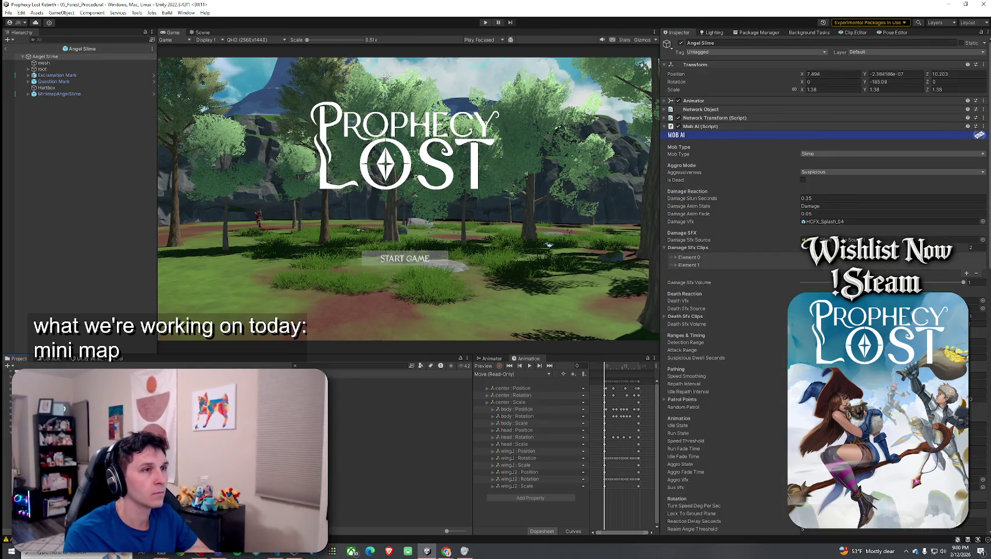
{"action": "left_click", "coordinate": [60, 94]}
Step: Set the Corrupted Slime's minimap icon to Face Camera Yaw Only
{"action": "left_click", "coordinate": [145, 388]}
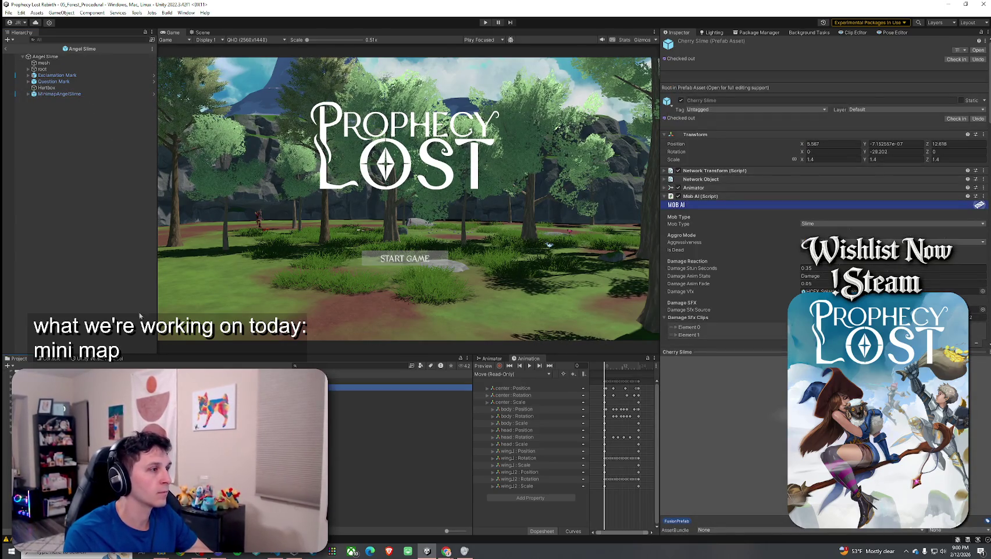
{"action": "left_click", "coordinate": [69, 95]}
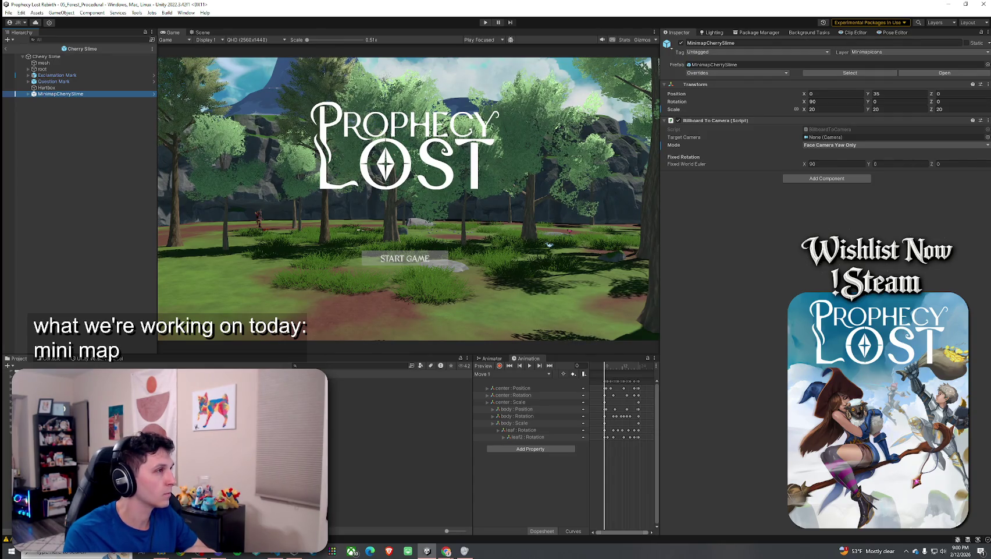
{"action": "left_click", "coordinate": [58, 94]}
{"action": "left_click", "coordinate": [841, 145]}
{"action": "left_click", "coordinate": [841, 153]}
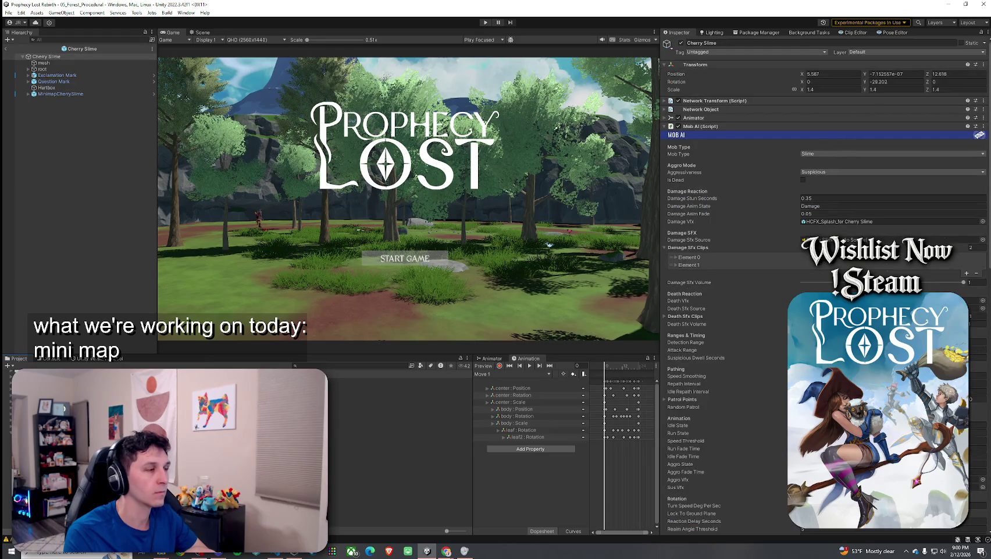
{"action": "left_click", "coordinate": [85, 94]}
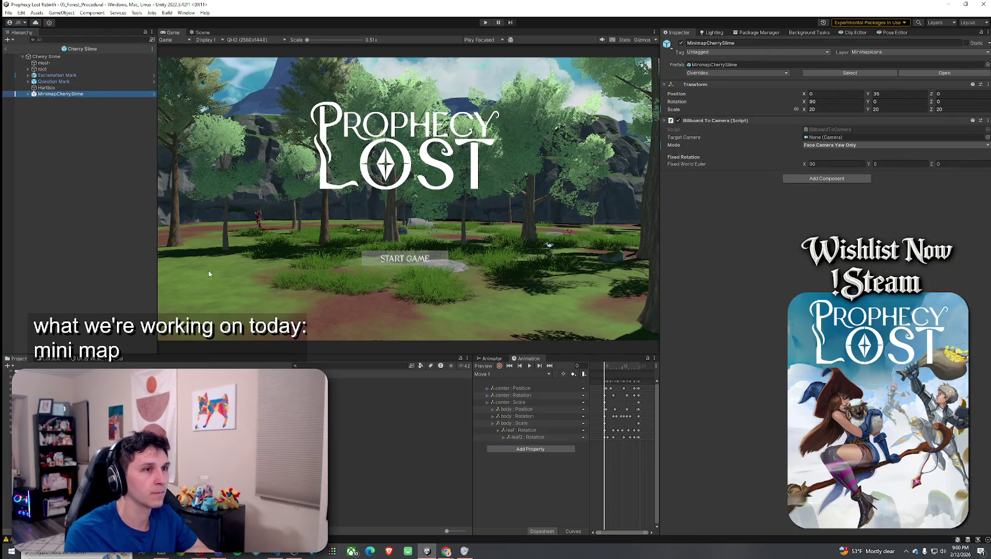
{"action": "left_click", "coordinate": [77, 94]}
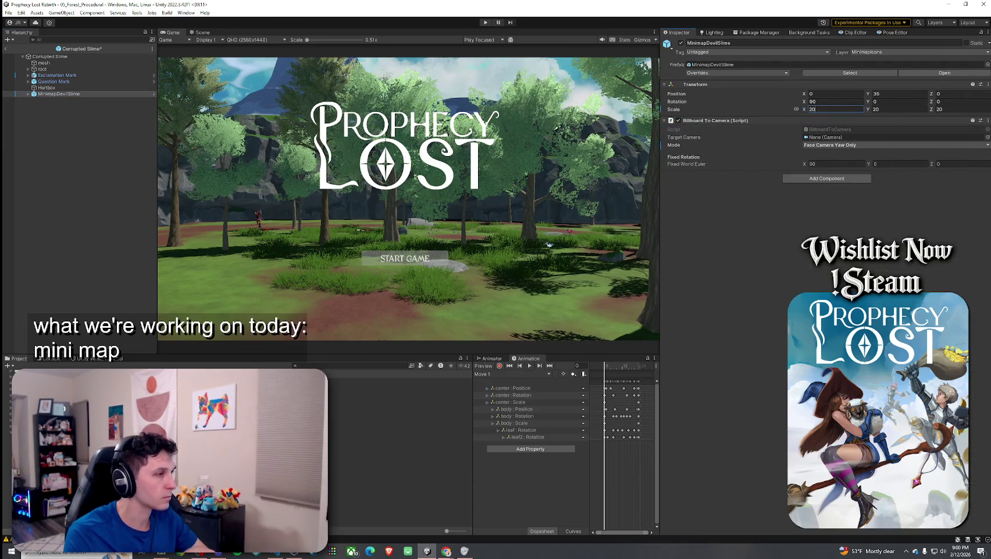
Step: Give the Forest Slime's minimap icon scale 20 and Face Camera Yaw Only
{"action": "double_click", "coordinate": [175, 408]}
{"action": "left_click", "coordinate": [69, 95]}
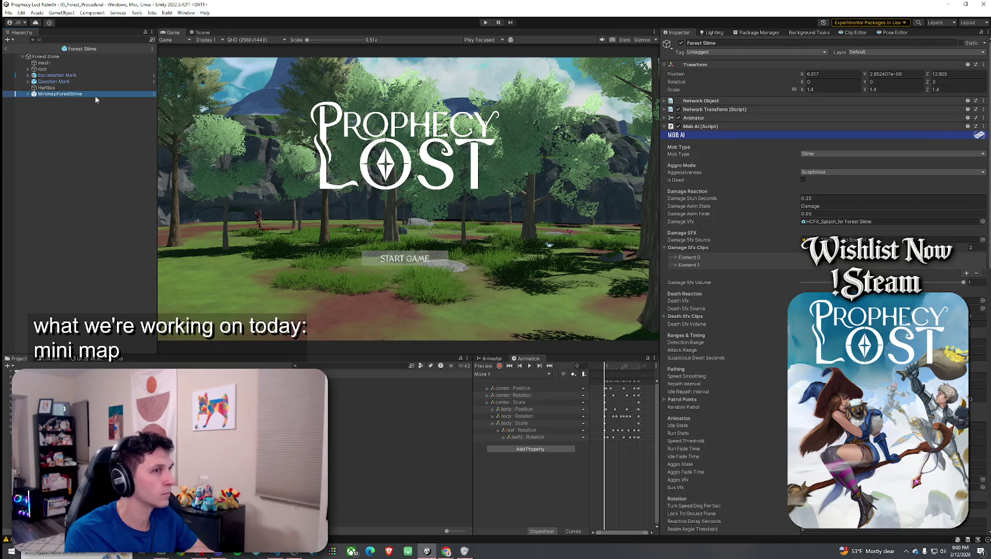
{"action": "left_click", "coordinate": [823, 109]}
{"action": "type", "text": "20"}
{"action": "left_click", "coordinate": [833, 146]}
{"action": "left_click", "coordinate": [832, 162]}
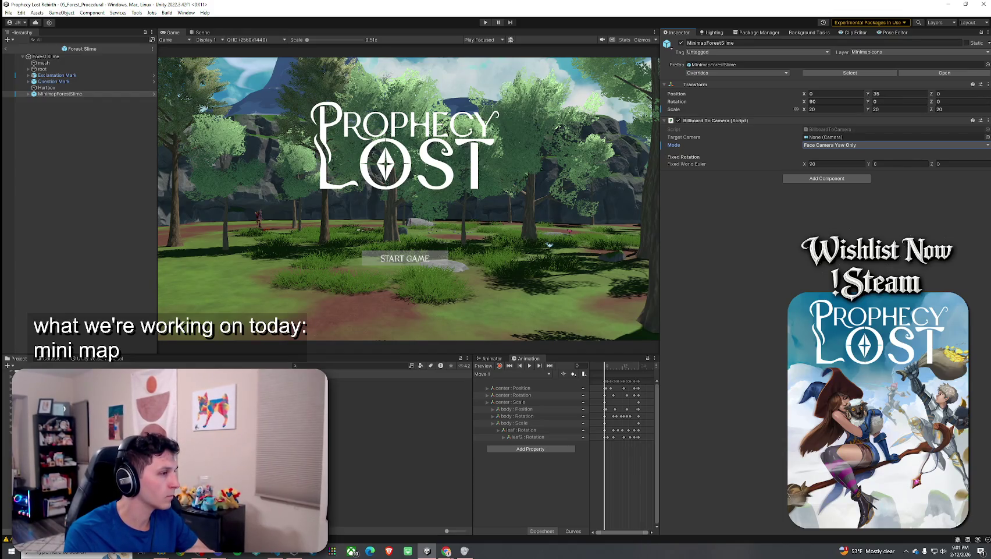
Step: Give the Young Slime's minimap icon scale 20 and Face Camera Yaw Only
{"action": "left_click", "coordinate": [60, 94]}
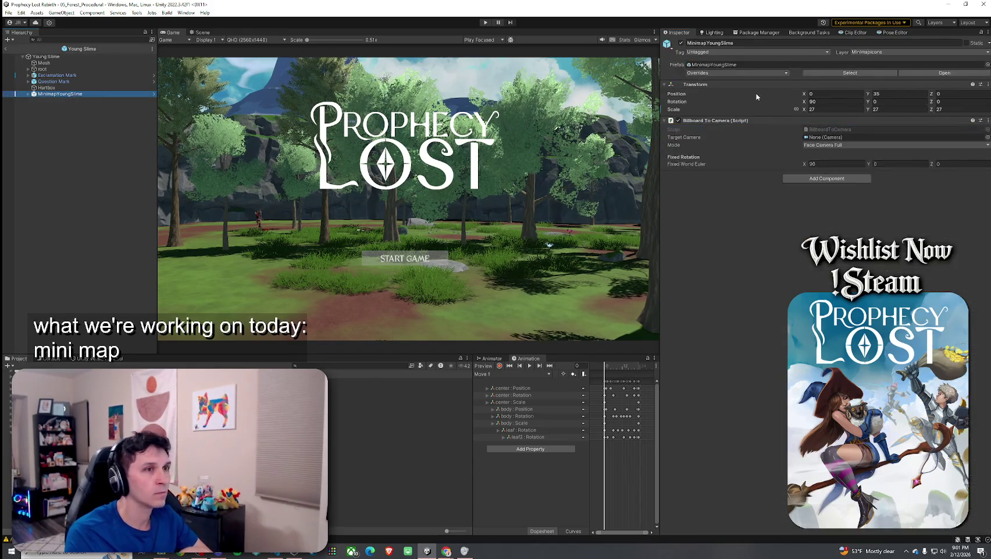
{"action": "type", "text": "20"}
{"action": "left_click", "coordinate": [832, 145]}
{"action": "left_click", "coordinate": [832, 161]}
Step: Give the Yuzu Slime's minimap icon Face Camera Yaw Only and scale 20
{"action": "double_click", "coordinate": [349, 438]}
{"action": "left_click", "coordinate": [58, 94]}
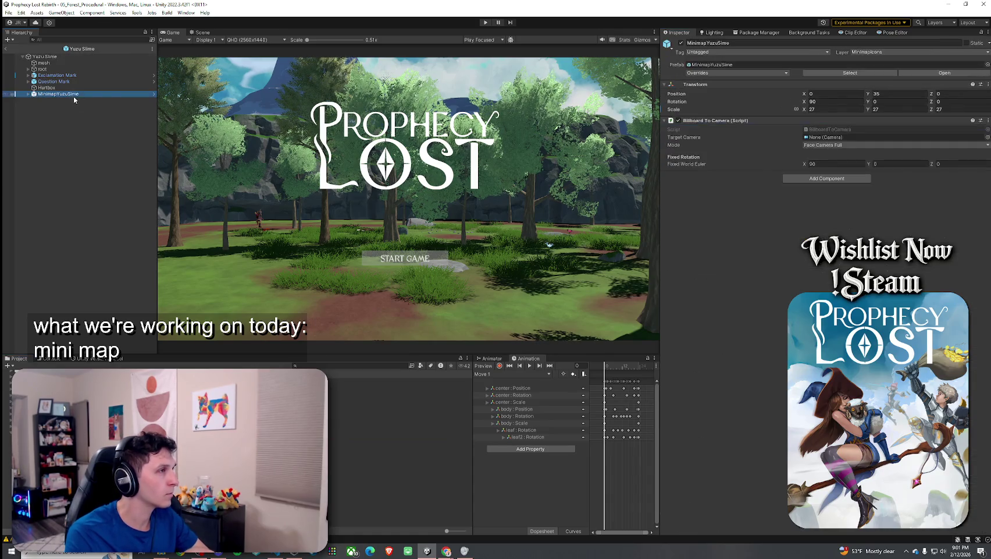
{"action": "left_click", "coordinate": [826, 145]}
{"action": "left_click", "coordinate": [824, 153]}
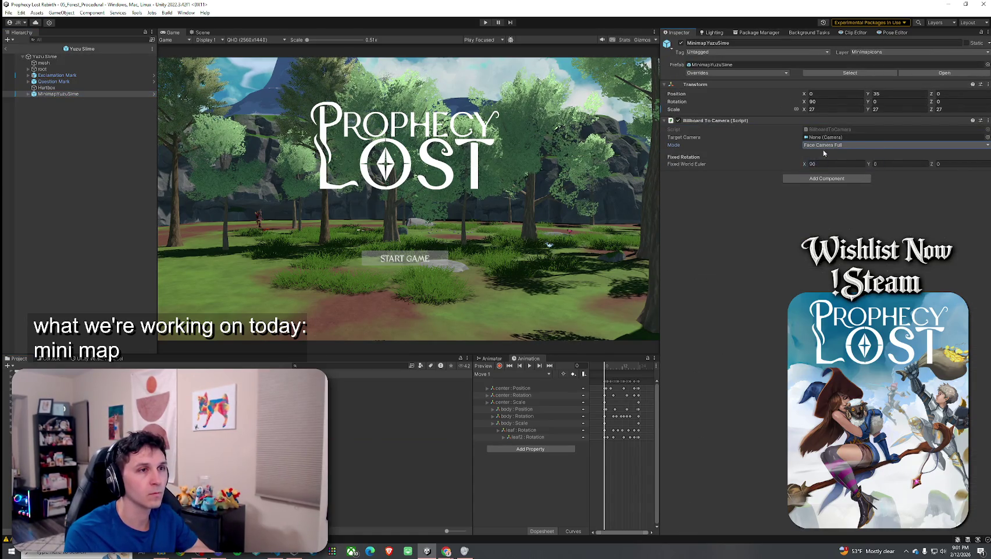
{"action": "left_click", "coordinate": [833, 108]}
{"action": "type", "text": "20"}
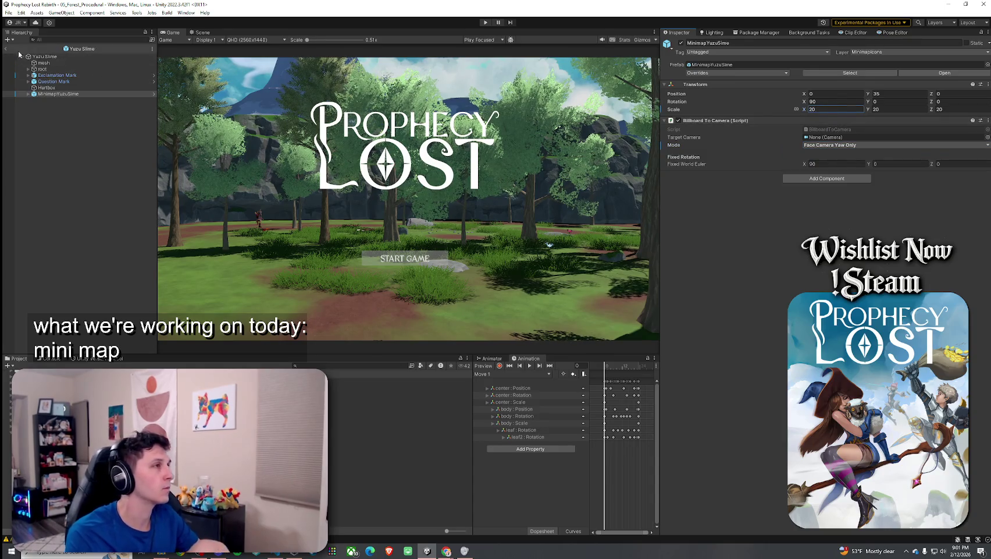
Step: Exit prefab mode back to the 05_Forest_Procedural scene
{"action": "left_click", "coordinate": [9, 12]}
{"action": "key", "text": "Escape"}
{"action": "left_click", "coordinate": [5, 48]}
{"action": "left_click", "coordinate": [9, 12]}
{"action": "left_click", "coordinate": [11, 14]}
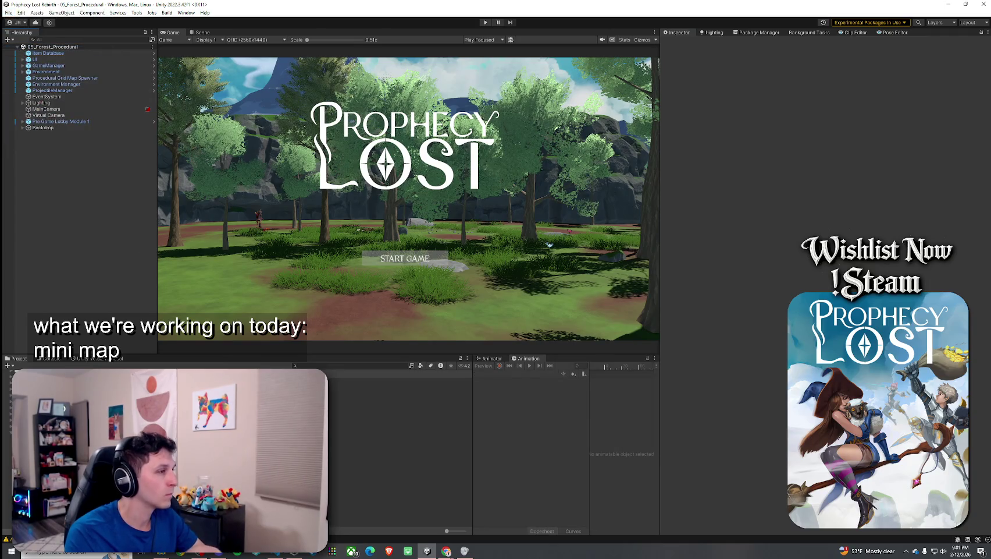
Step: Set the MinimapWoodChest icon scale to 20, save the prefab, and enter Play mode
{"action": "type", "text": "wood chest"}
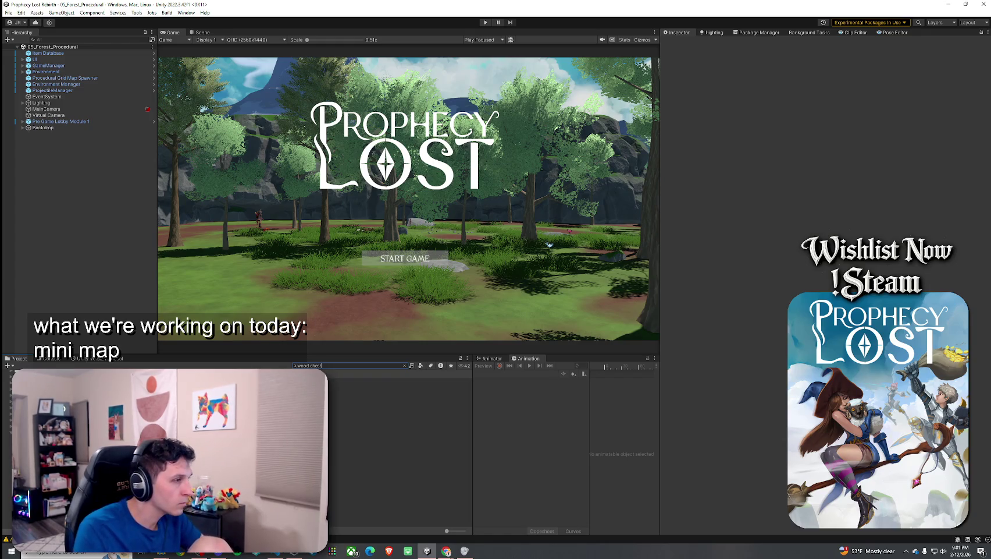
{"action": "double_click", "coordinate": [87, 393]}
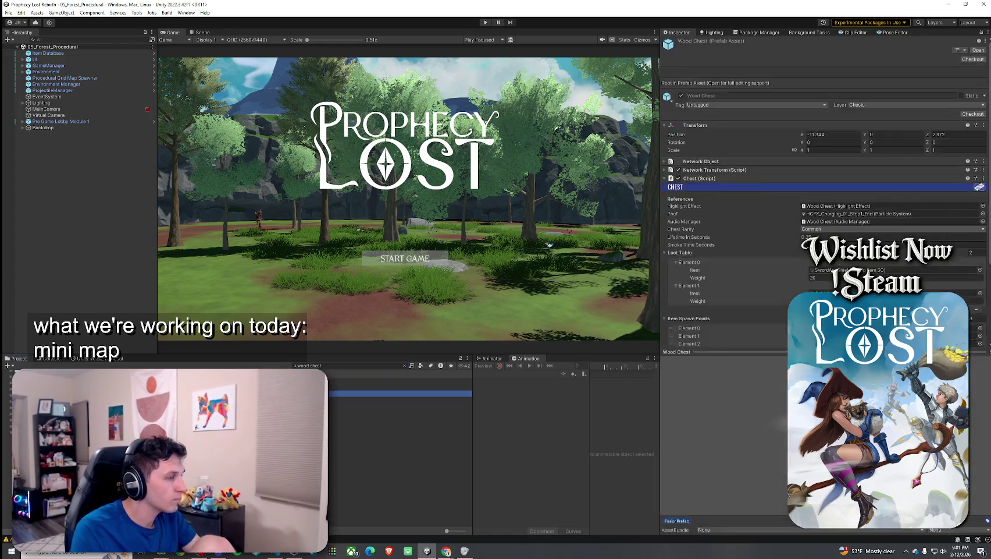
{"action": "left_click", "coordinate": [64, 107]}
{"action": "left_click", "coordinate": [830, 109]}
{"action": "type", "text": "20"}
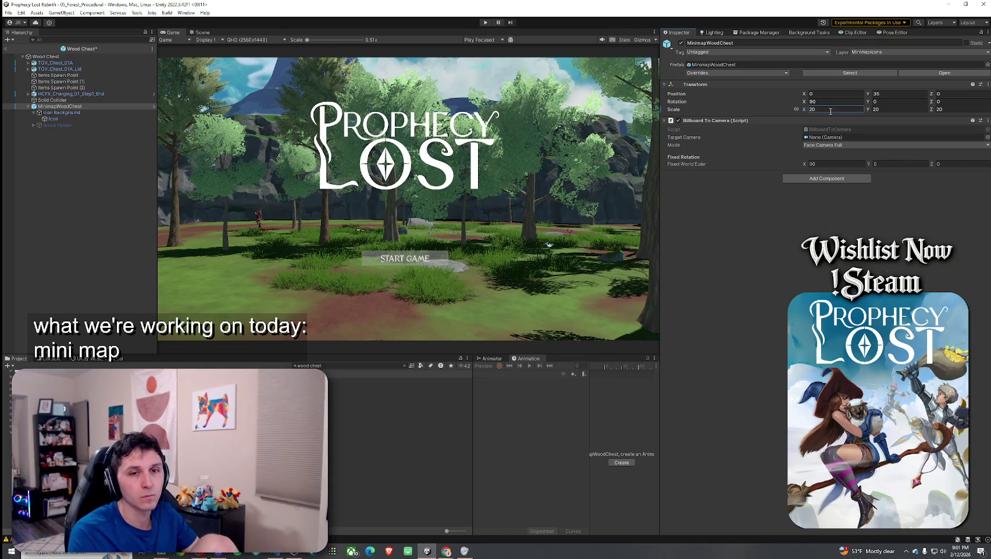
{"action": "left_click", "coordinate": [8, 13]}
{"action": "left_click", "coordinate": [23, 50]}
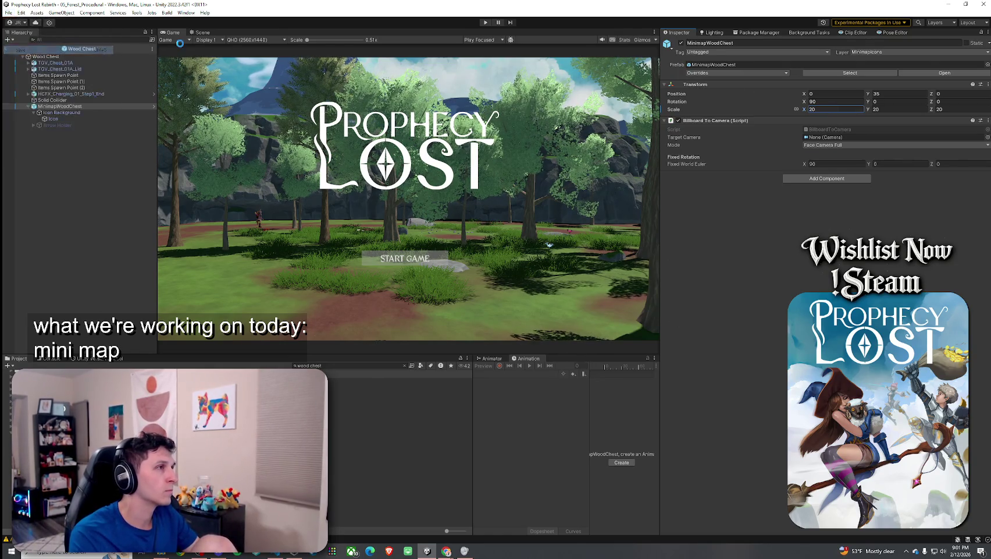
{"action": "key", "text": "ctrl+p"}
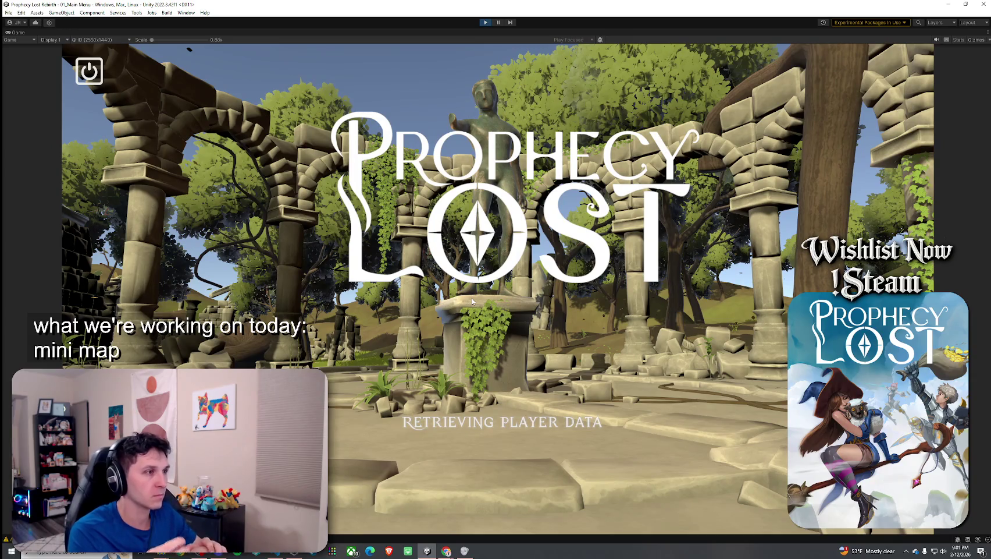
Step: Pick the forest destination, start the match, run forward, and restore the editor layout
{"action": "left_click", "coordinate": [472, 301]}
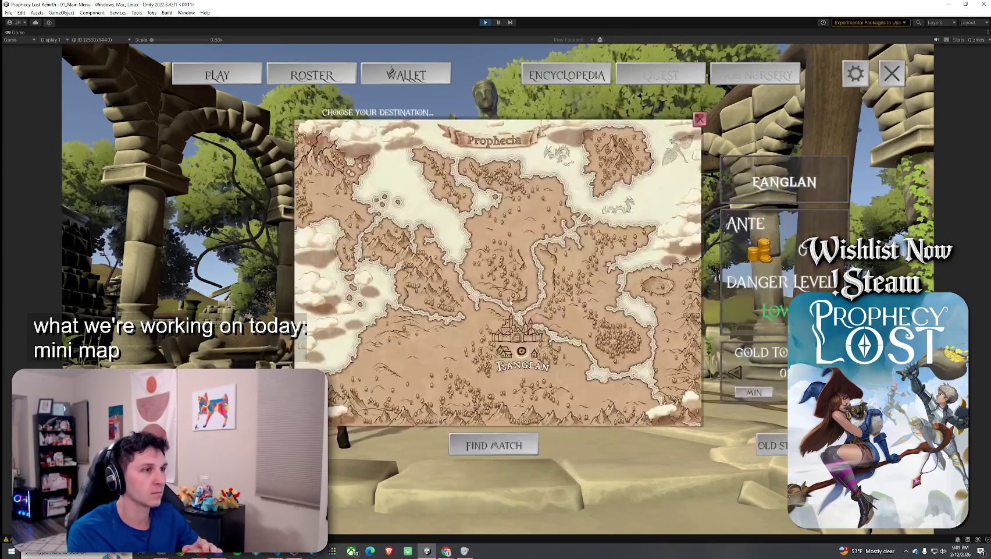
{"action": "left_click", "coordinate": [599, 305]}
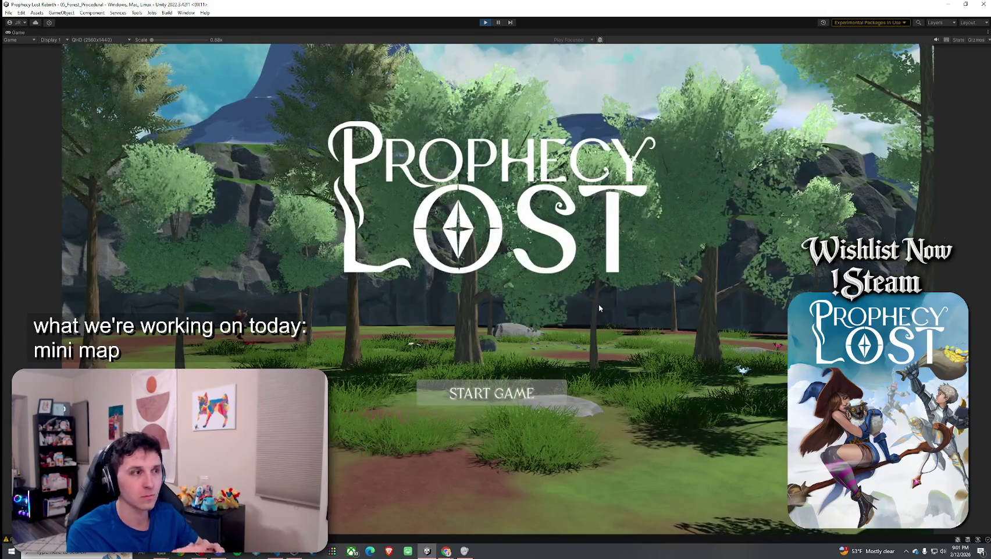
{"action": "left_click", "coordinate": [521, 393]}
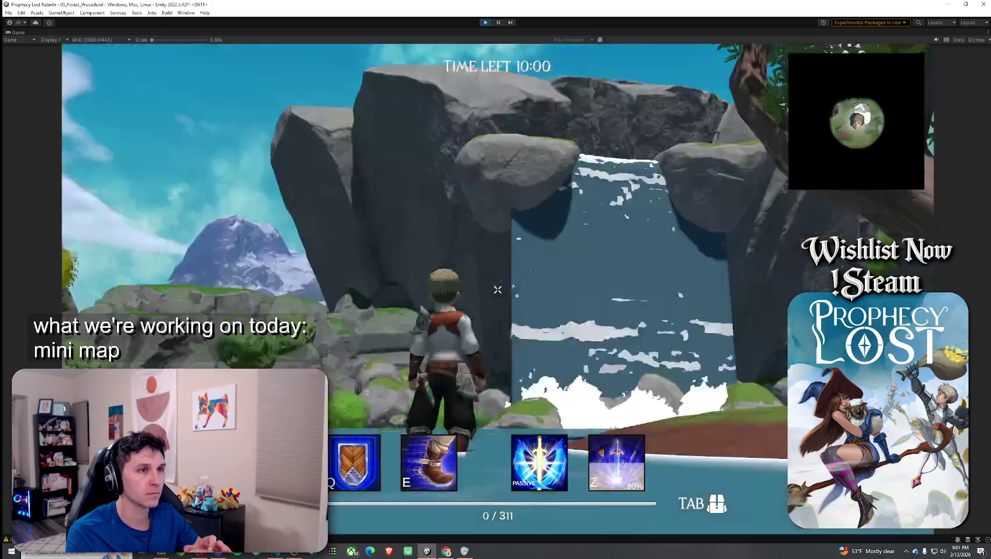
{"action": "key", "text": "w"}
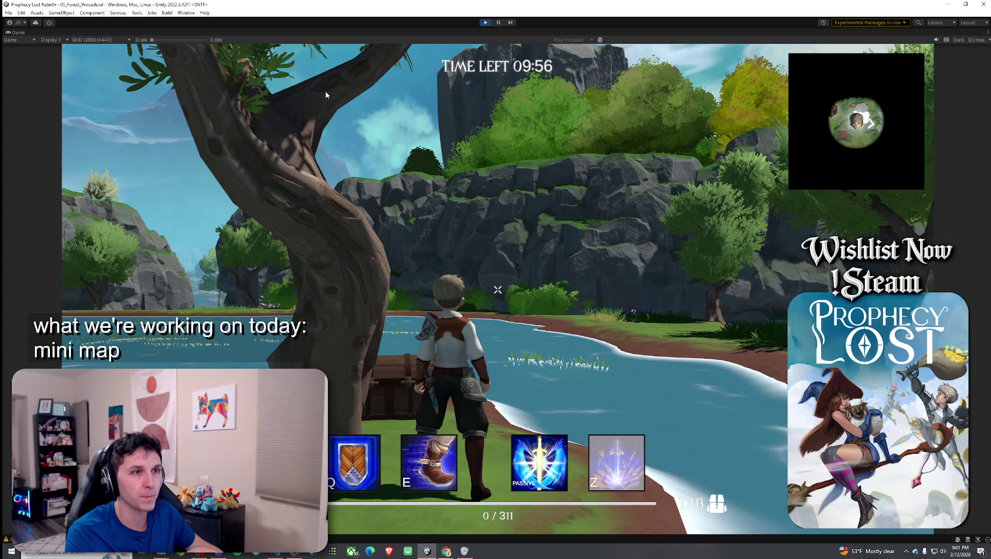
{"action": "key", "text": "shift+space"}
Step: Return the Hierarchy from the wood chest prefab to the running scene
{"action": "left_click", "coordinate": [295, 264]}
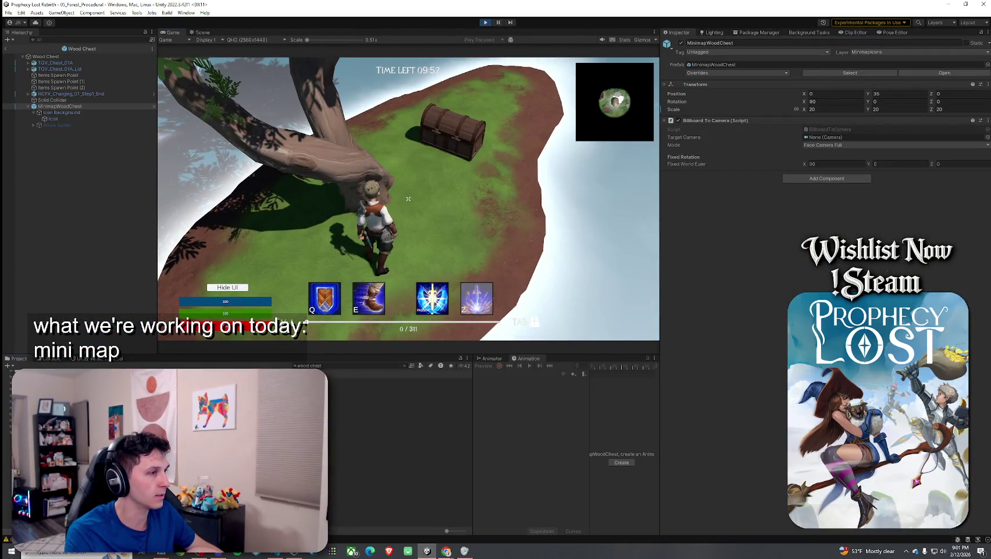
{"action": "left_click", "coordinate": [309, 365]}
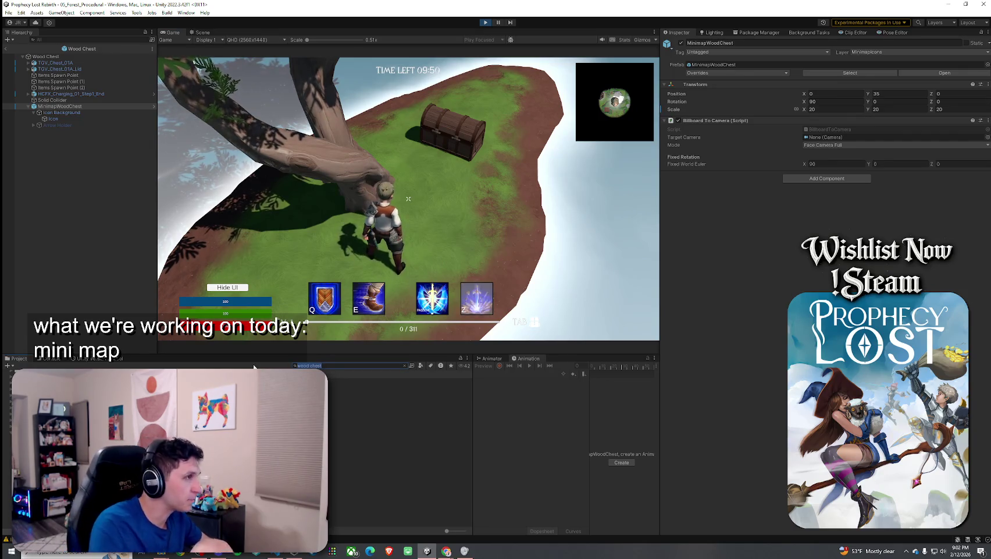
{"action": "left_click", "coordinate": [6, 49]}
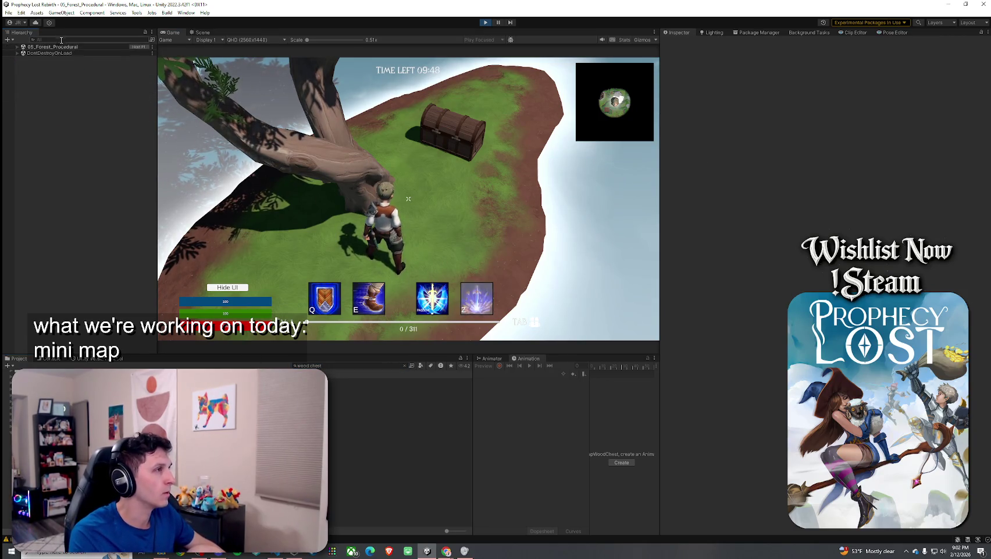
Step: Search the Hierarchy for 'player', inspect Player(Clone), and maximize the Game view
{"action": "left_click", "coordinate": [44, 39]}
{"action": "type", "text": "pla"}
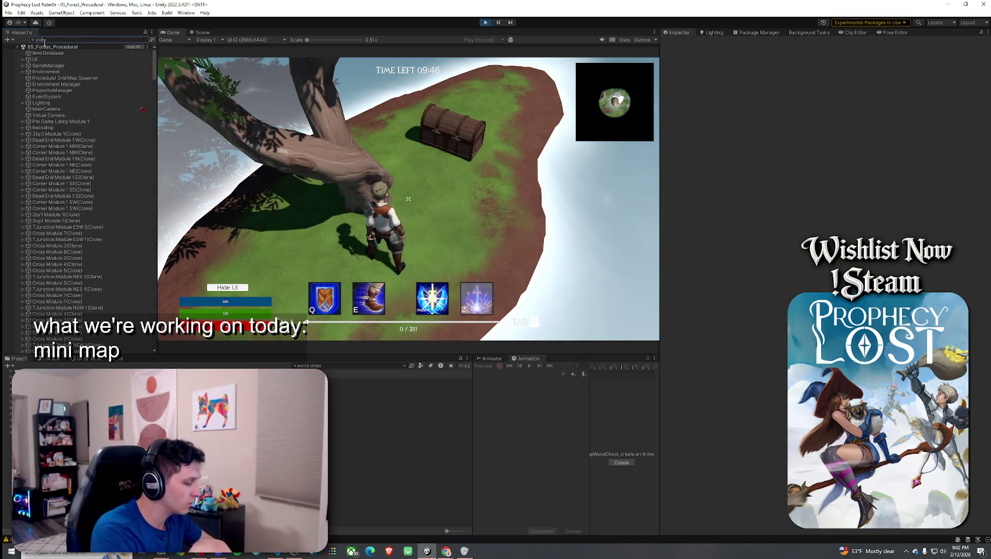
{"action": "type", "text": "yer"}
{"action": "left_click", "coordinate": [42, 71]}
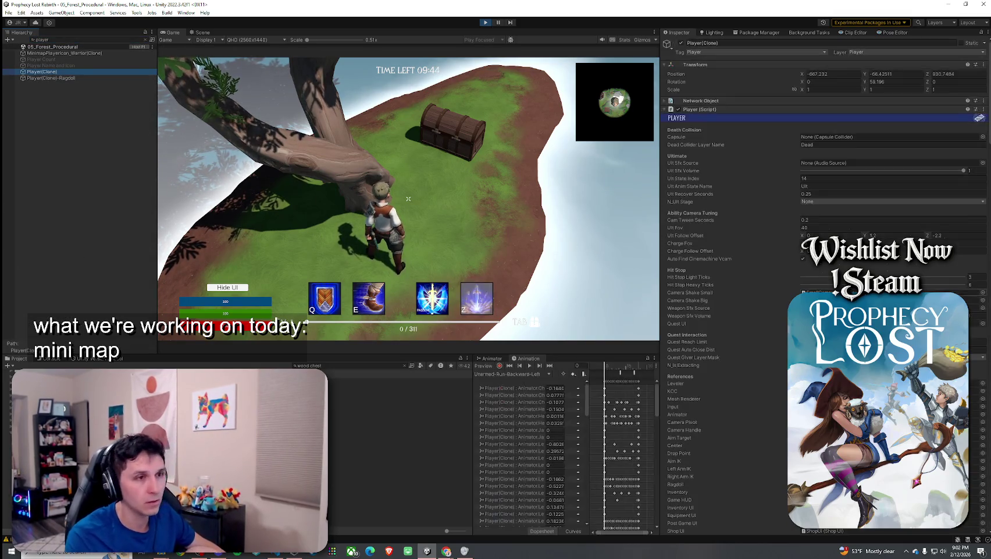
{"action": "scroll", "coordinate": [727, 279], "scroll_direction": "down", "scroll_amount": 10}
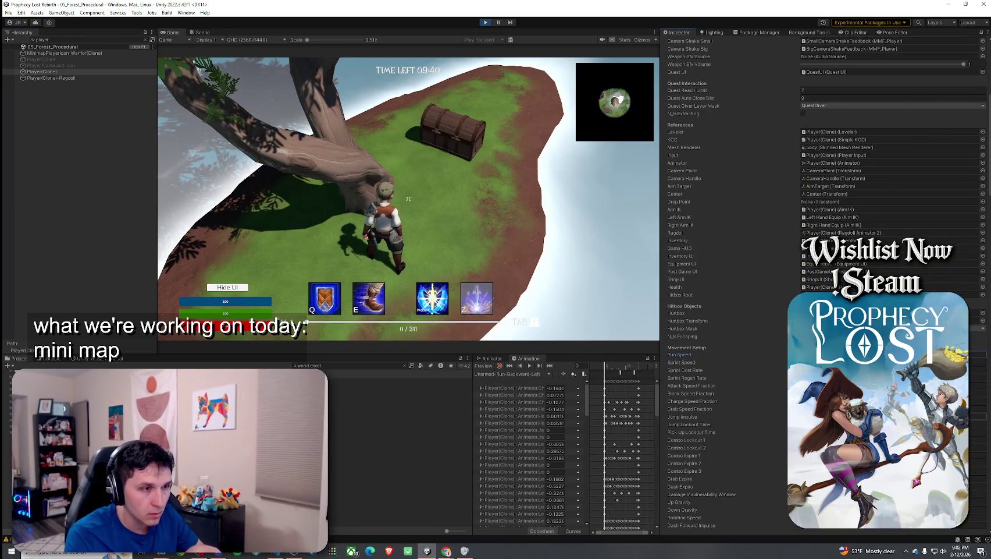
{"action": "double_click", "coordinate": [171, 32]}
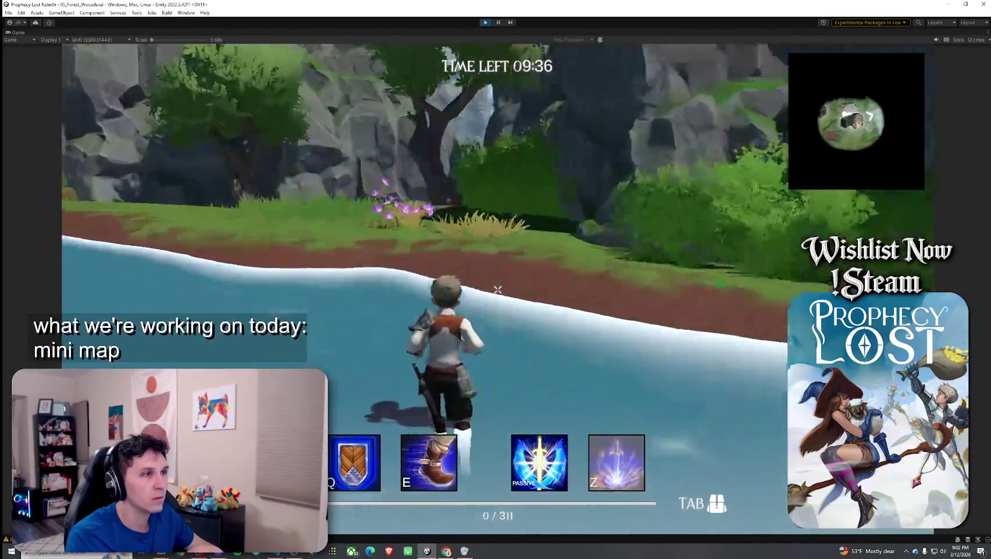
{"action": "key", "text": "w"}
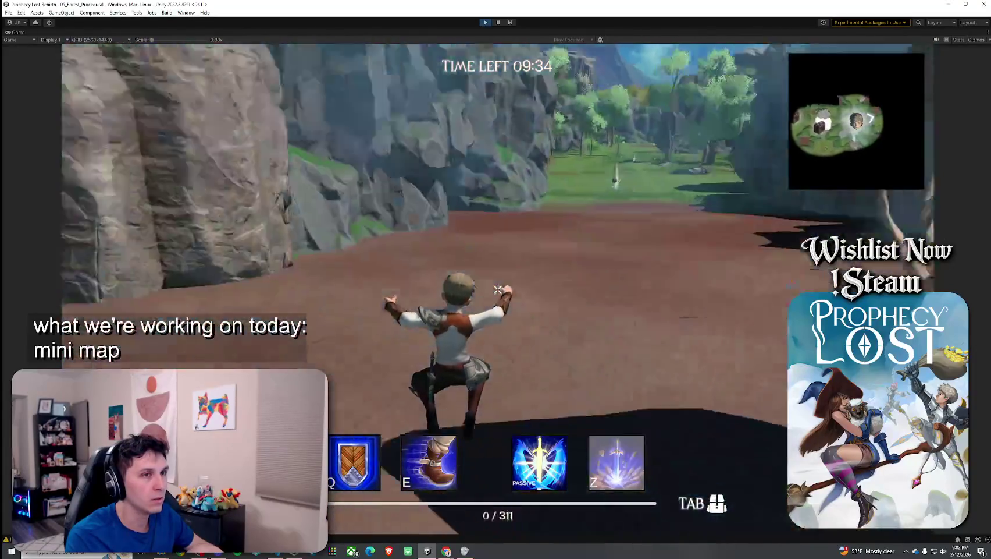
{"action": "key", "text": "space"}
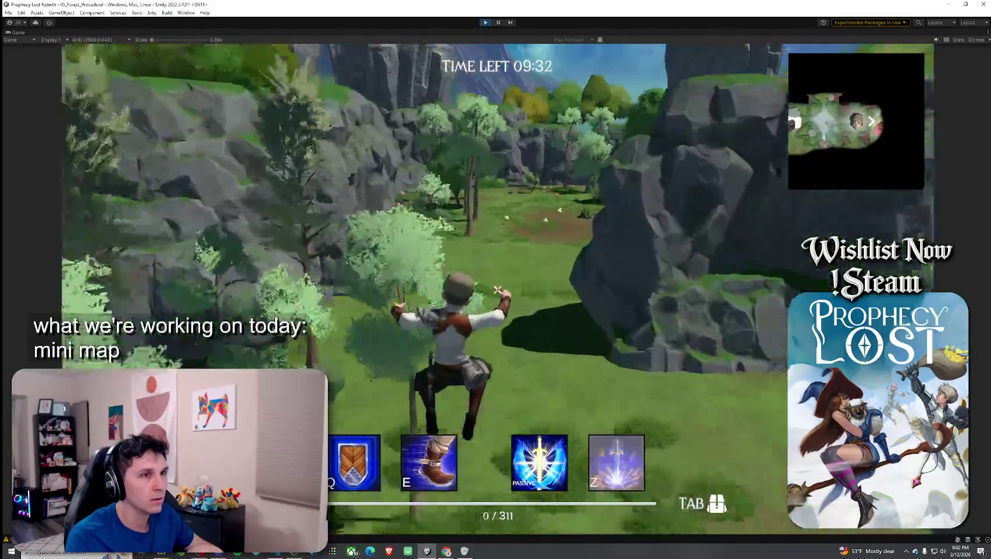
{"action": "key", "text": "w"}
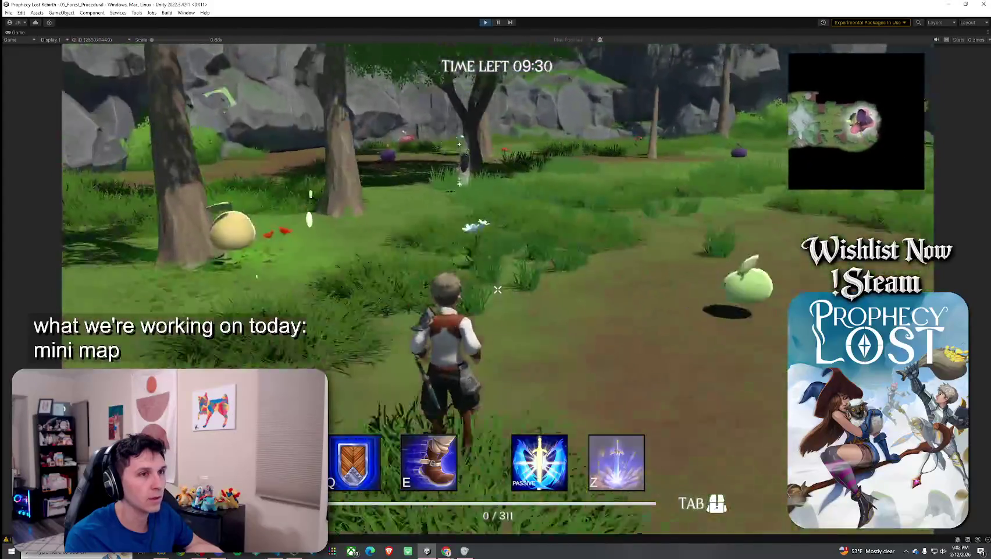
{"action": "key", "text": "super"}
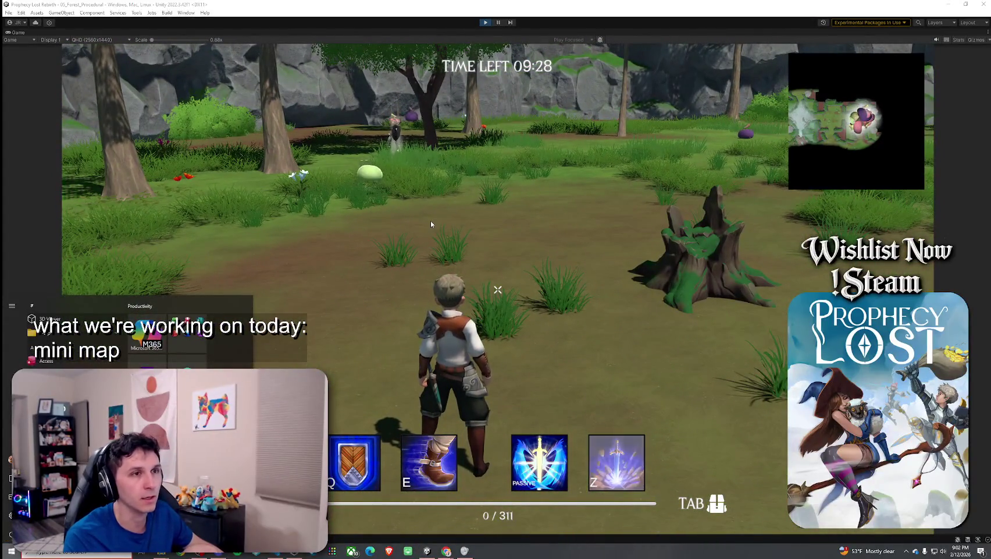
{"action": "double_click", "coordinate": [18, 32]}
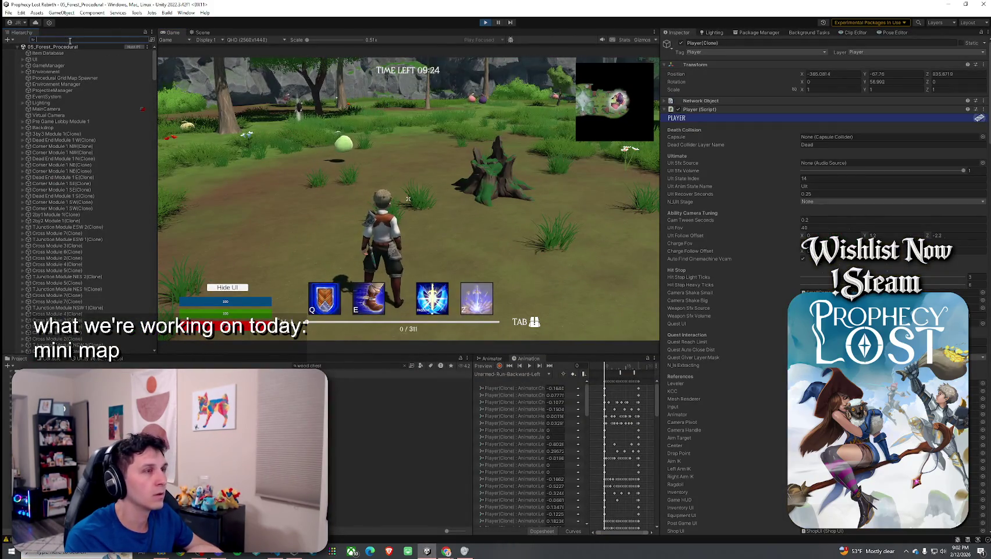
Step: In Scene view, find MinimapYoungSlime and set its billboard mode to Fixed World Rotation
{"action": "left_click", "coordinate": [201, 32]}
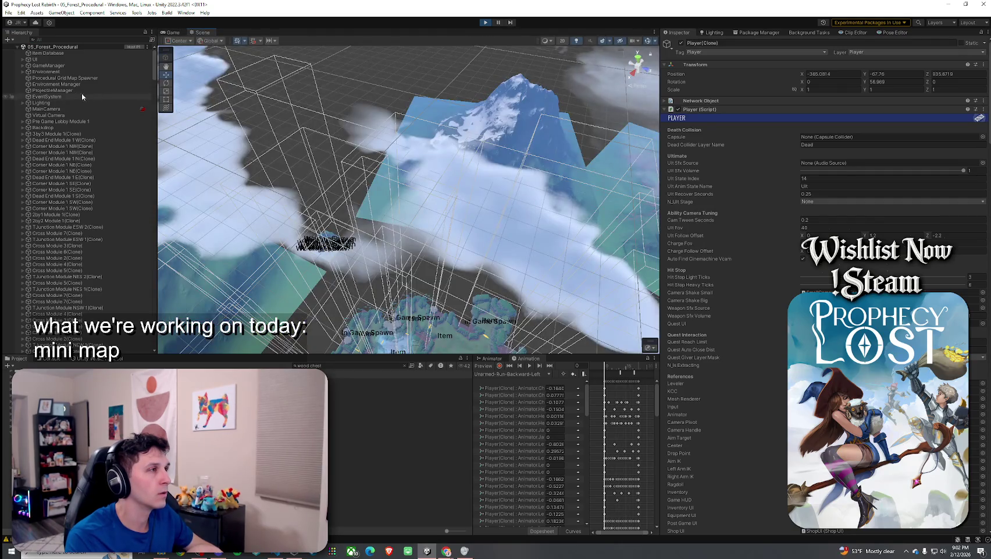
{"action": "left_click", "coordinate": [63, 39]}
{"action": "type", "text": "young slime"}
{"action": "double_click", "coordinate": [75, 65]}
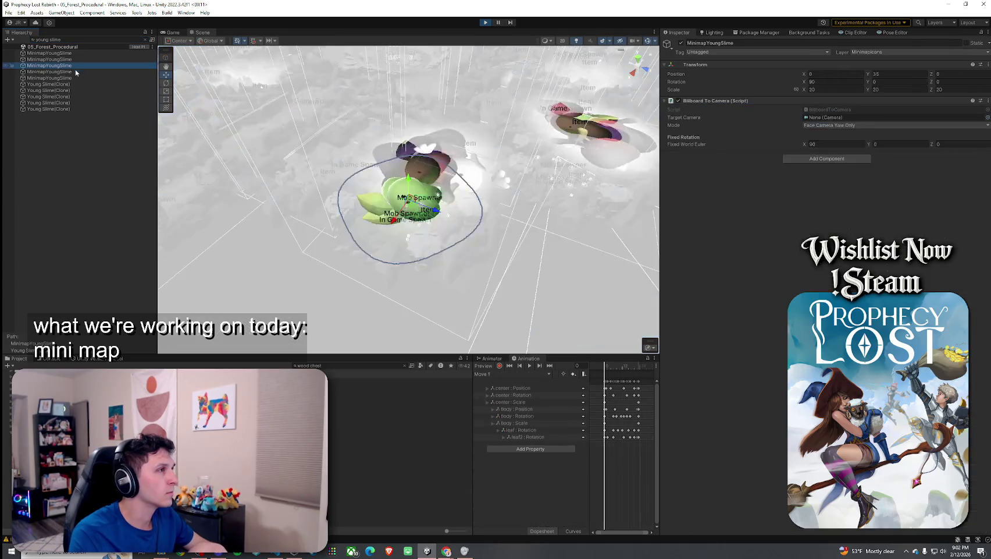
{"action": "left_click", "coordinate": [844, 125]}
{"action": "left_click", "coordinate": [848, 135]}
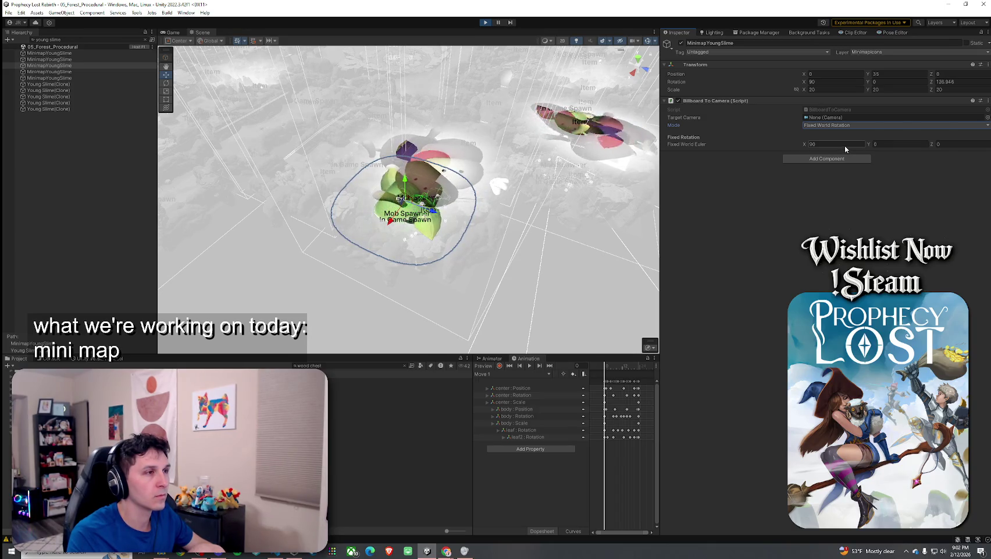
Step: Set the fixed world Euler angles to X 90 and Z 180, then return to Game view
{"action": "left_click", "coordinate": [811, 145]}
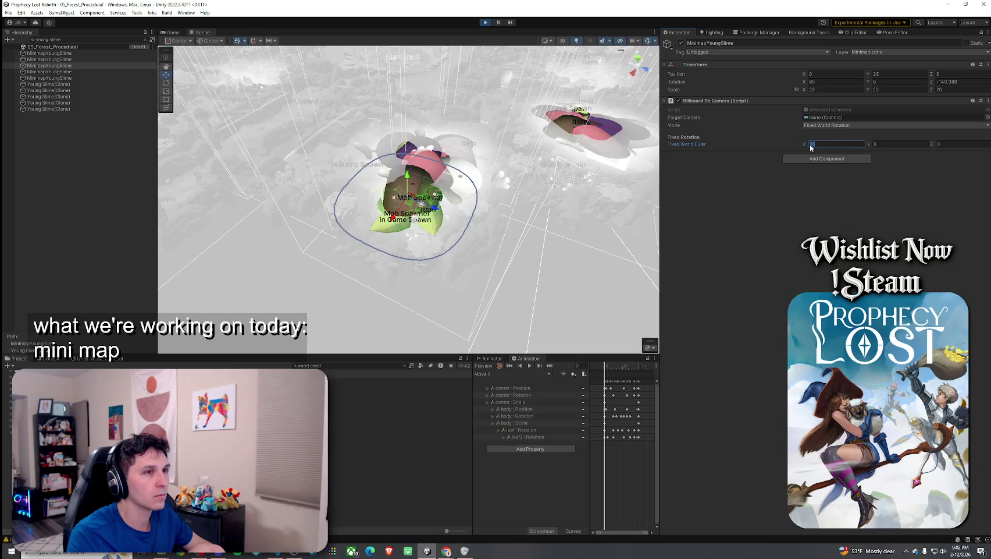
{"action": "type", "text": "110"}
{"action": "left_click_drag", "start_coordinate": [804, 145], "coordinate": [675, 153]}
{"action": "left_click_drag", "start_coordinate": [583, 160], "coordinate": [873, 172]}
{"action": "key", "text": "Escape"}
{"action": "mouse_move", "coordinate": [931, 145]}
{"action": "left_mouse_down"}
{"action": "mouse_move", "coordinate": [826, 151]}
{"action": "mouse_move", "coordinate": [800, 170]}
{"action": "left_mouse_up"}
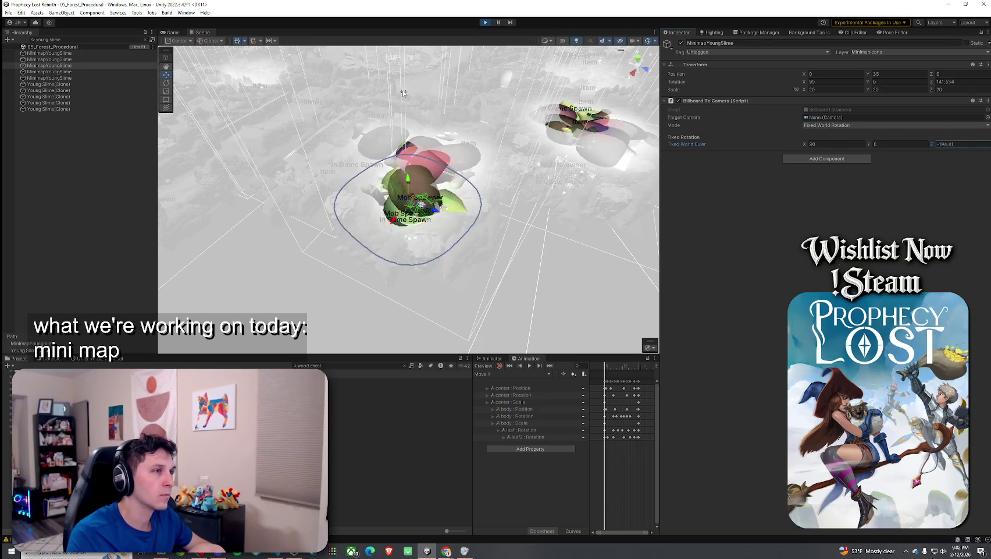
{"action": "left_click", "coordinate": [964, 143]}
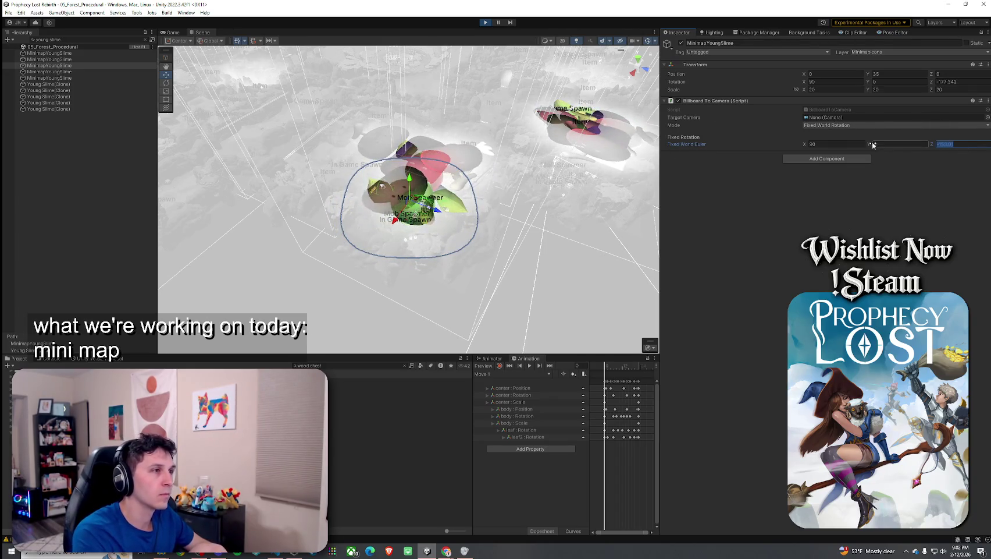
{"action": "type", "text": "90"}
{"action": "key", "text": "BackSpace"}
{"action": "key", "text": "BackSpace"}
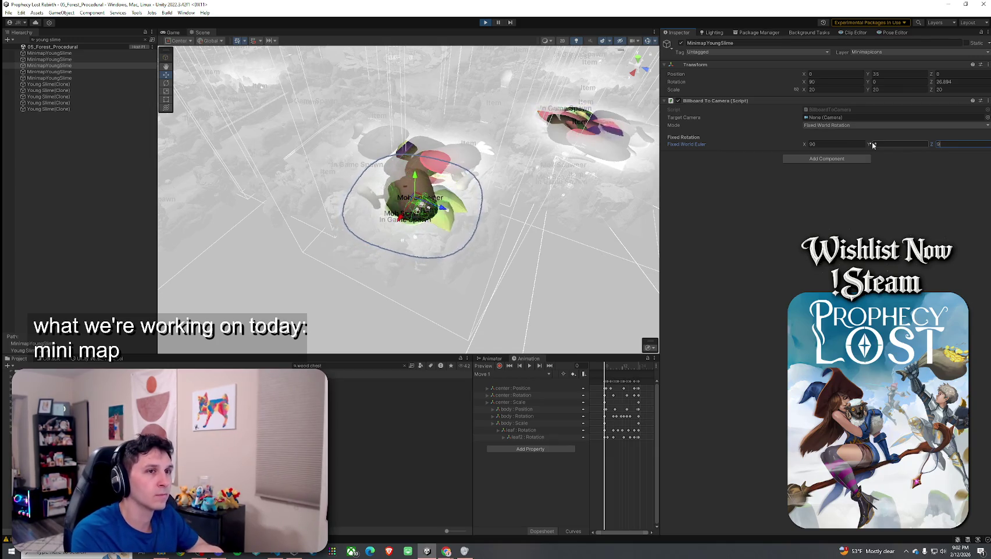
{"action": "type", "text": "180"}
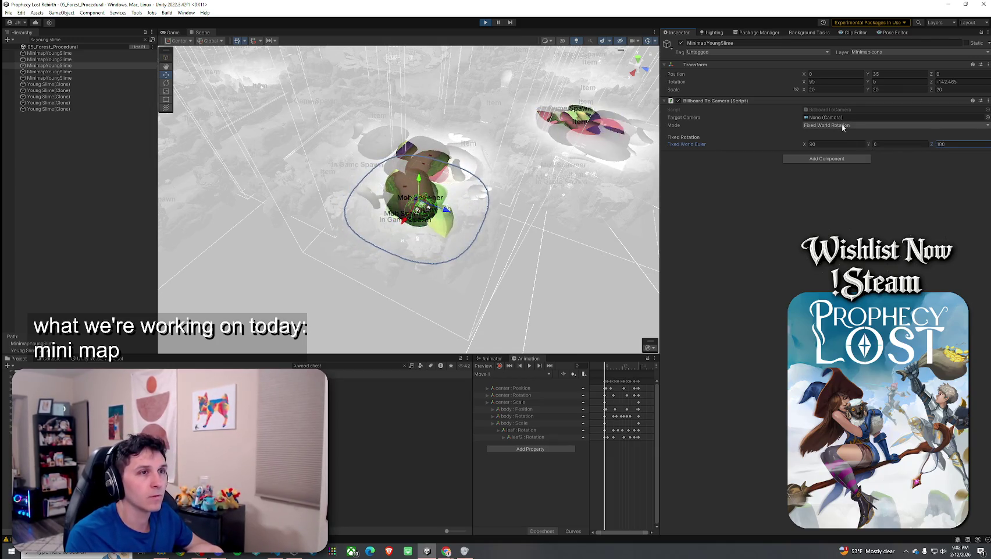
{"action": "left_click", "coordinate": [173, 33]}
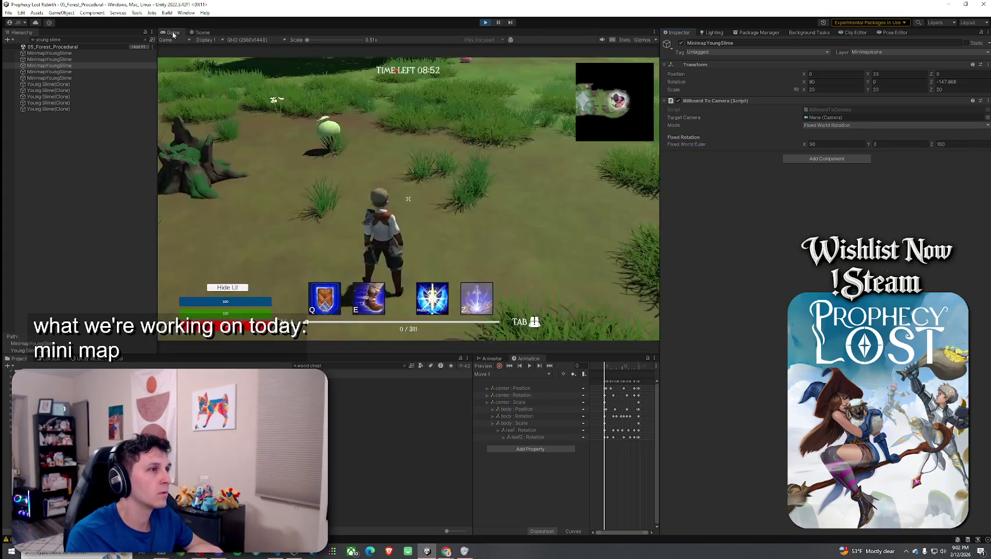
Step: Move the player forward, then filter the Hierarchy with 'slimeminimap'
{"action": "key", "text": "w"}
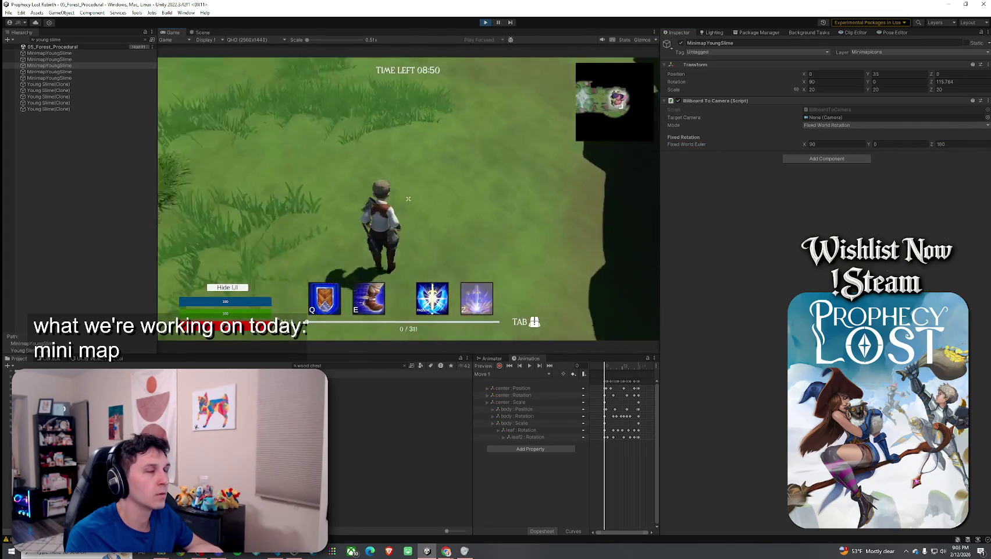
{"action": "key", "text": "super"}
{"action": "left_click", "coordinate": [80, 37]}
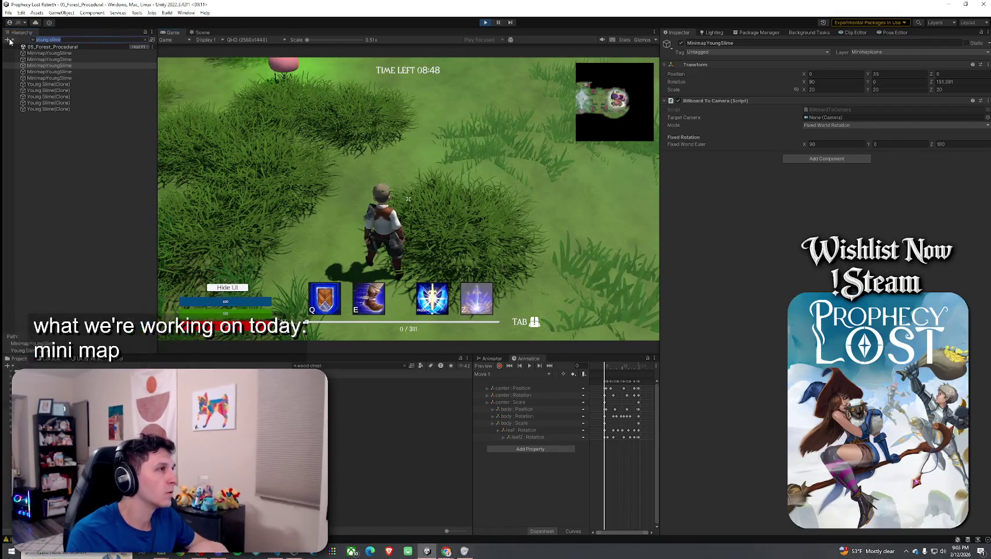
{"action": "type", "text": "slime"}
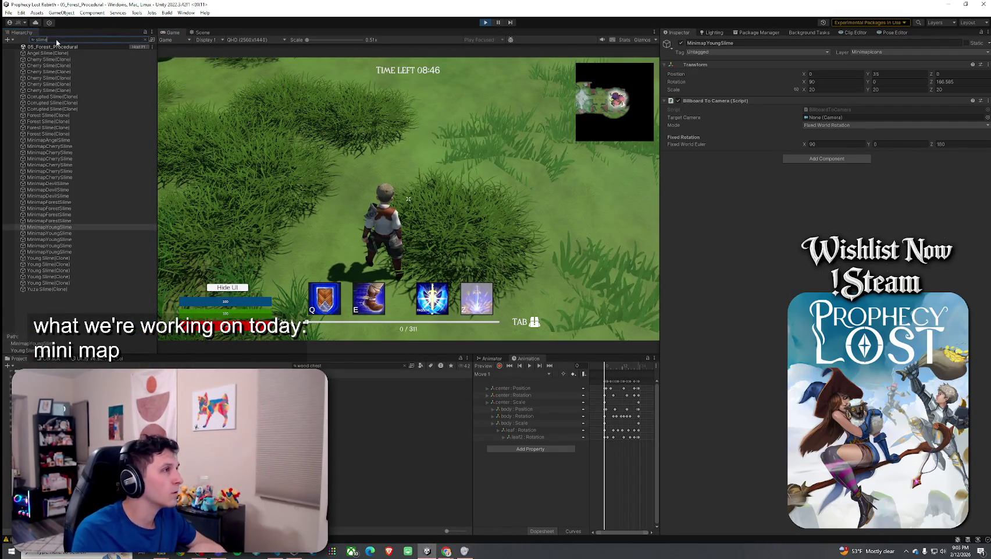
{"action": "type", "text": "minimap"}
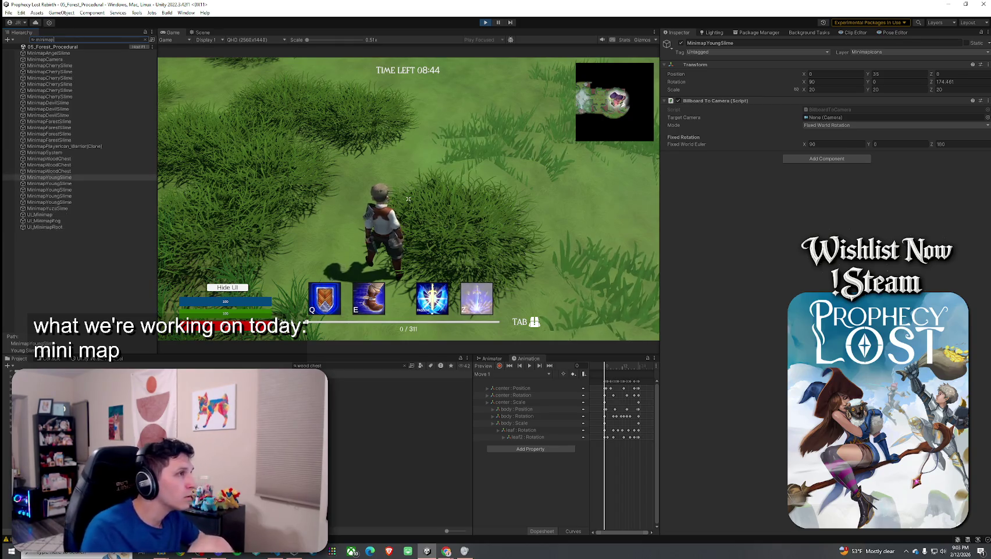
Step: Multi-select all slime and wood chest minimap icons and set Fixed World Rotation
{"action": "left_click", "coordinate": [79, 54]}
{"action": "left_click", "coordinate": [78, 65], "text": "ctrl"}
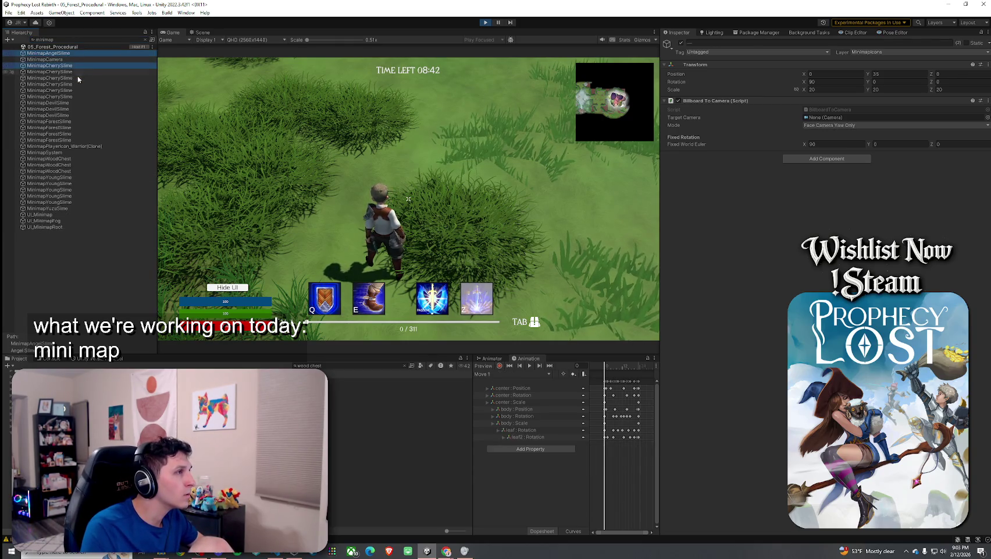
{"action": "left_click", "coordinate": [82, 140], "text": "shift"}
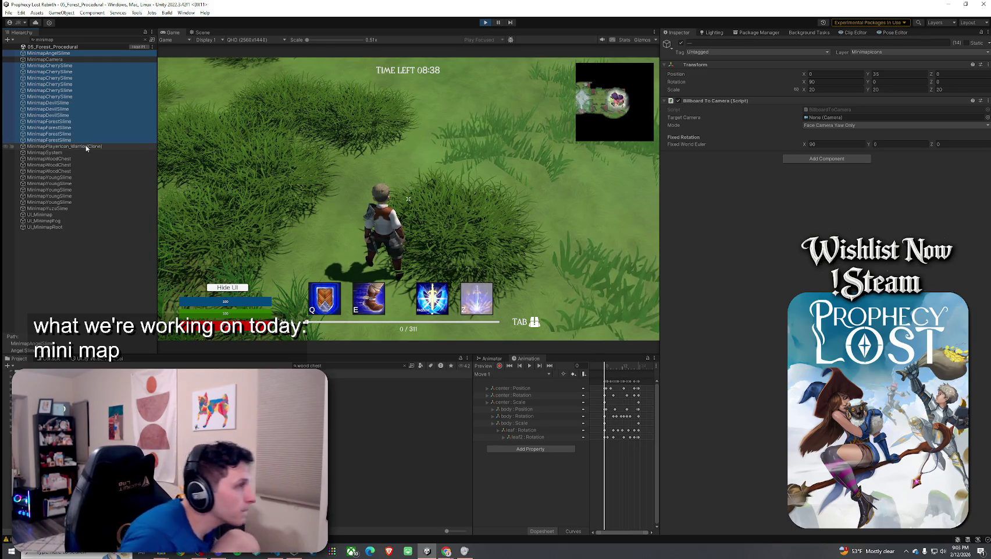
{"action": "left_click", "coordinate": [89, 159], "text": "ctrl"}
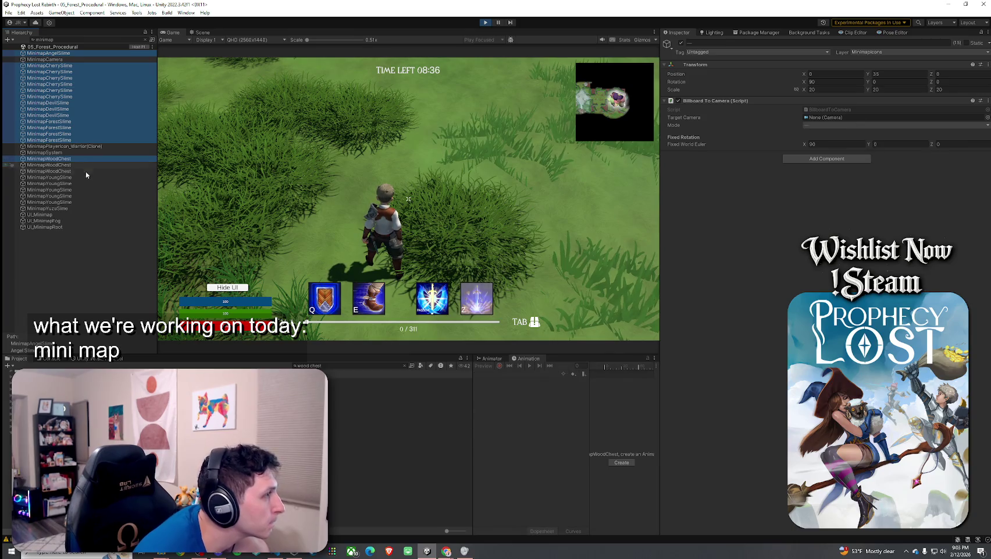
{"action": "left_click", "coordinate": [86, 207], "text": "shift"}
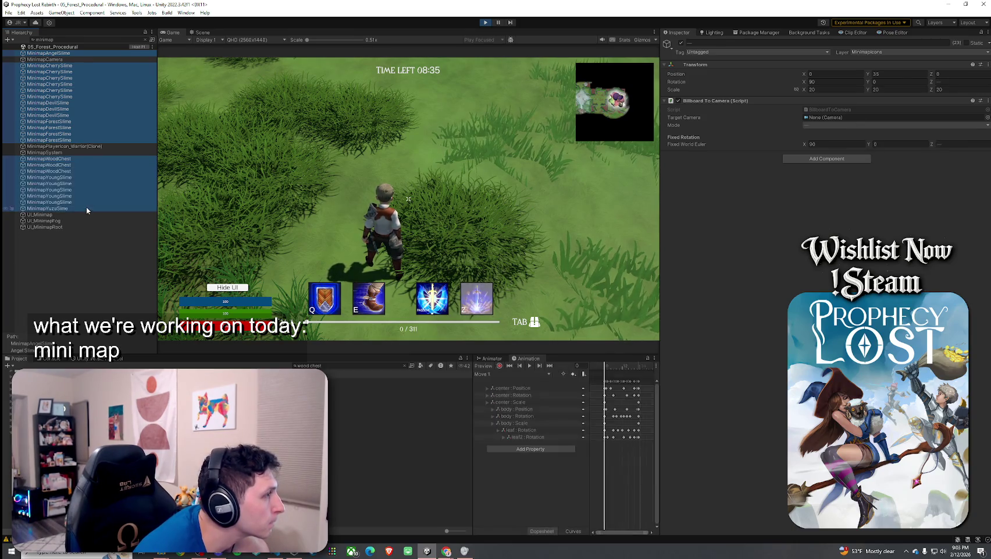
{"action": "left_click", "coordinate": [839, 124]}
{"action": "left_click", "coordinate": [844, 133]}
Step: Set the fixed world Euler X angle to 90 for all selected icons
{"action": "left_click", "coordinate": [947, 144]}
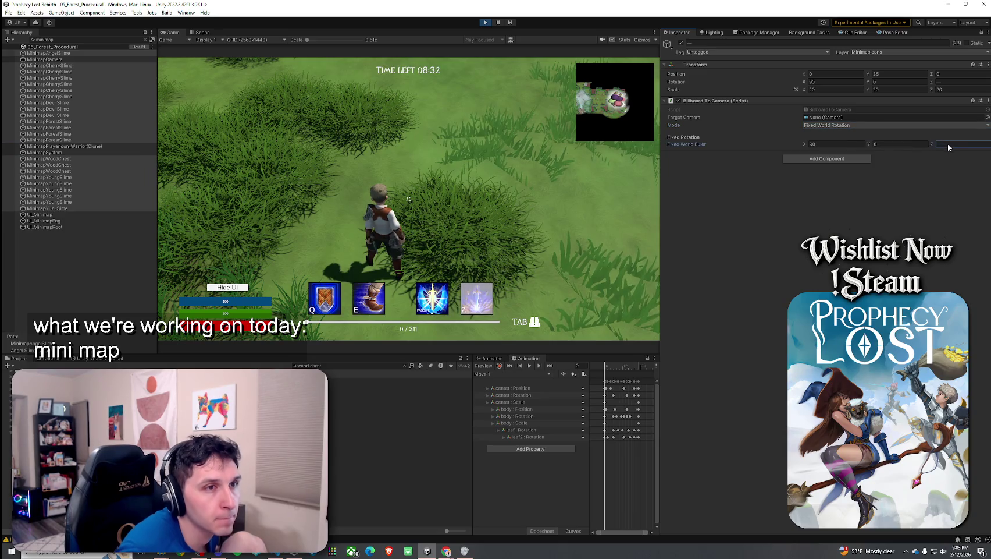
{"action": "type", "text": "180"}
{"action": "left_click", "coordinate": [854, 142]}
{"action": "type", "text": "0"}
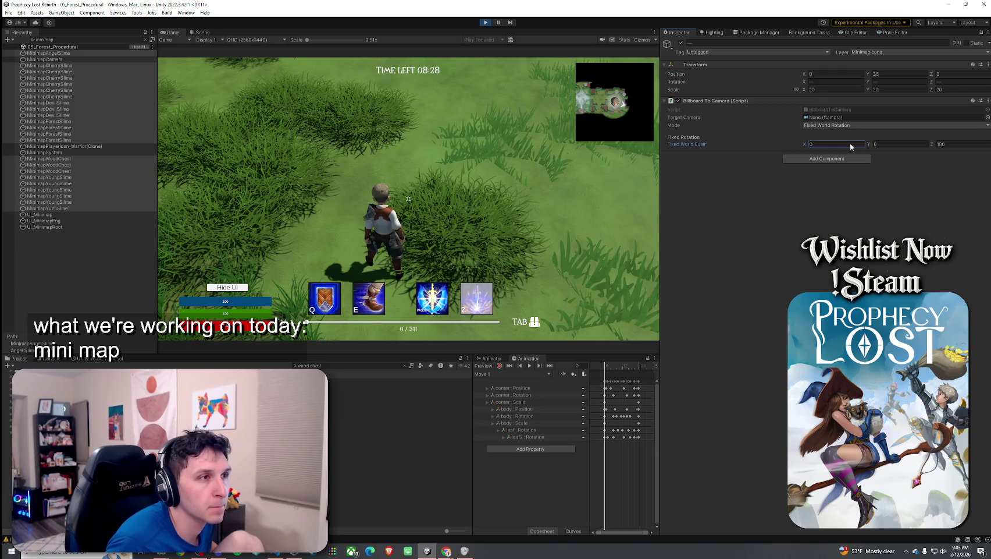
{"action": "key", "text": "BackSpace"}
{"action": "type", "text": "90"}
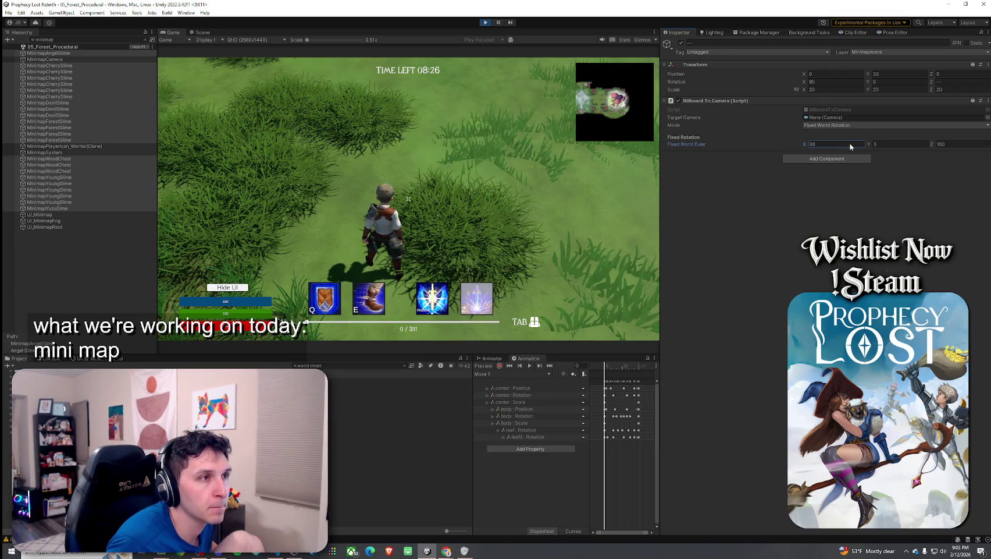
{"action": "mouse_move", "coordinate": [804, 142]}
{"action": "left_mouse_down"}
{"action": "mouse_move", "coordinate": [555, 164]}
{"action": "mouse_move", "coordinate": [790, 145]}
{"action": "left_mouse_up"}
{"action": "left_click", "coordinate": [832, 144]}
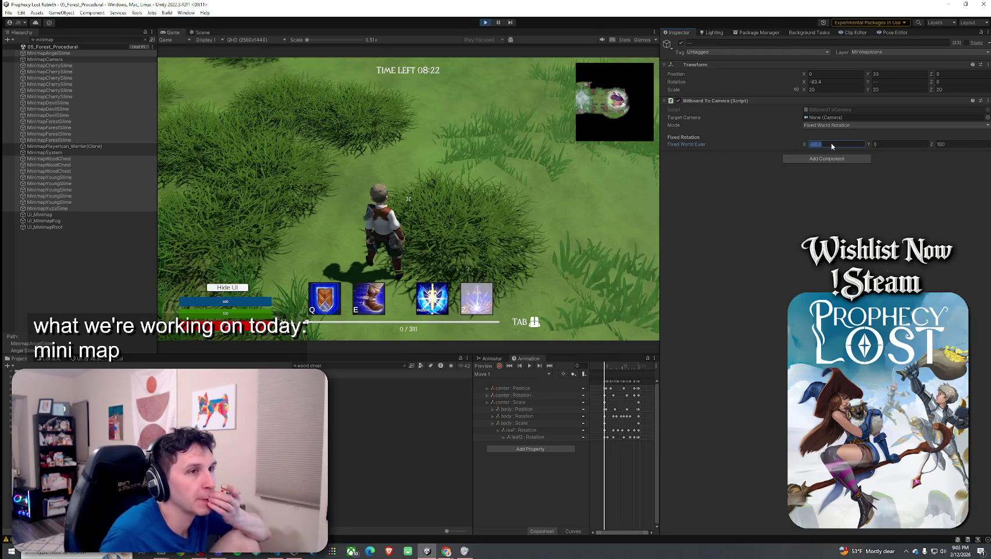
{"action": "type", "text": "0"}
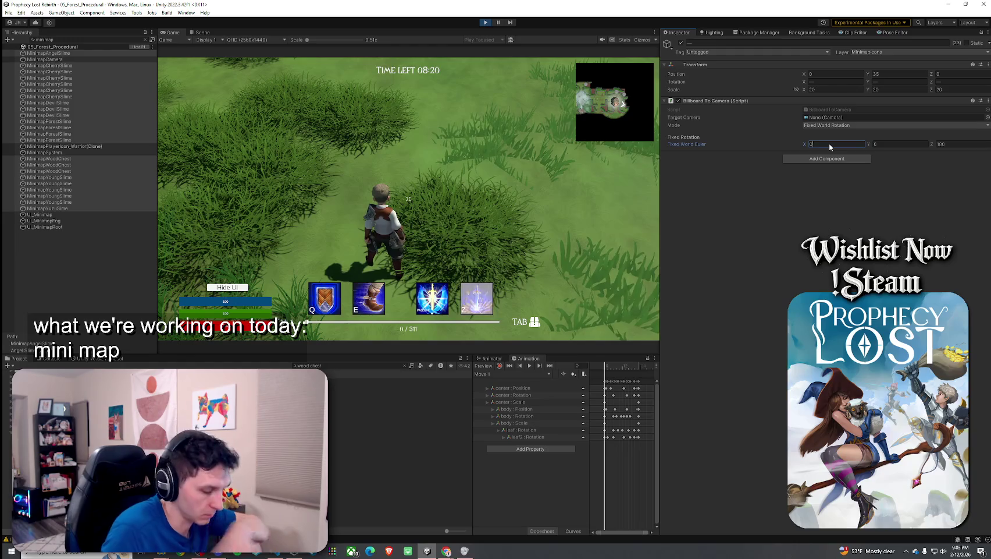
{"action": "type", "text": "90"}
{"action": "key", "text": "Return"}
Step: Change the fixed world Z angle to 0 and maximize the Game view
{"action": "left_click", "coordinate": [953, 141]}
{"action": "type", "text": "-180"}
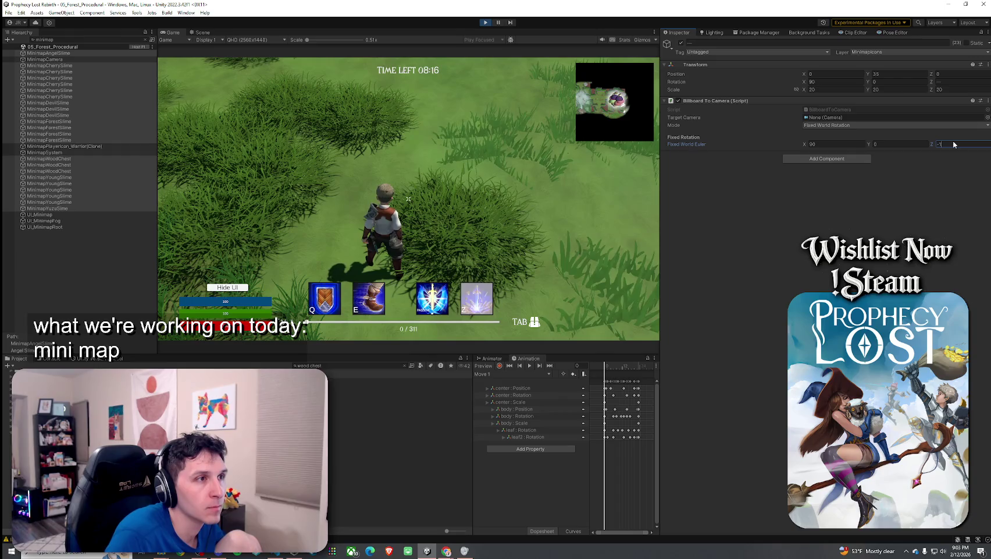
{"action": "key", "text": "BackSpace"}
{"action": "key", "text": "BackSpace"}
{"action": "key", "text": "BackSpace"}
{"action": "type", "text": "9"}
{"action": "key", "text": "BackSpace"}
{"action": "type", "text": "180"}
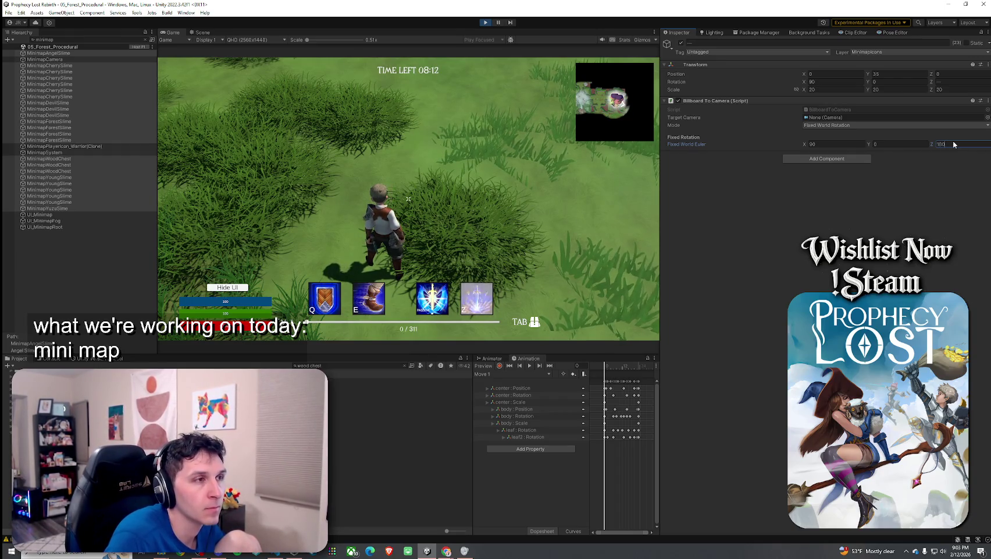
{"action": "key", "text": "BackSpace"}
{"action": "key", "text": "BackSpace"}
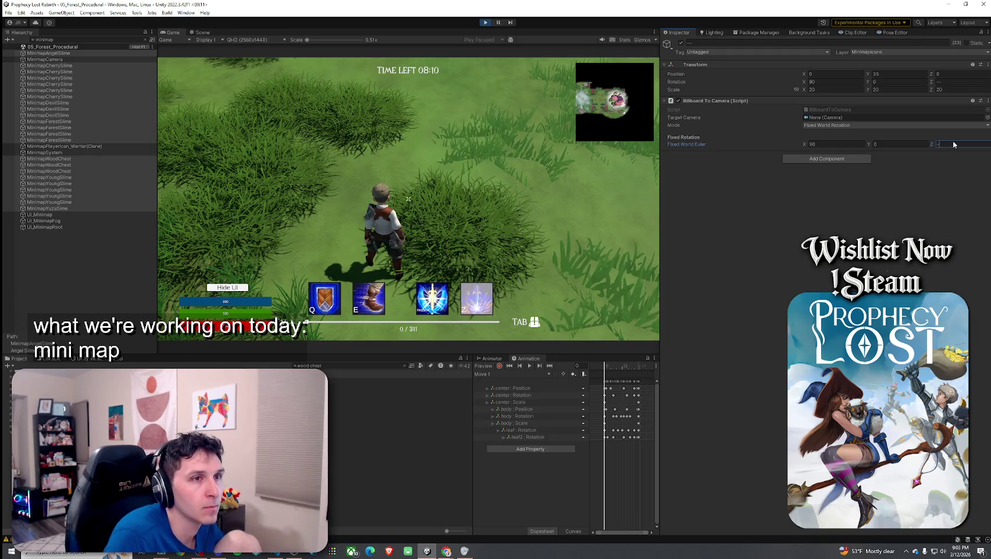
{"action": "type", "text": "0"}
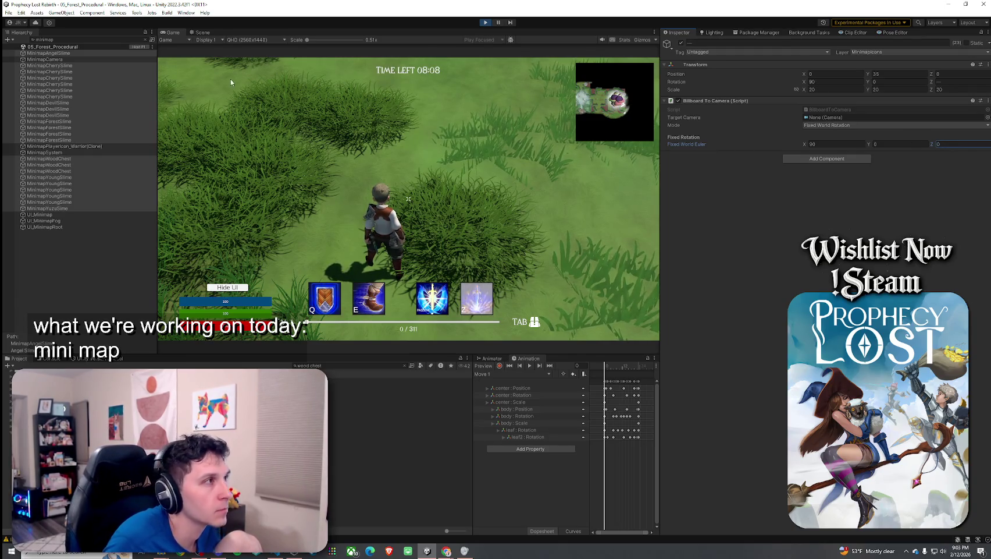
{"action": "double_click", "coordinate": [175, 32]}
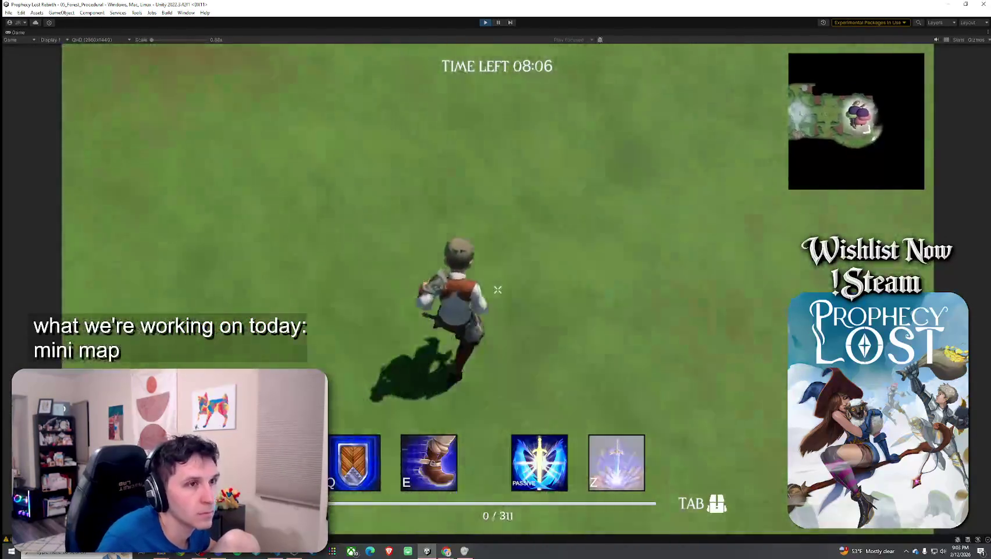
Step: Run the character forward across the flowery clearing, the rocky path and the cliff ledges
{"action": "key", "text": "w"}
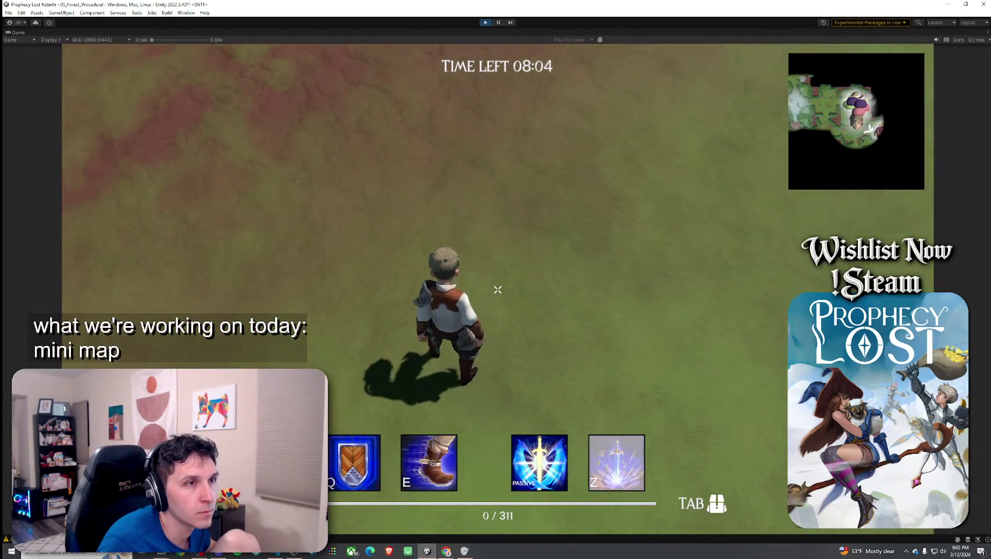
{"action": "key", "text": "w"}
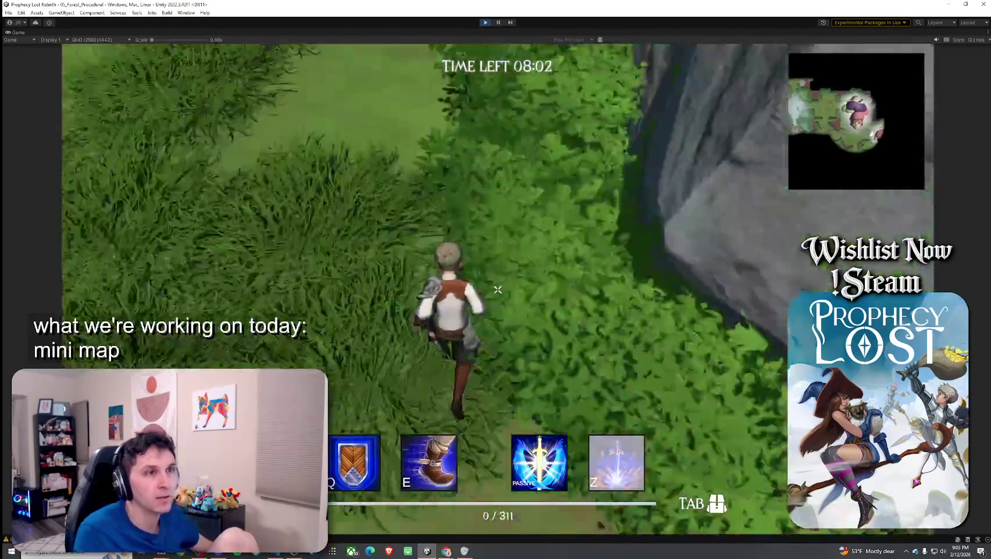
{"action": "key", "text": "w"}
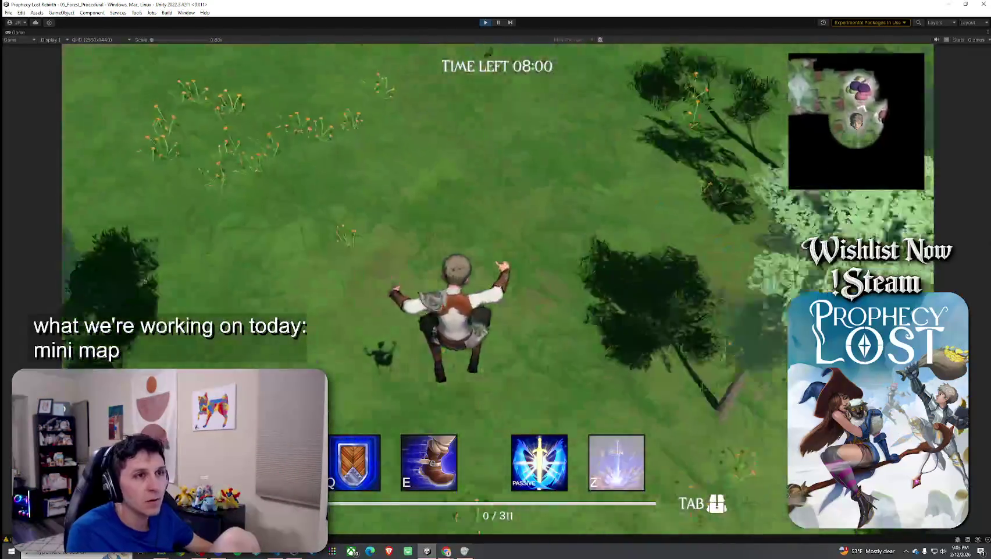
{"action": "key", "text": "w"}
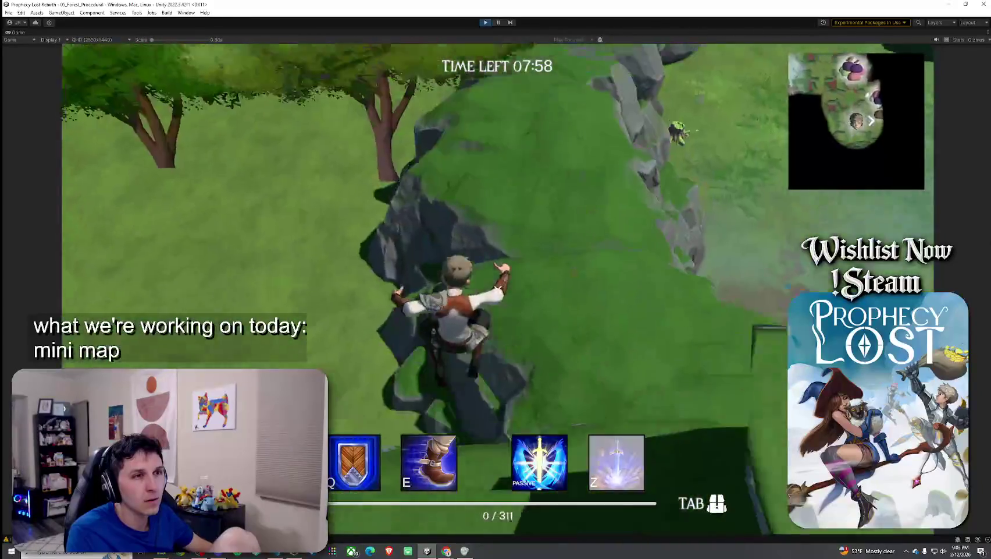
{"action": "key", "text": "w"}
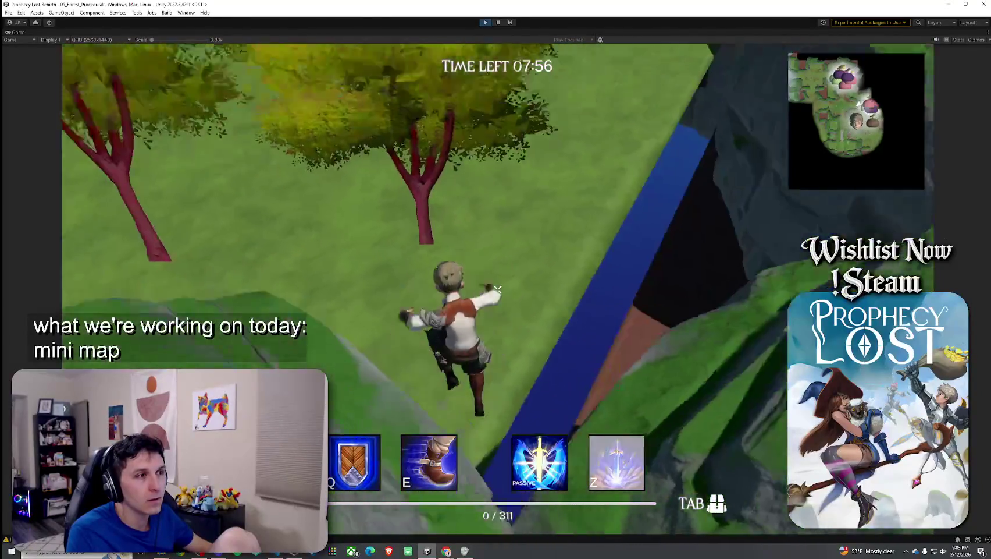
{"action": "key", "text": "w"}
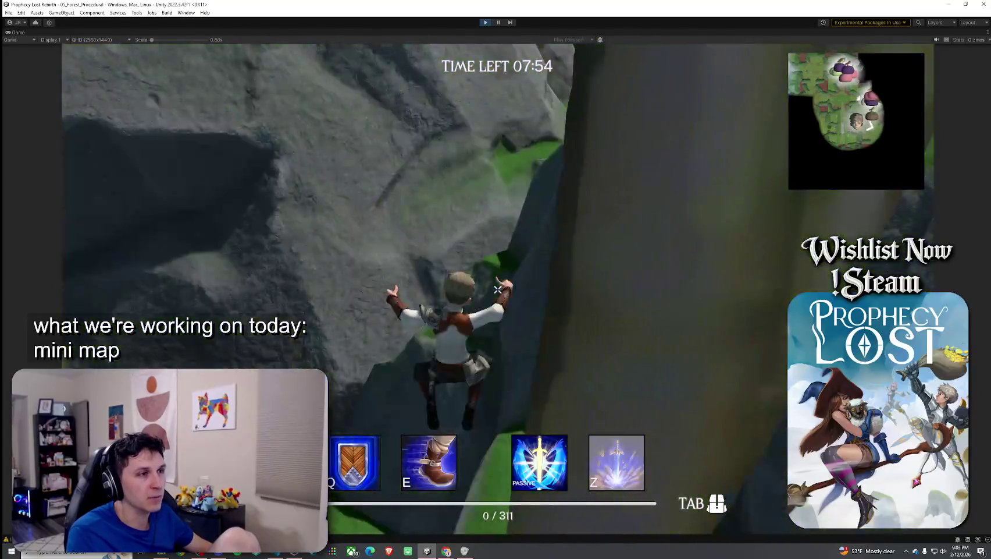
{"action": "key", "text": "w"}
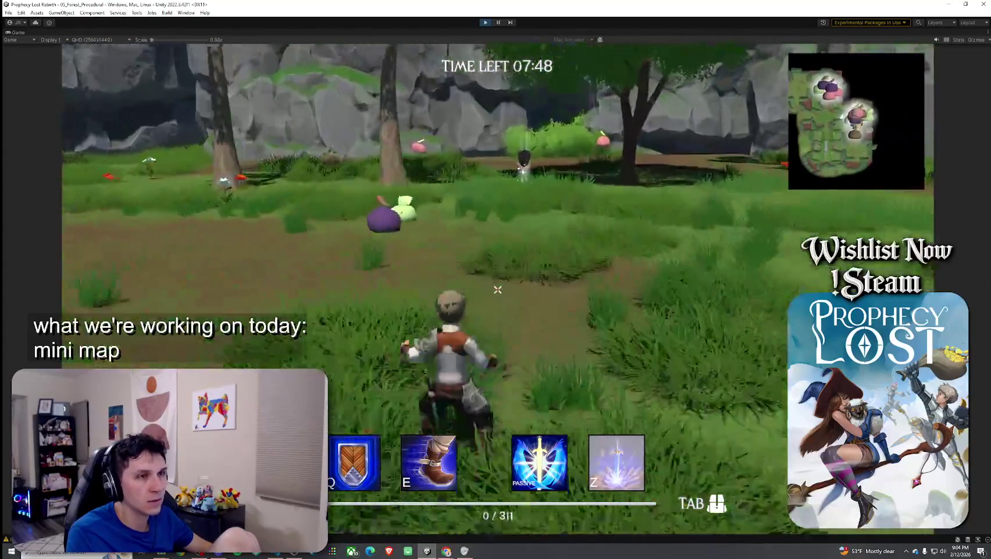
Step: Run past the chest, jump through the forest and cross the water toward the slimes
{"action": "mouse_move", "coordinate": [497, 289]}
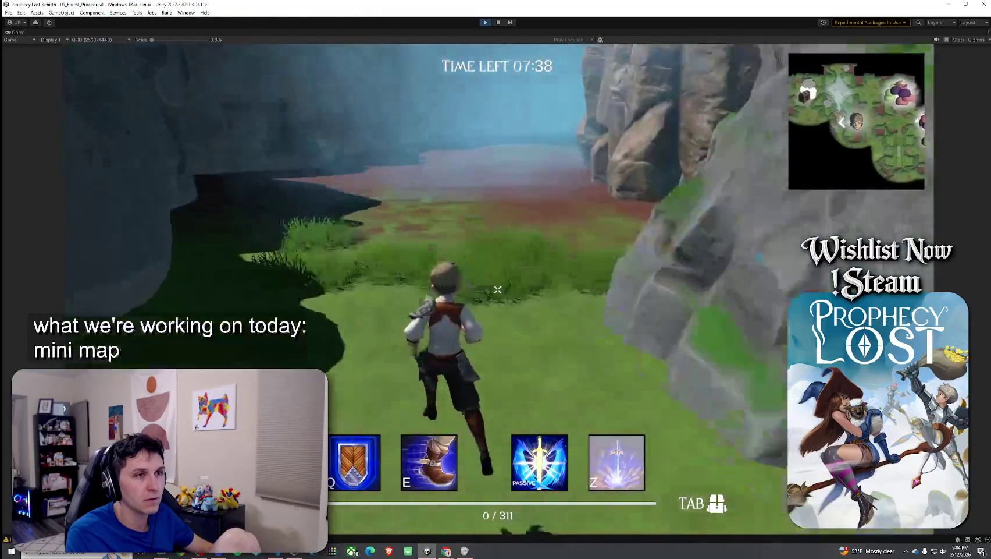
{"action": "key", "text": "w"}
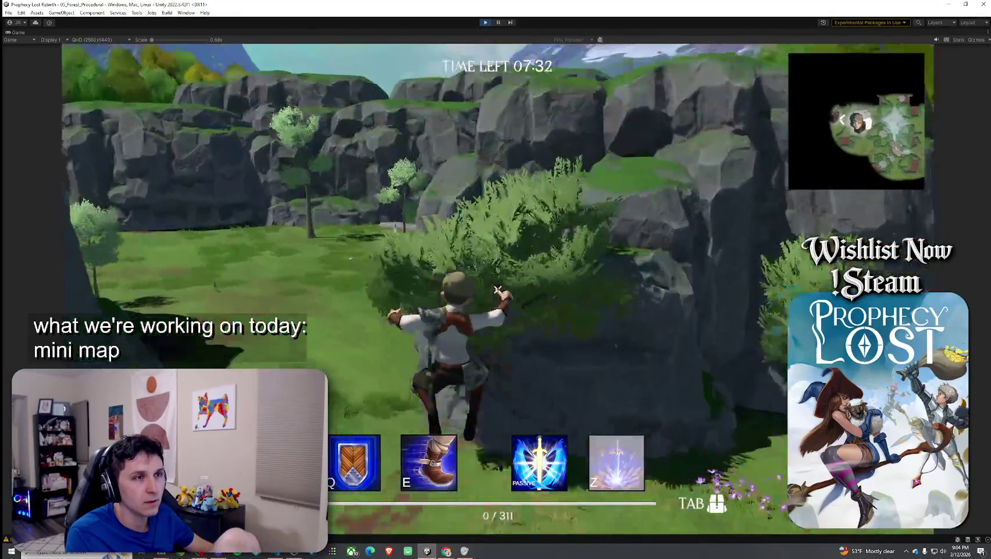
{"action": "key", "text": "w"}
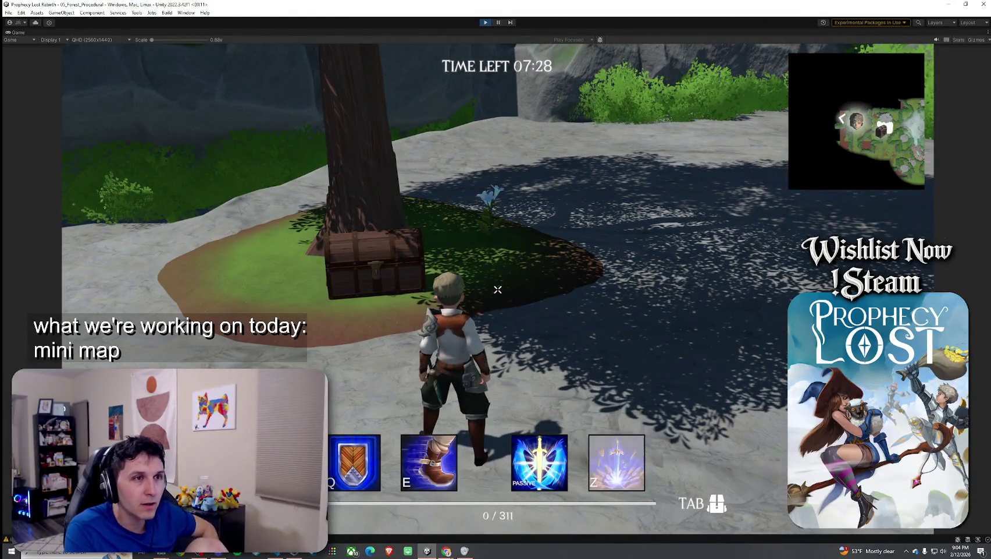
{"action": "key", "text": "w"}
{"action": "key", "text": "space"}
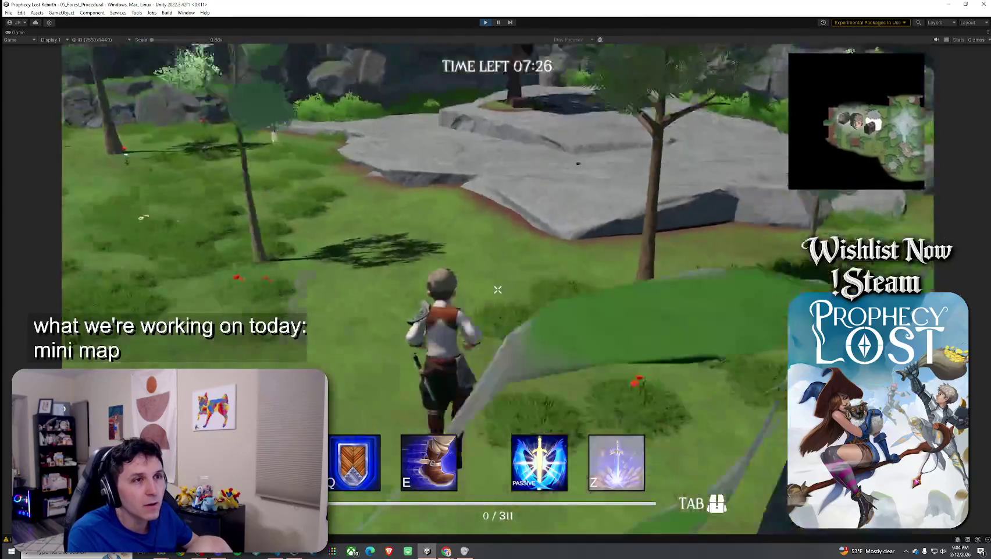
{"action": "key", "text": "w"}
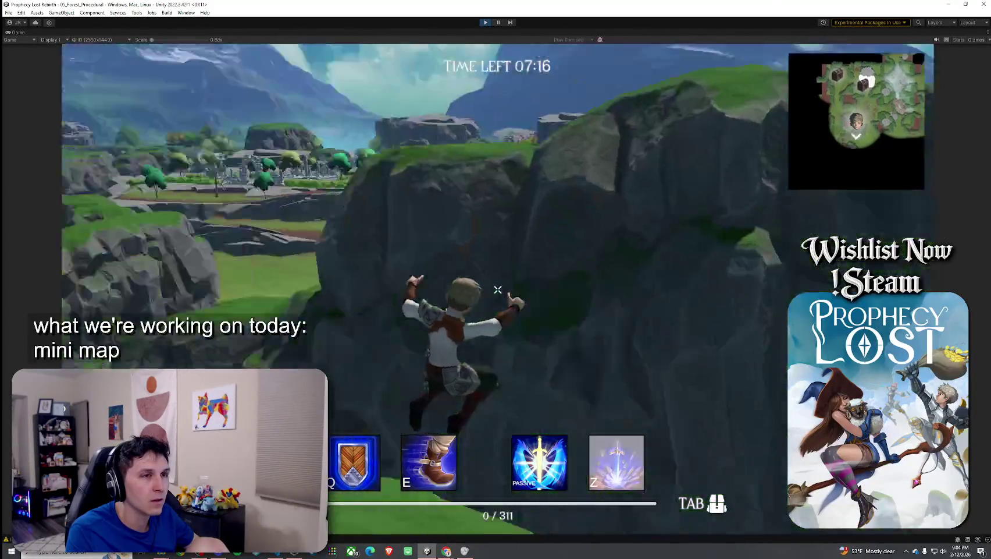
{"action": "key", "text": "space"}
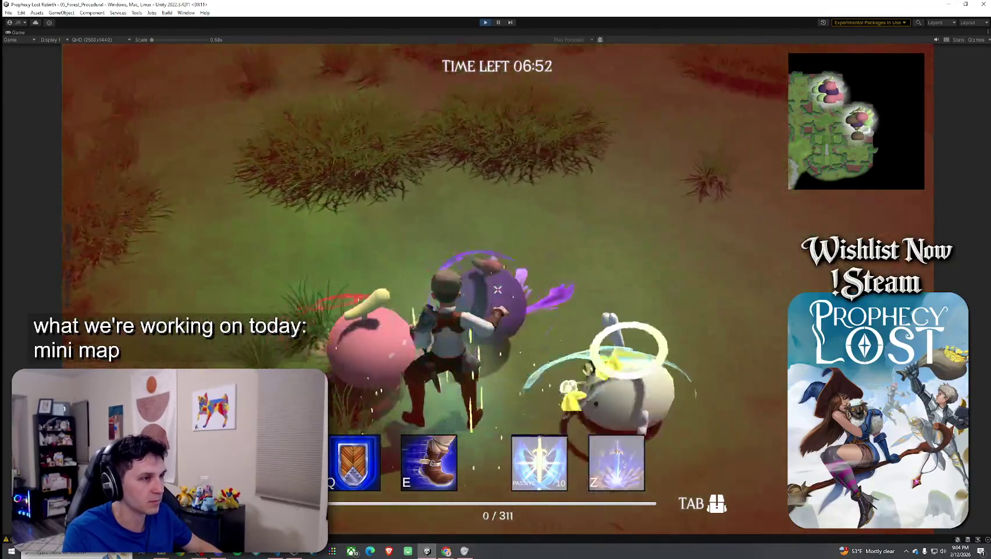
Step: Run up through the grass, turn toward the forest and leap onto the grassy cliffs
{"action": "key", "text": "w"}
{"action": "key", "text": "w"}
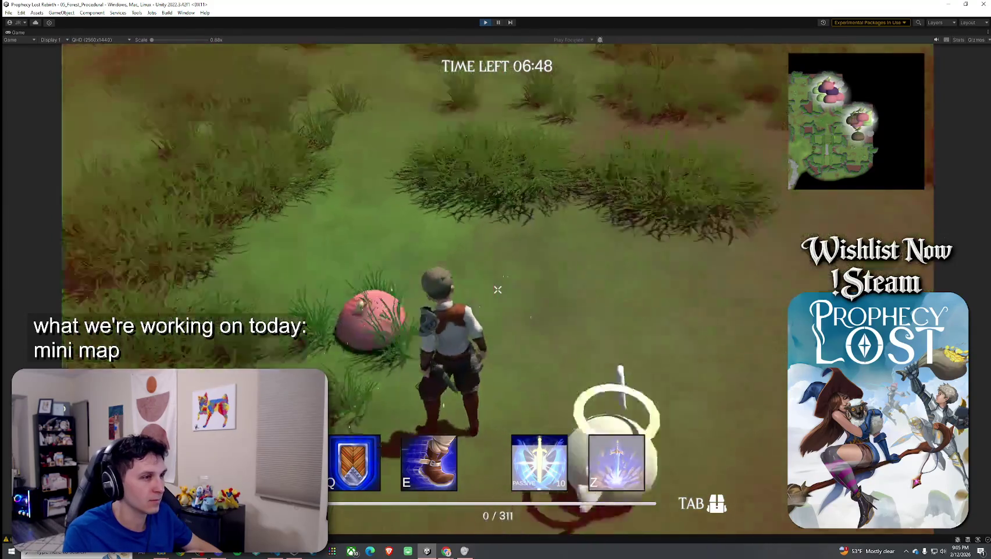
{"action": "key", "text": "w"}
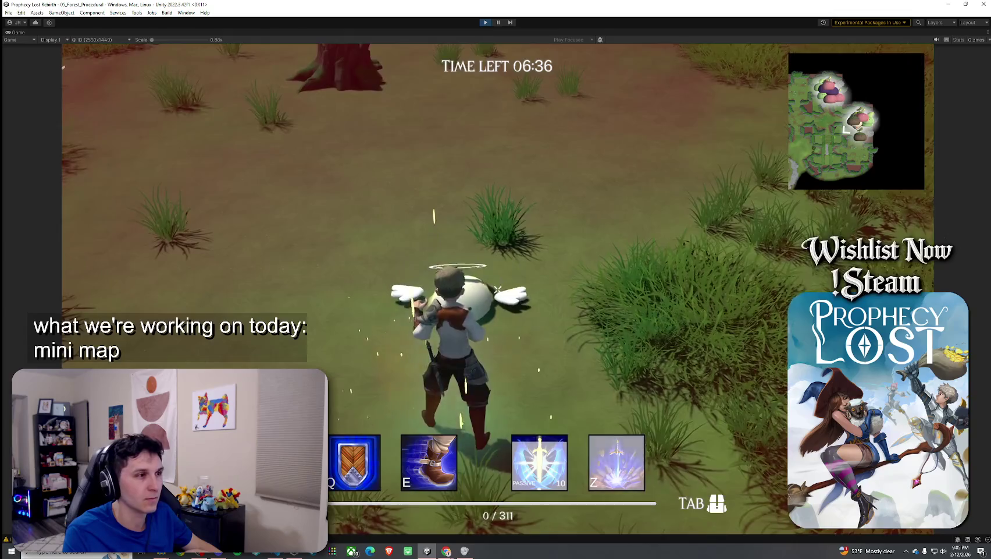
{"action": "key", "text": "a"}
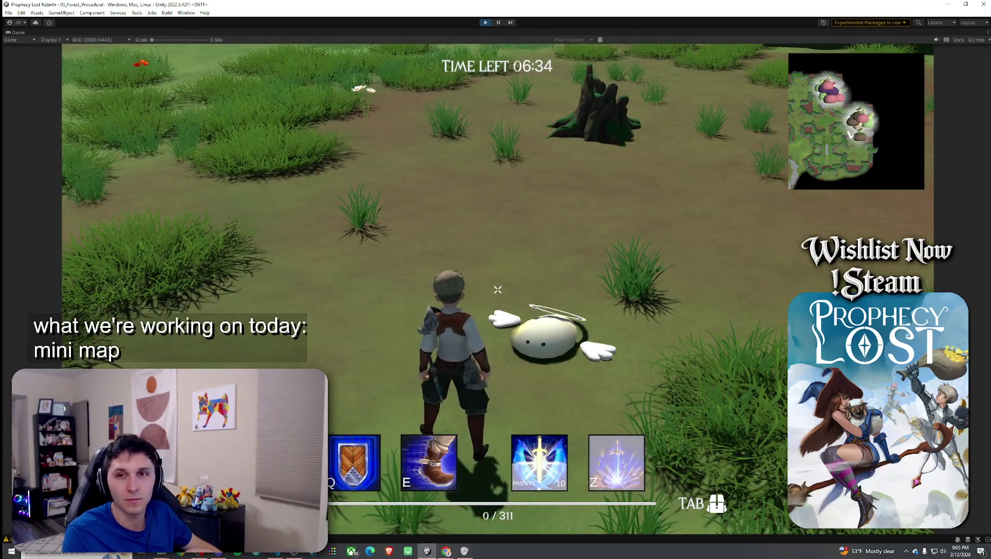
{"action": "key", "text": "a"}
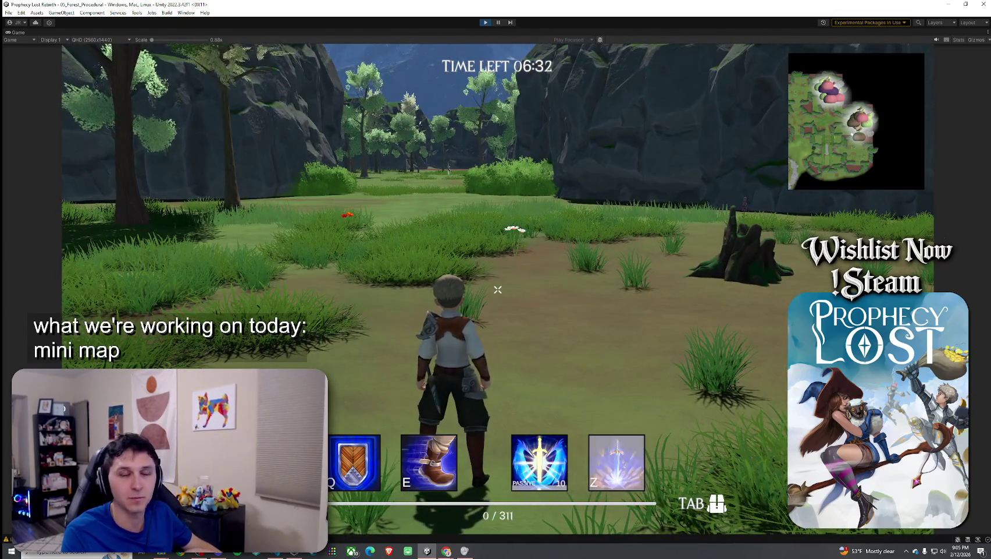
{"action": "key", "text": "w"}
{"action": "key", "text": "space"}
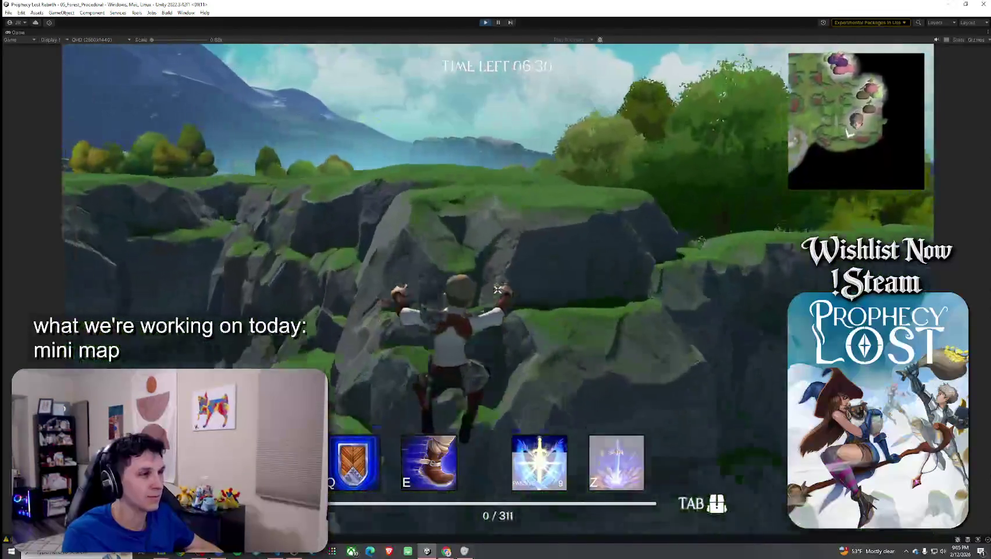
Step: Run across the grassy plain past the stone ruins, then through the cliff passage toward the trees
{"action": "key", "text": "w"}
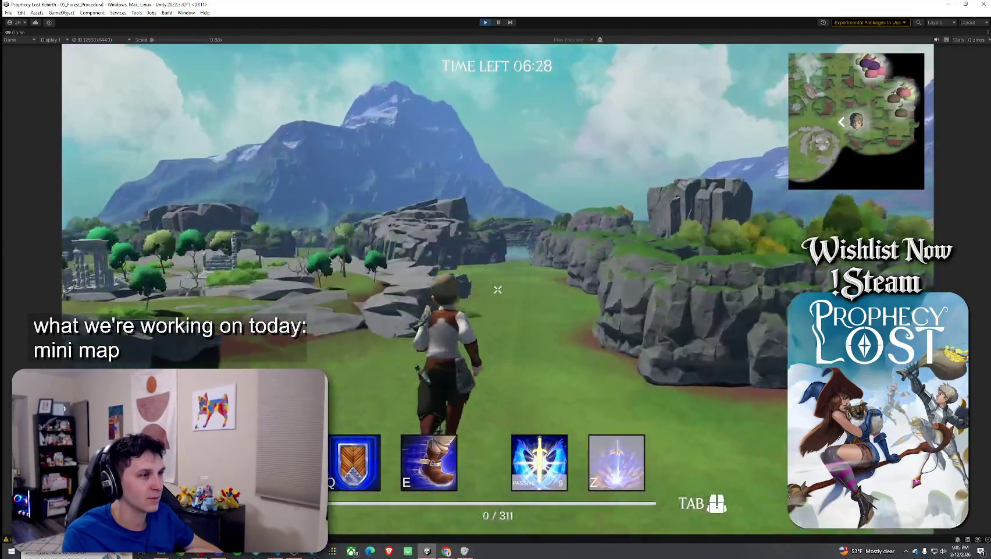
{"action": "key", "text": "w"}
{"action": "key", "text": "space"}
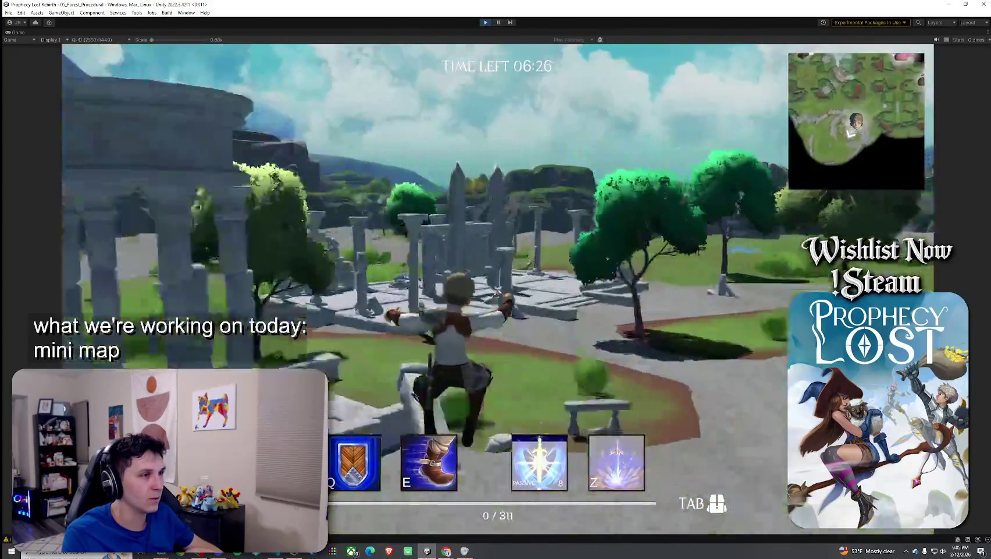
{"action": "key", "text": "w"}
{"action": "key", "text": "space"}
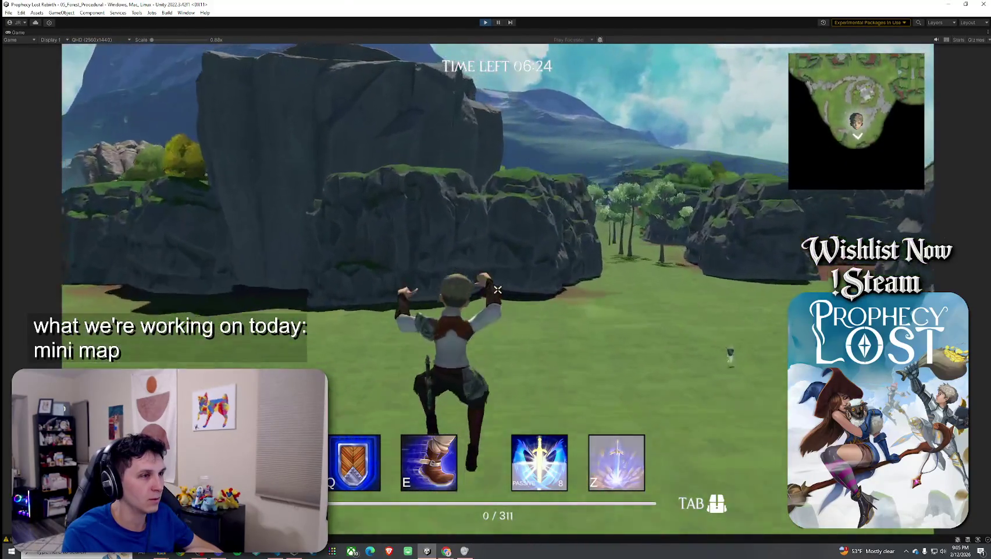
{"action": "key", "text": "w"}
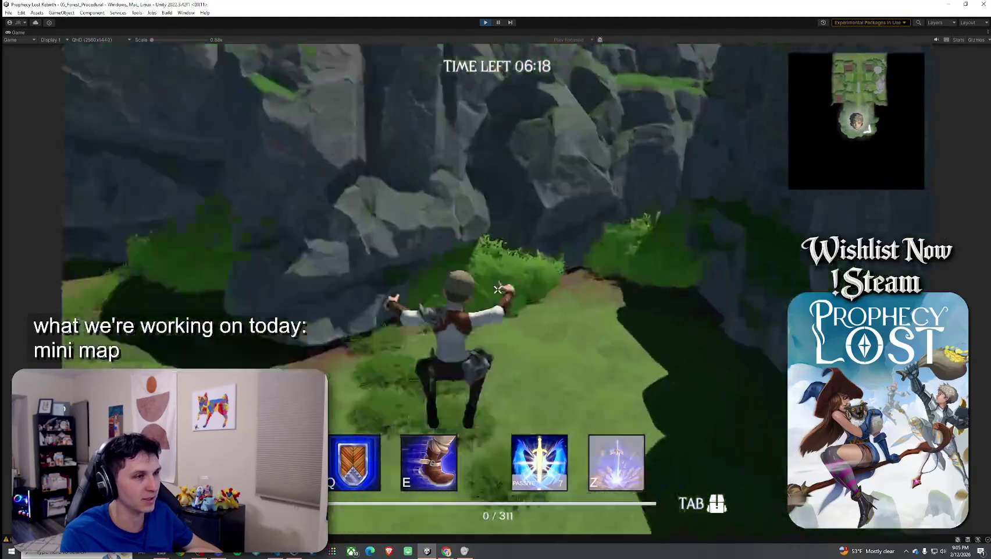
{"action": "key", "text": "w"}
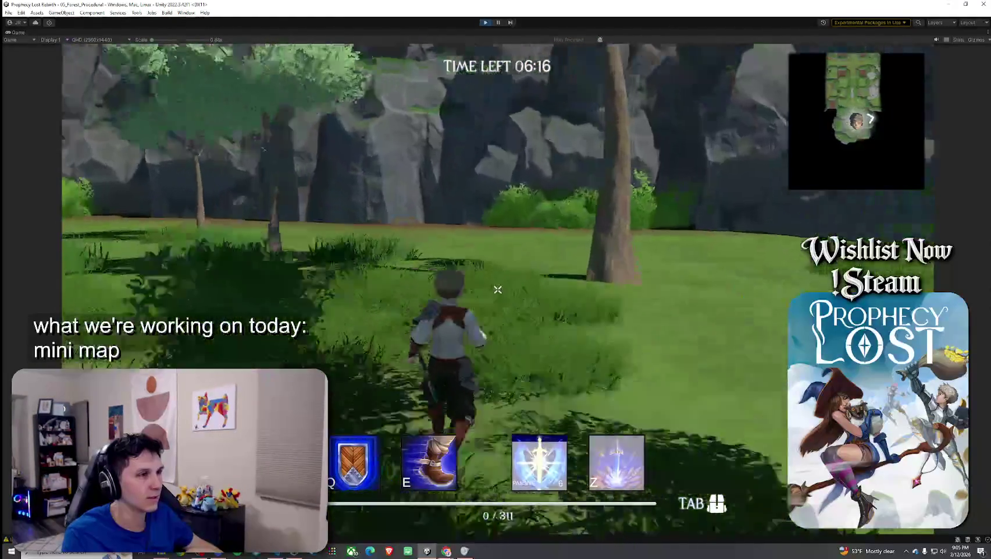
{"action": "key", "text": "w"}
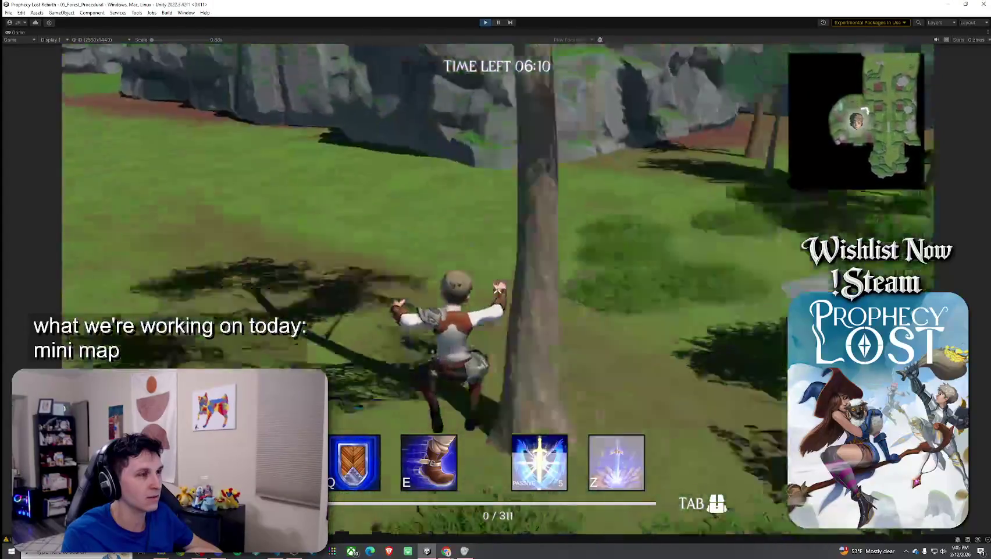
{"action": "key", "text": "w"}
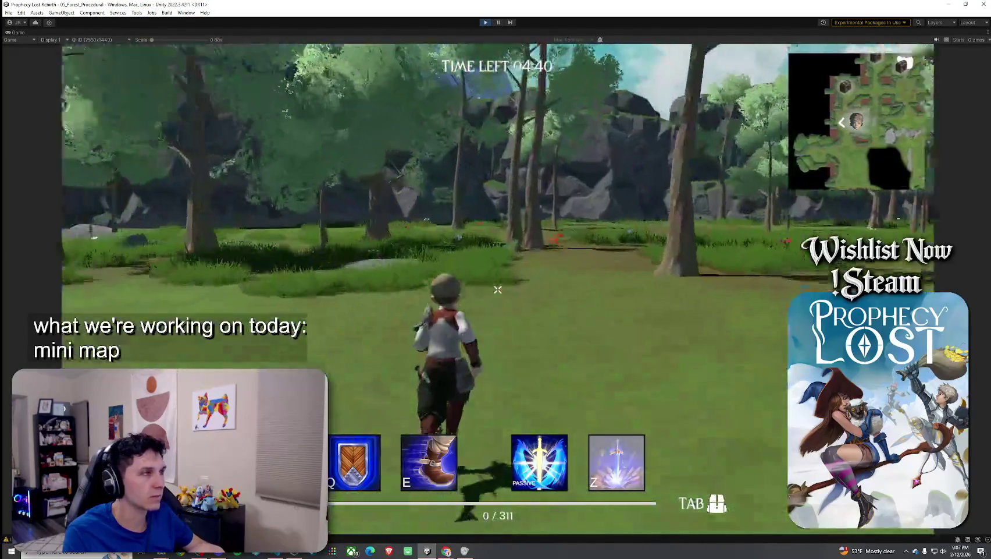
Step: Dismiss the start menu overlay that appeared during play, with about 04:38 left
{"action": "key", "text": "super"}
{"action": "key", "text": "Escape"}
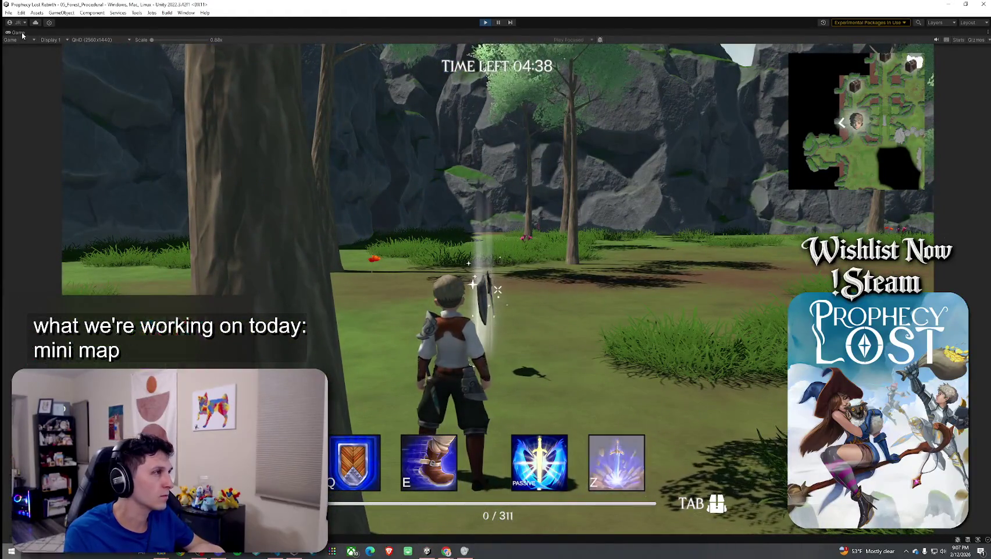
Step: Restore the editor layout and filter the Hierarchy by 'minimap' to inspect a MinimapCherrySlime icon
{"action": "key", "text": "shift+space"}
{"action": "left_click", "coordinate": [82, 38]}
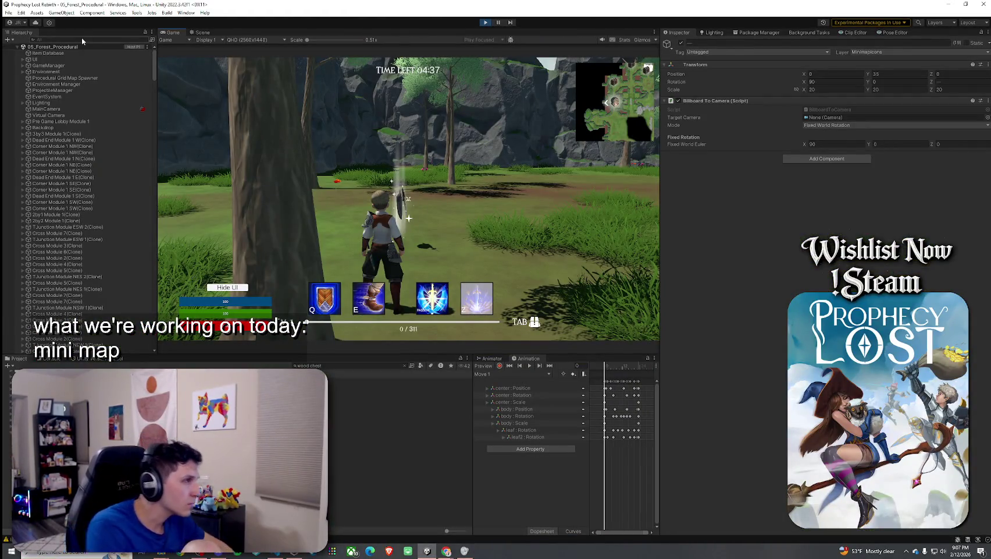
{"action": "type", "text": "minimap"}
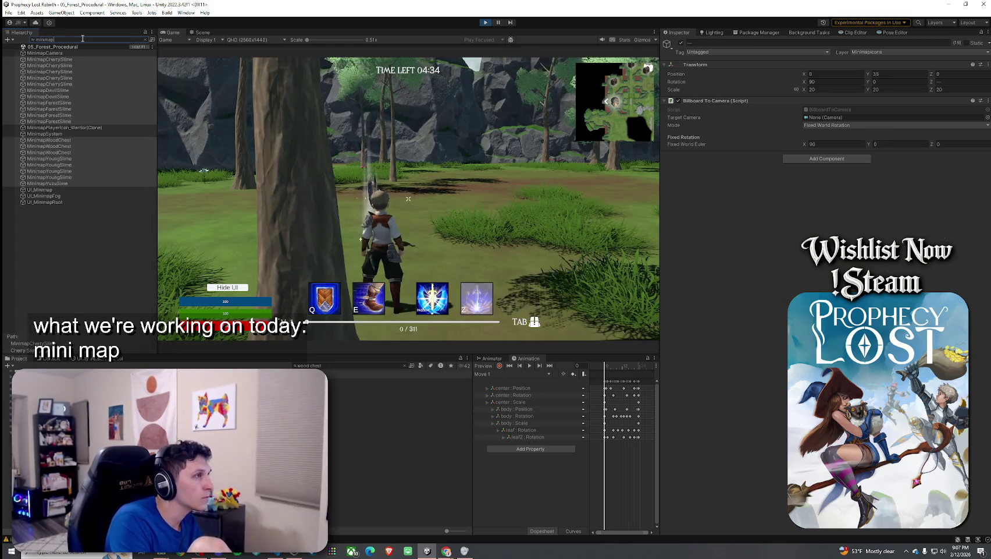
{"action": "left_click", "coordinate": [78, 72]}
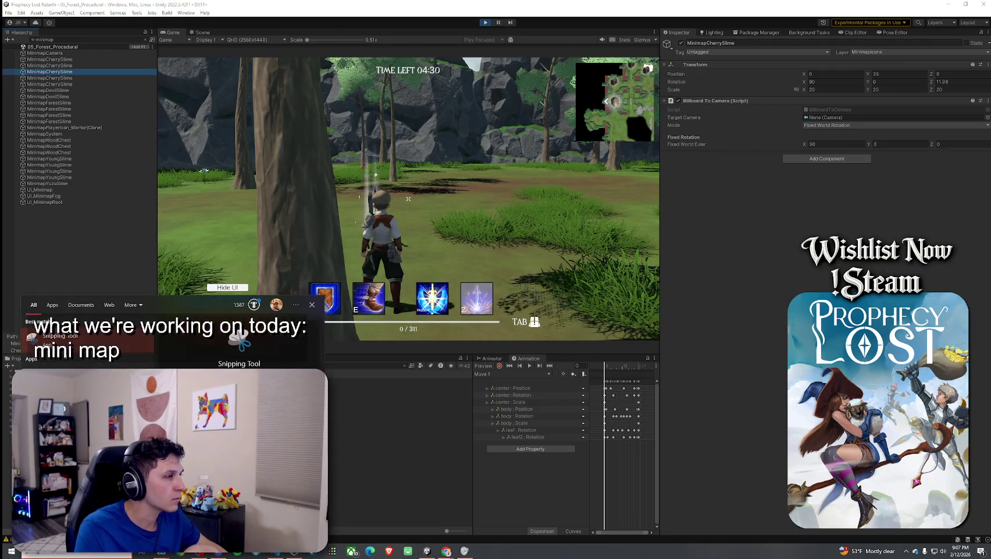
Step: Capture a screenshot of the icon's transform settings, then stop Play mode with Ctrl+P
{"action": "key", "text": "super+shift+s"}
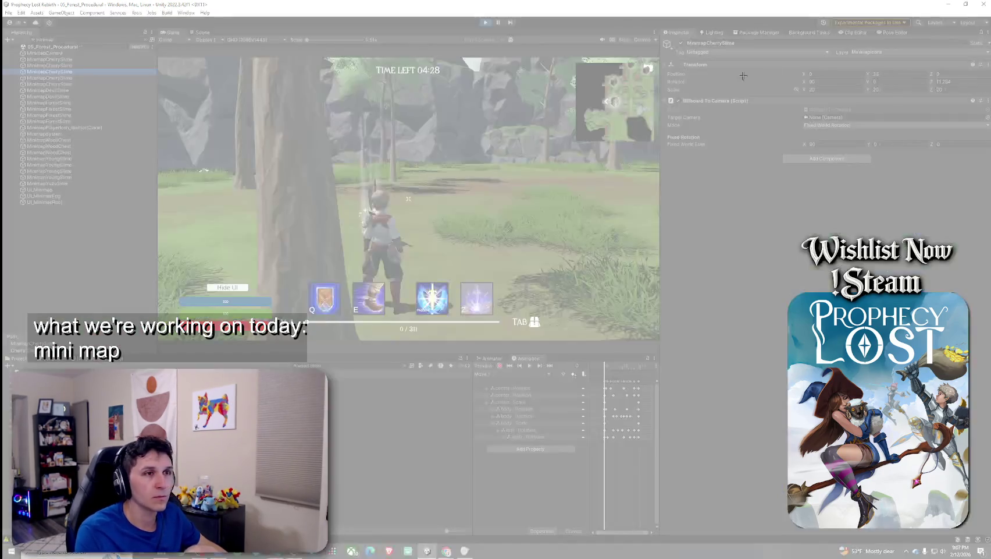
{"action": "mouse_move", "coordinate": [657, 31]}
{"action": "left_mouse_down"}
{"action": "mouse_move", "coordinate": [990, 216]}
{"action": "mouse_move", "coordinate": [990, 205]}
{"action": "mouse_move", "coordinate": [990, 216]}
{"action": "left_mouse_up"}
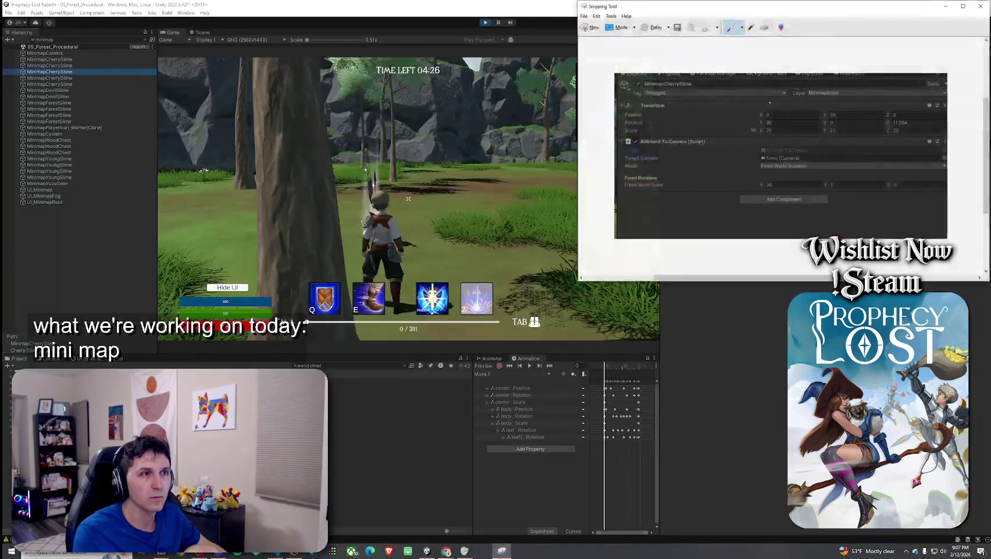
{"action": "left_click", "coordinate": [304, 320]}
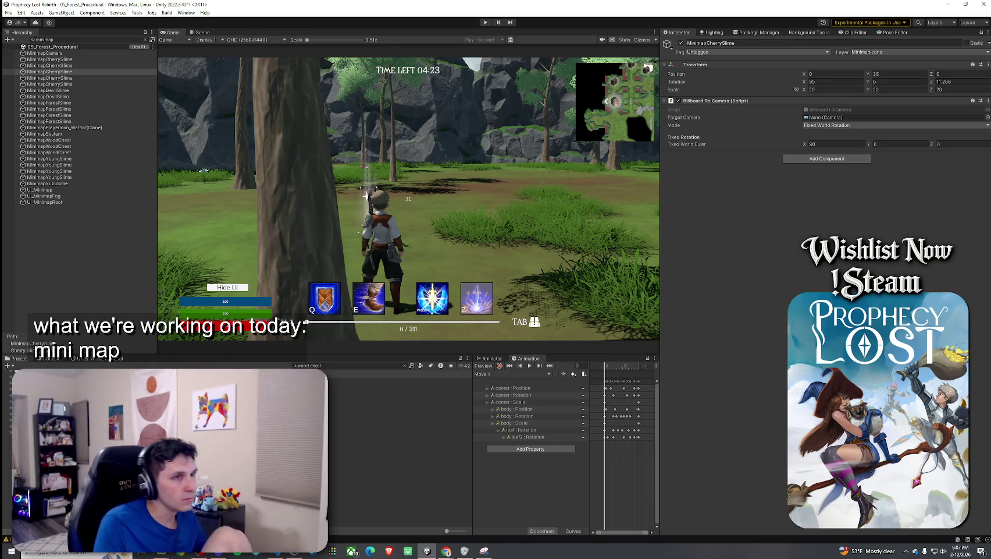
{"action": "key", "text": "ctrl+p"}
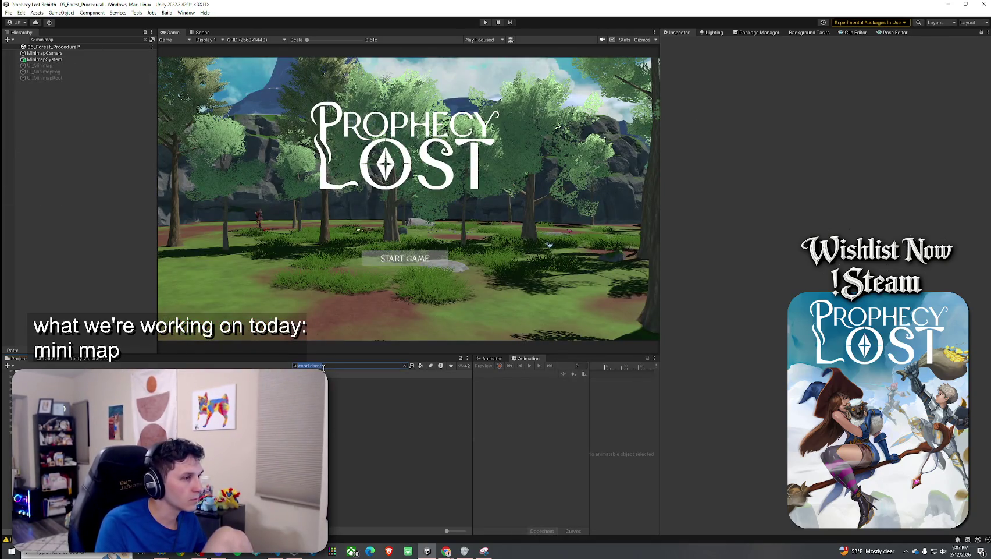
Step: Search the Project for the minimap prefabs and compare MinimapCherrySlime and MinimapAngelSlime
{"action": "type", "text": "minimap"}
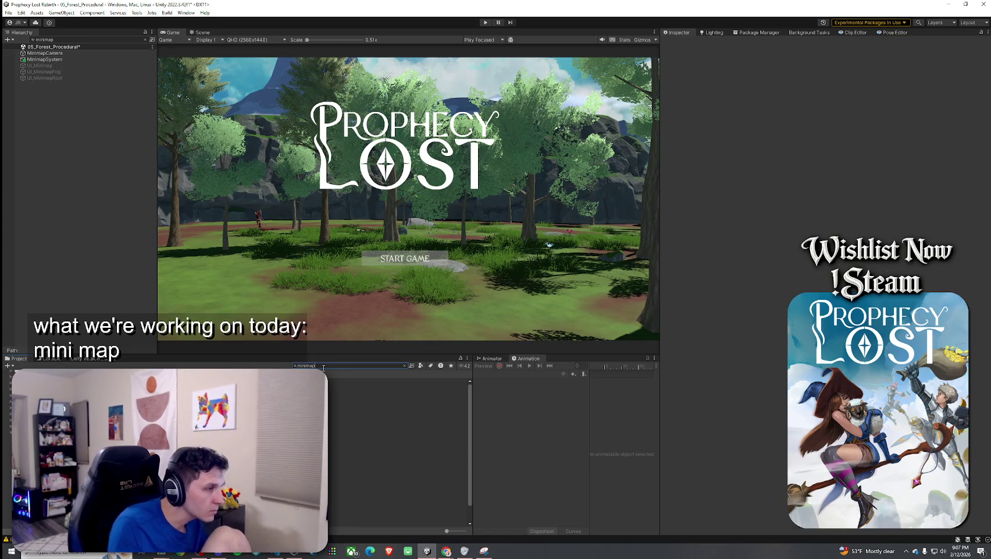
{"action": "left_click", "coordinate": [361, 387]}
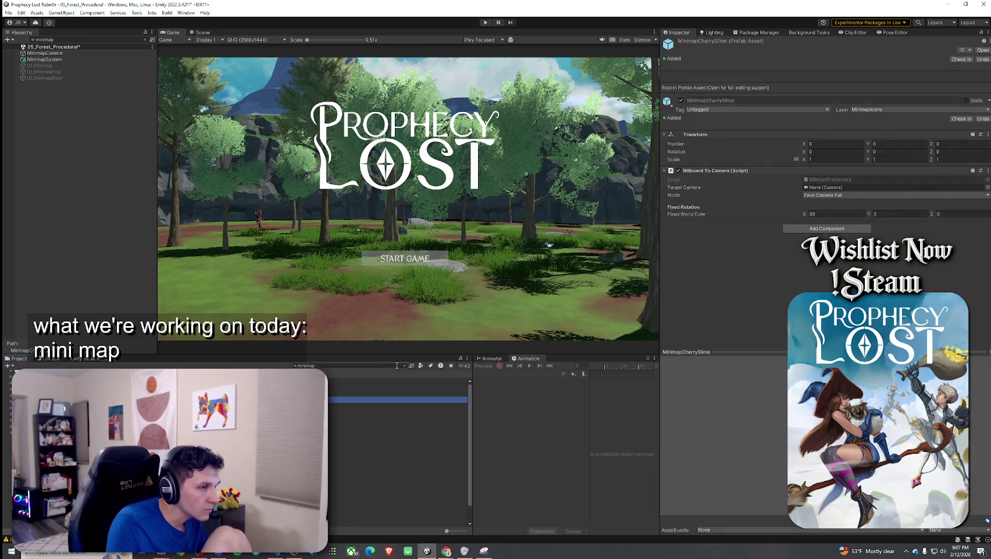
{"action": "left_click", "coordinate": [402, 381]}
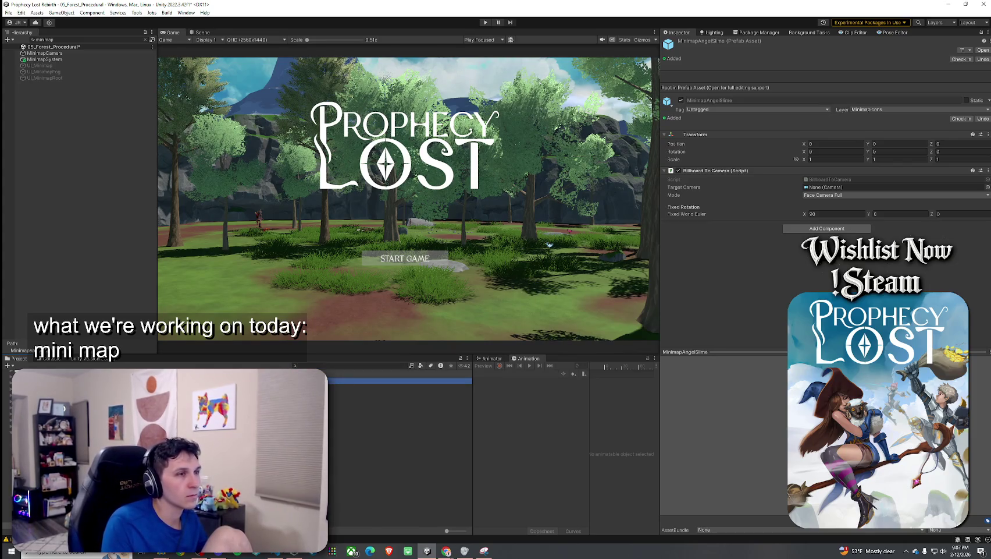
{"action": "left_click", "coordinate": [402, 387]}
{"action": "key", "text": "Up"}
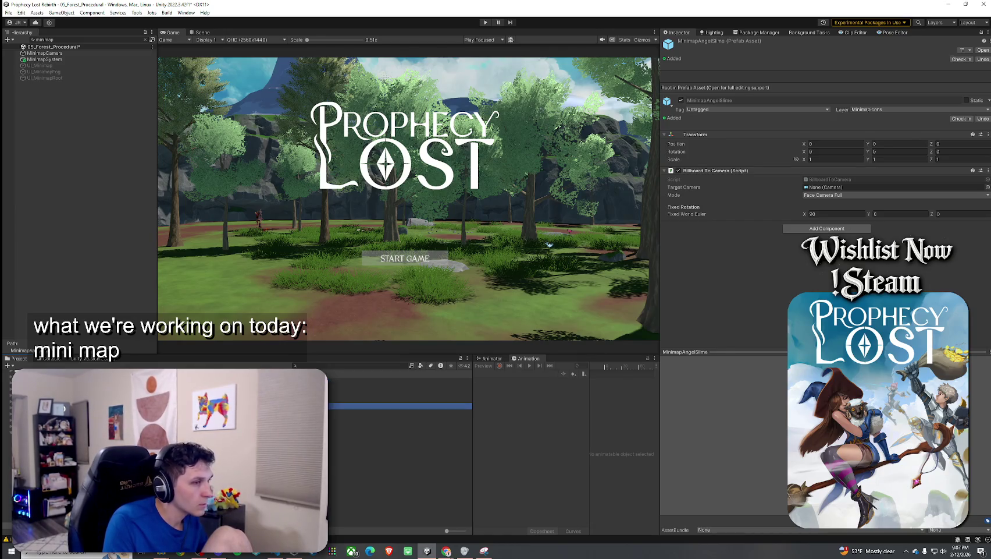
Step: Set all nine minimap icon prefabs' Billboard To Camera Mode to Fixed World Rotation
{"action": "key", "text": "ctrl+a"}
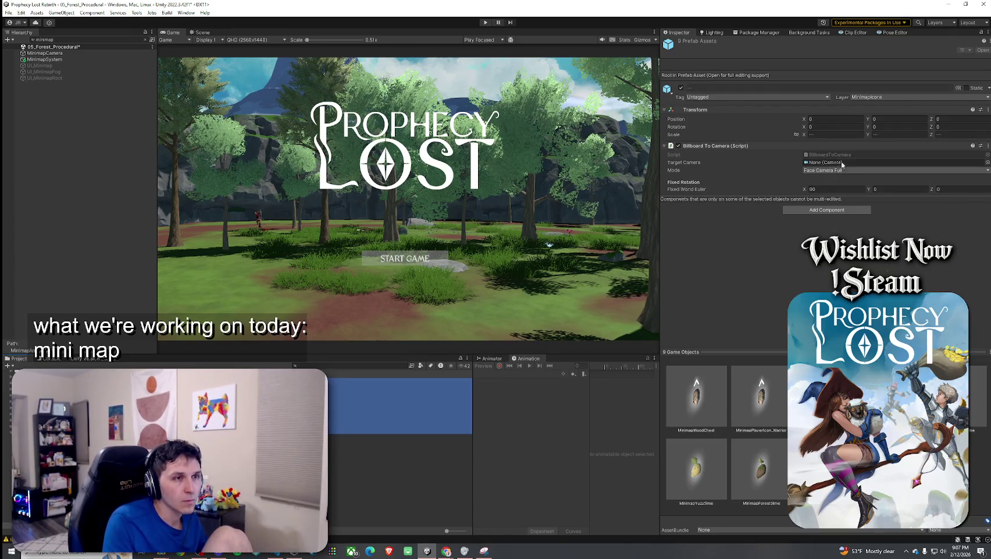
{"action": "left_click", "coordinate": [984, 169]}
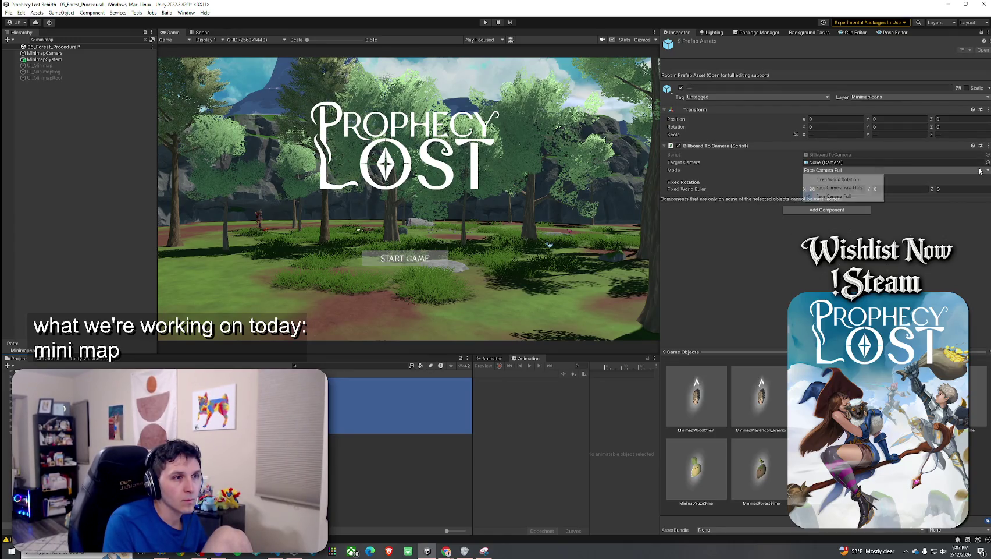
{"action": "left_click", "coordinate": [868, 181]}
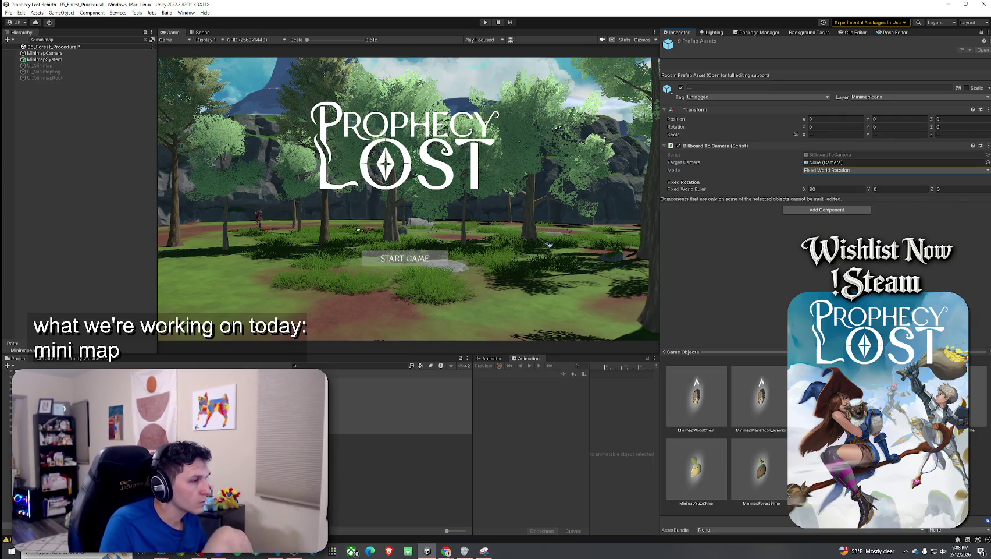
{"action": "key", "text": "Escape"}
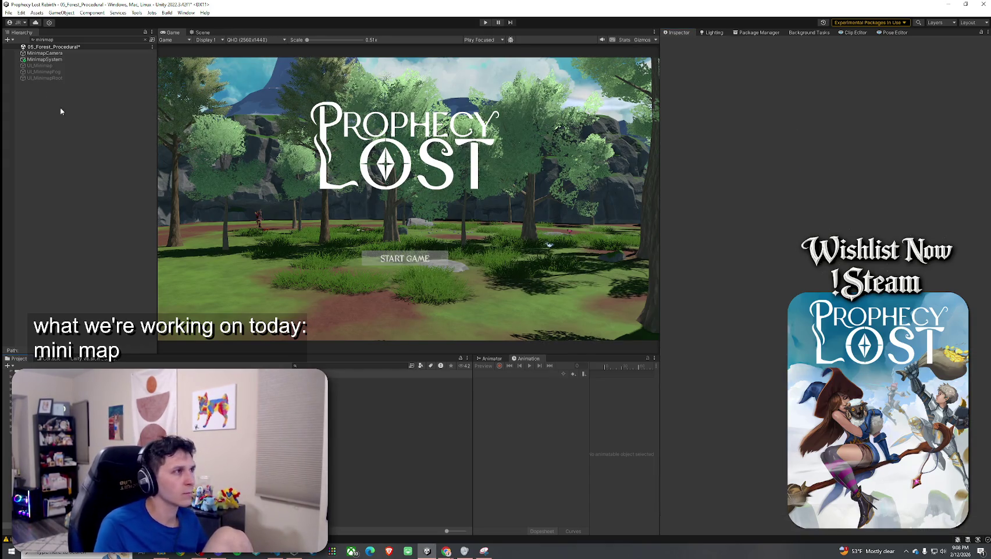
{"action": "left_click", "coordinate": [8, 12]}
Step: Save the forest scene and clear the Hierarchy search filter
{"action": "key", "text": "Escape"}
{"action": "key", "text": "ctrl+s"}
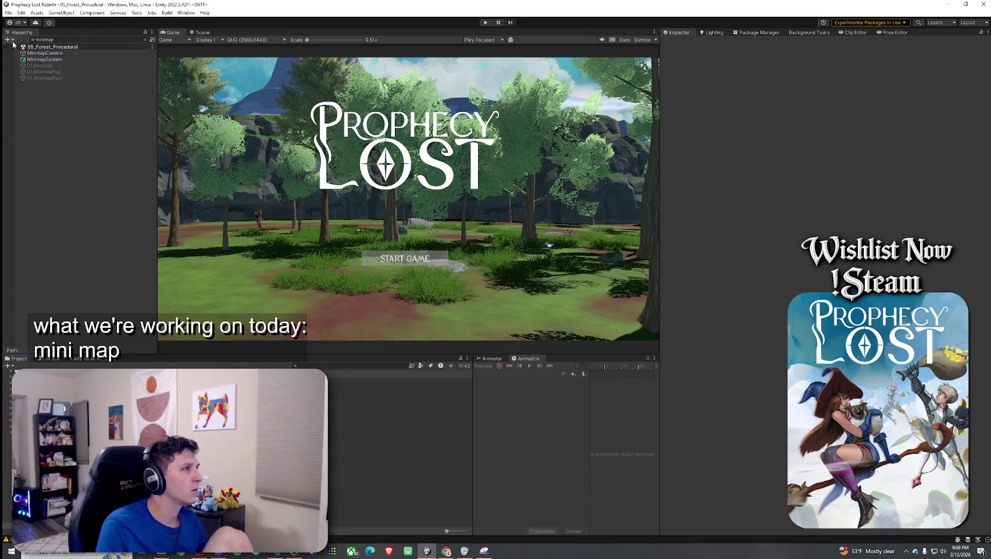
{"action": "left_click", "coordinate": [146, 41]}
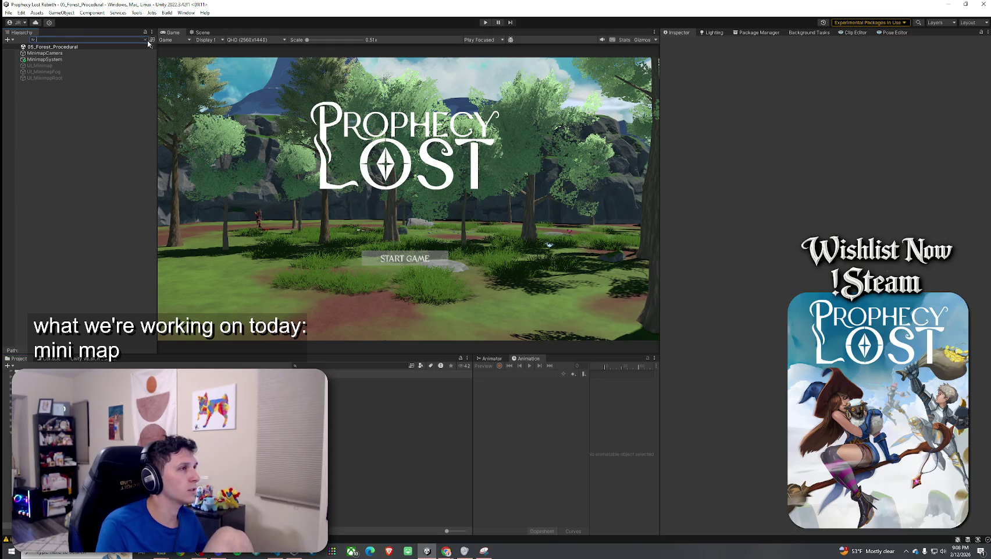
Step: Enter Play mode, start a game session in the forest level and maximize the Game view
{"action": "left_click", "coordinate": [486, 22]}
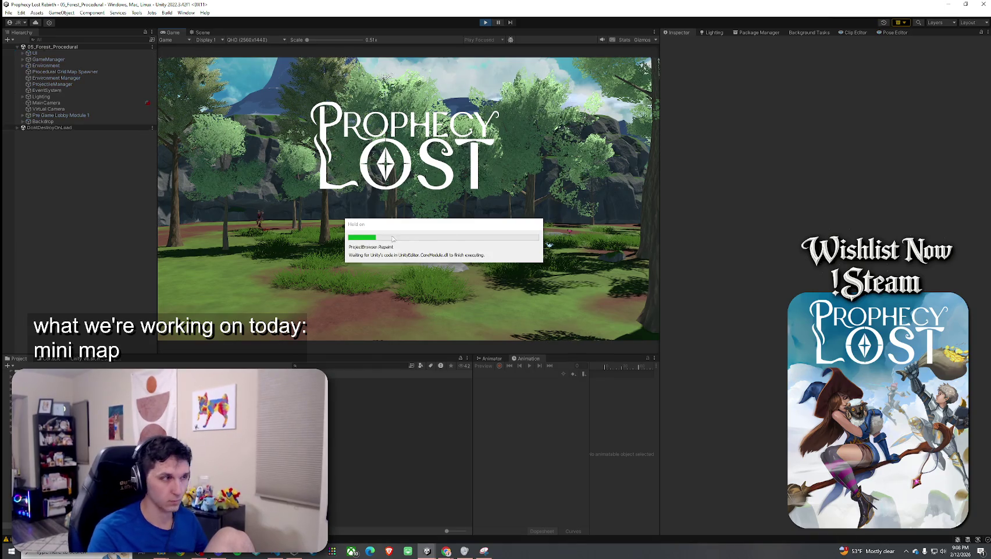
{"action": "left_click", "coordinate": [405, 258]}
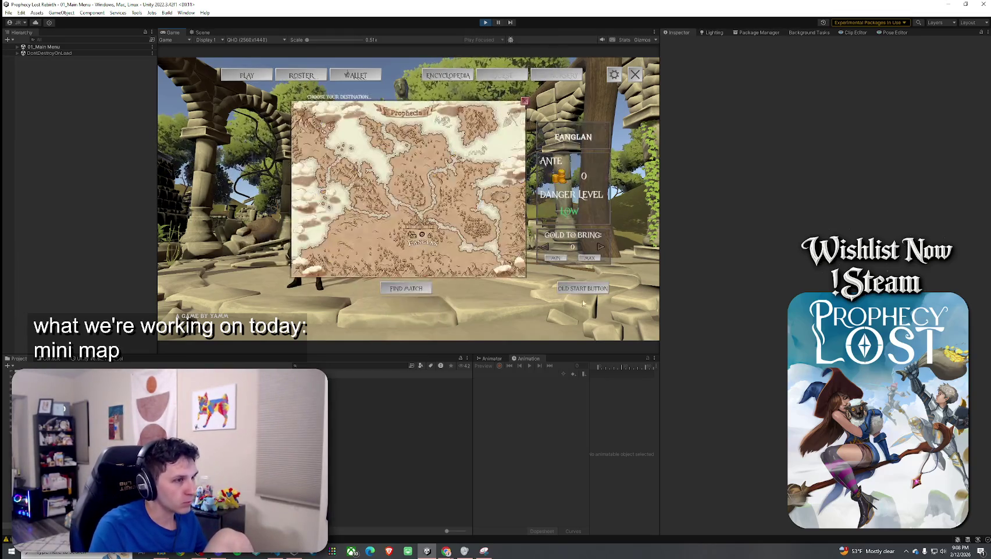
{"action": "left_click", "coordinate": [582, 288]}
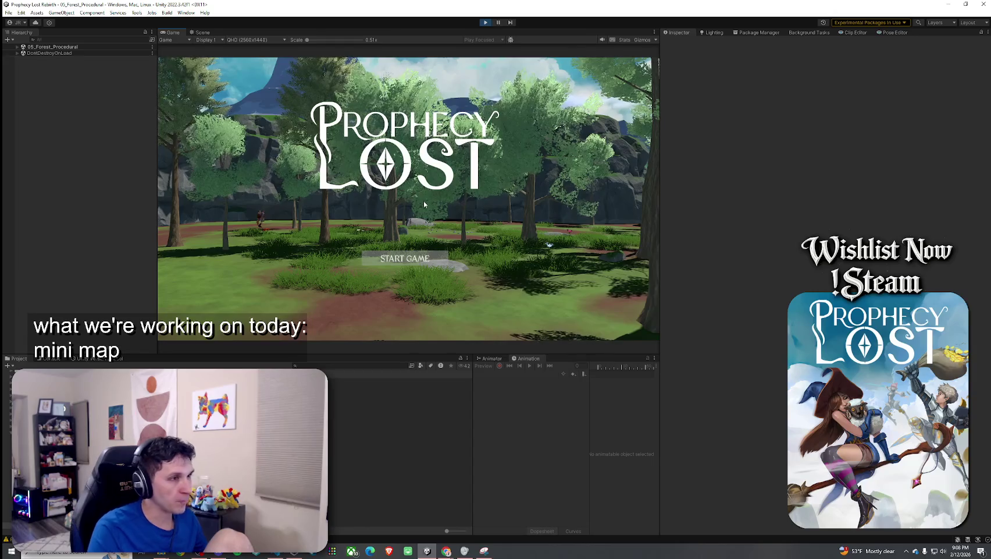
{"action": "left_click", "coordinate": [405, 258]}
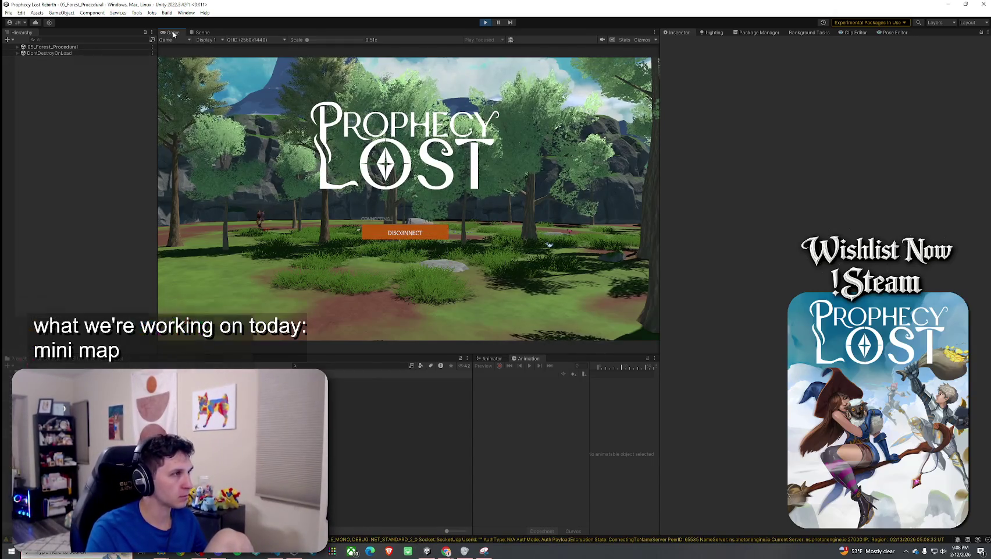
{"action": "double_click", "coordinate": [173, 33]}
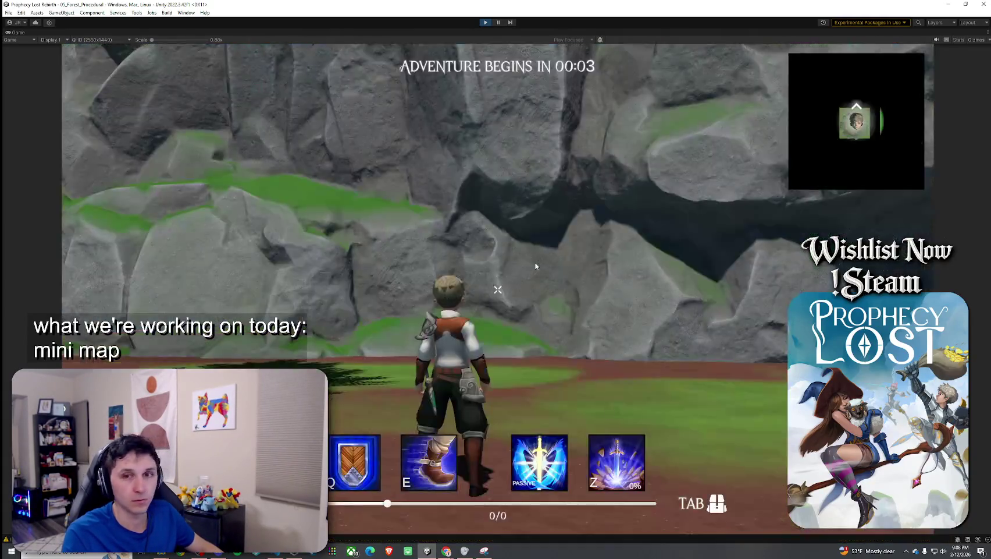
Step: Restore the layout and review Player(Clone)'s Run Speed and Jump Impulse settings via a 'player' search
{"action": "key", "text": "w"}
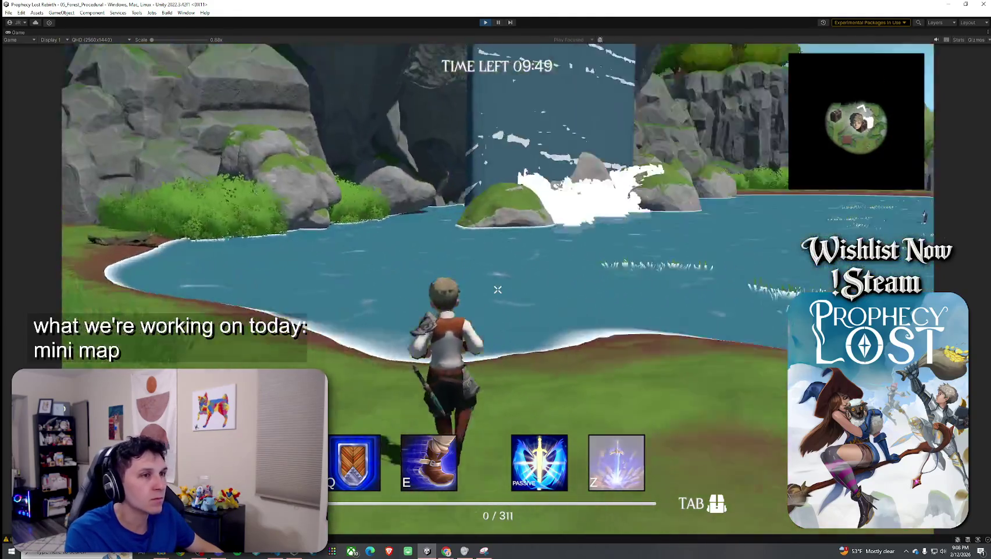
{"action": "key", "text": "super"}
{"action": "double_click", "coordinate": [8, 33]}
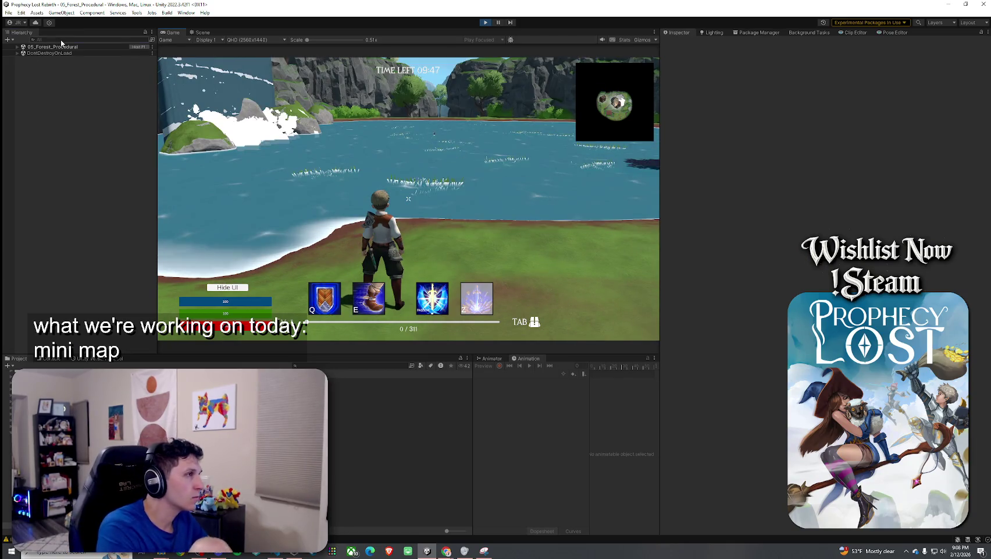
{"action": "left_click", "coordinate": [61, 40]}
{"action": "type", "text": "player"}
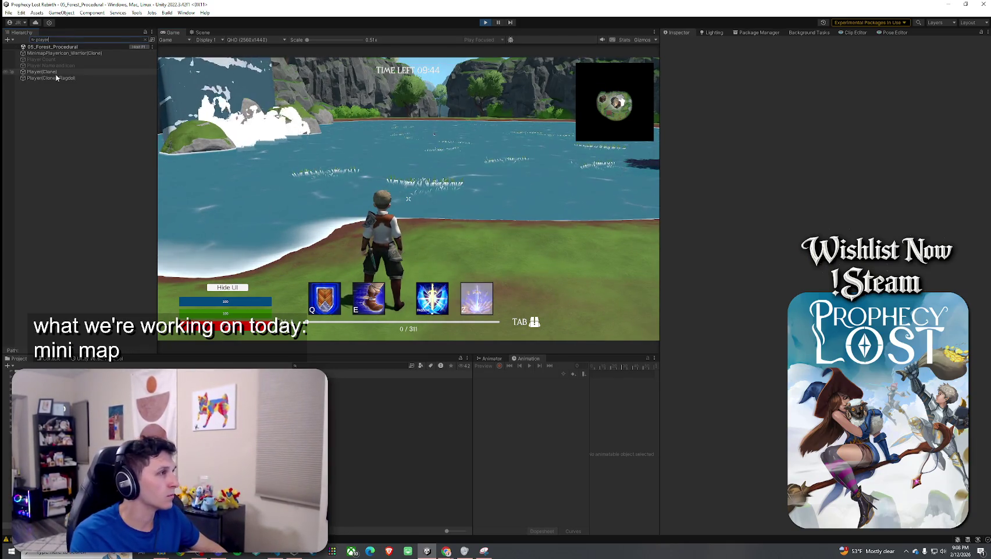
{"action": "left_click", "coordinate": [42, 72]}
{"action": "scroll", "coordinate": [735, 337], "scroll_direction": "down", "scroll_amount": 3}
{"action": "left_click", "coordinate": [873, 375]}
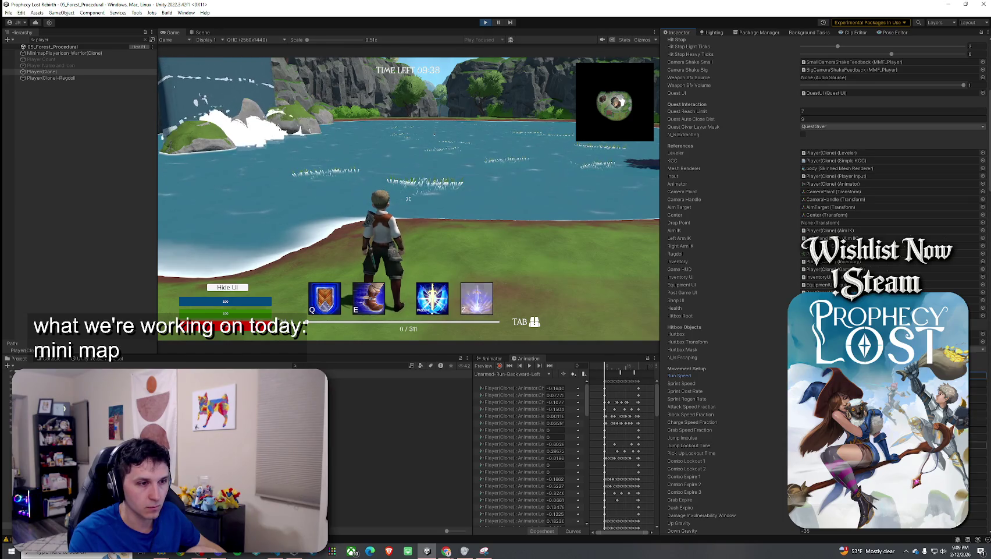
{"action": "left_click", "coordinate": [873, 437]}
Step: Run the character through the water and up the ledge into the forest, then filter the Hierarchy by 'minimap'
{"action": "left_click", "coordinate": [409, 199]}
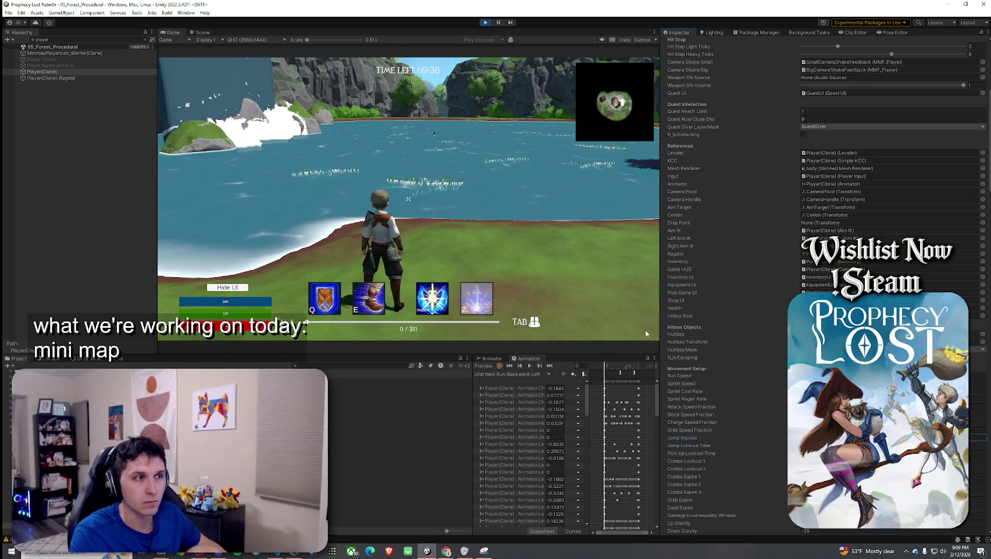
{"action": "key", "text": "w"}
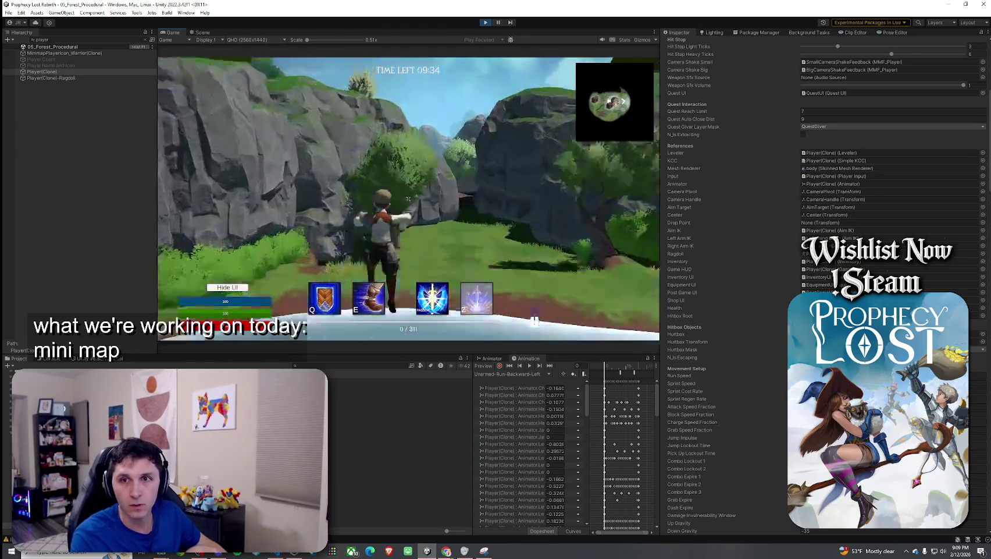
{"action": "key", "text": "space"}
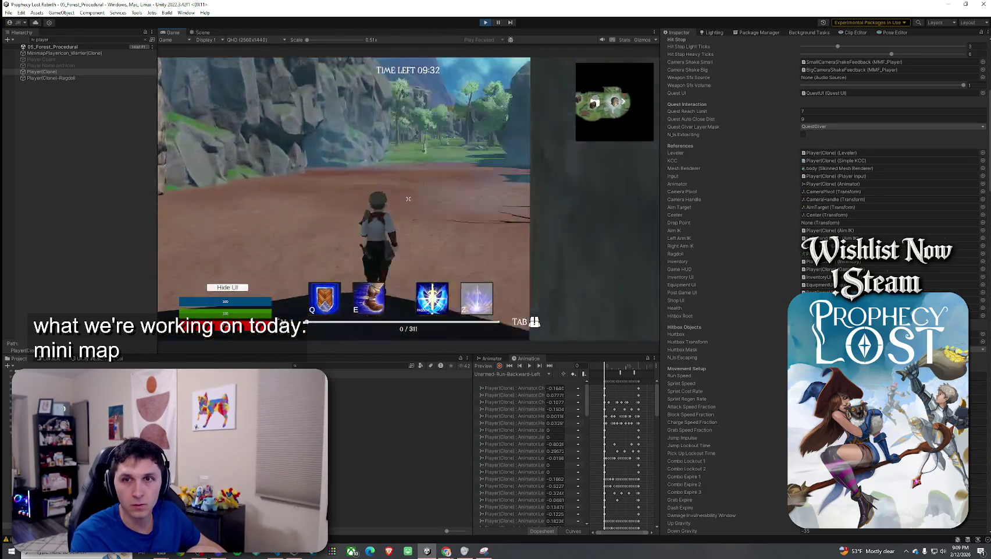
{"action": "key", "text": "space"}
{"action": "key", "text": "w"}
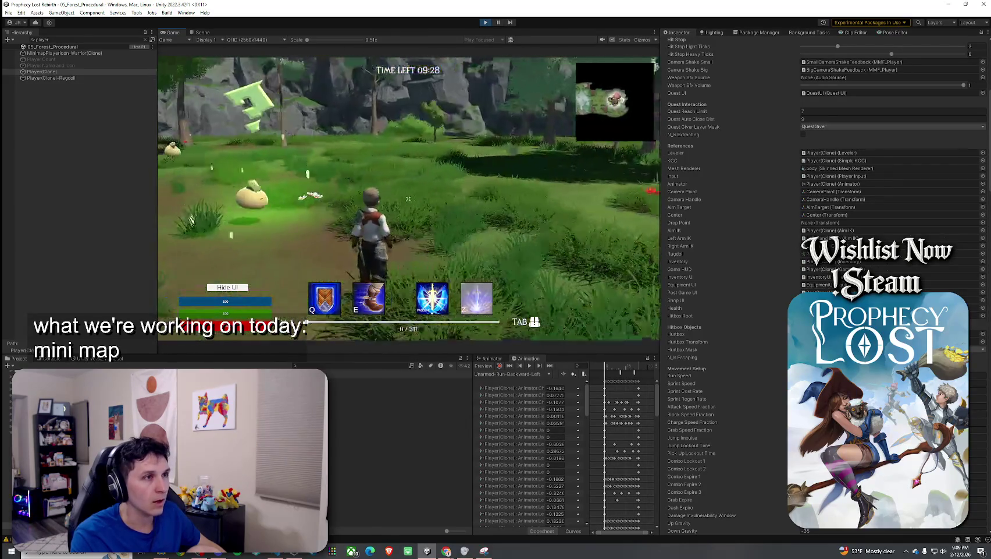
{"action": "key", "text": "super"}
{"action": "left_click", "coordinate": [97, 40]}
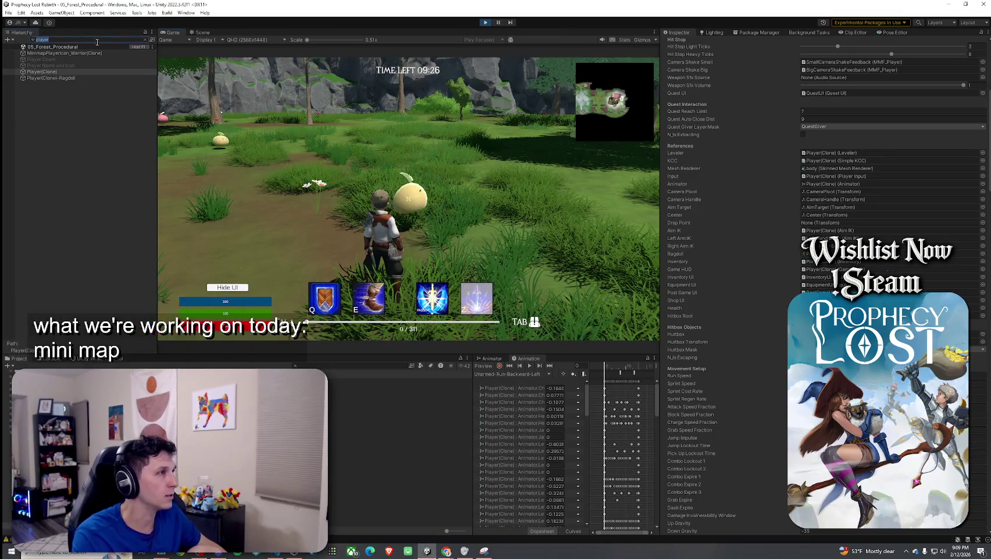
{"action": "type", "text": "minim"}
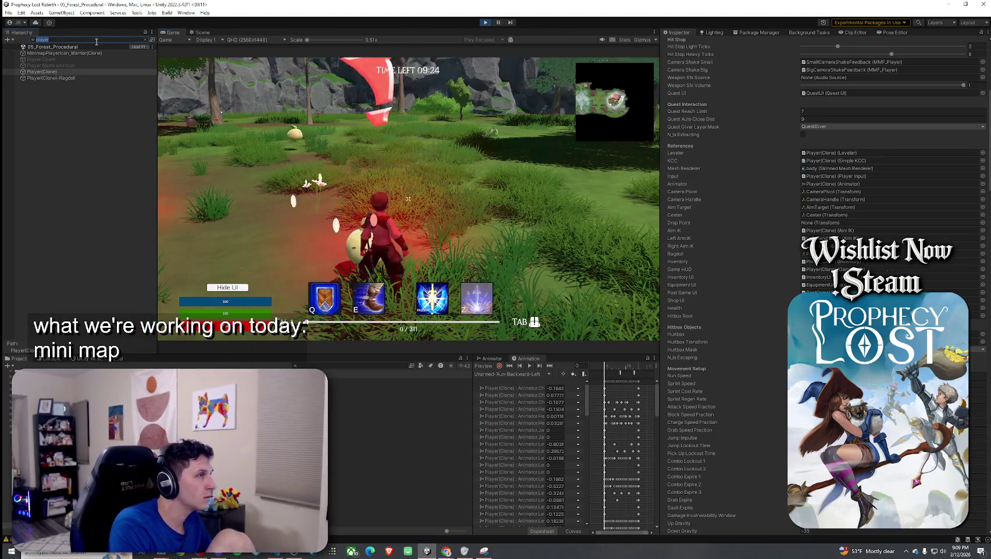
{"action": "type", "text": "ap"}
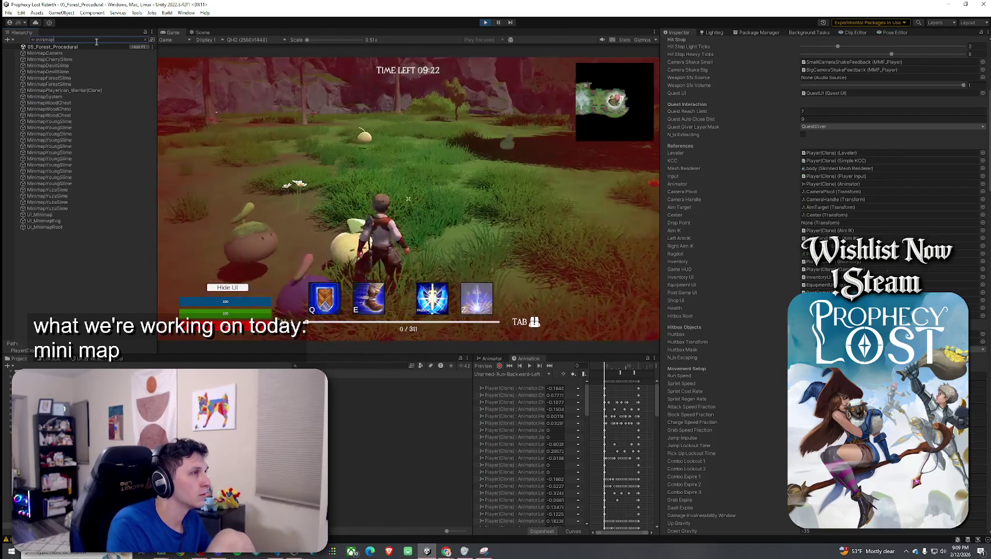
Step: Set the MinimapDevilSlime and MinimapYoungSlime scene icons to Fixed World Rotation
{"action": "left_click", "coordinate": [82, 71]}
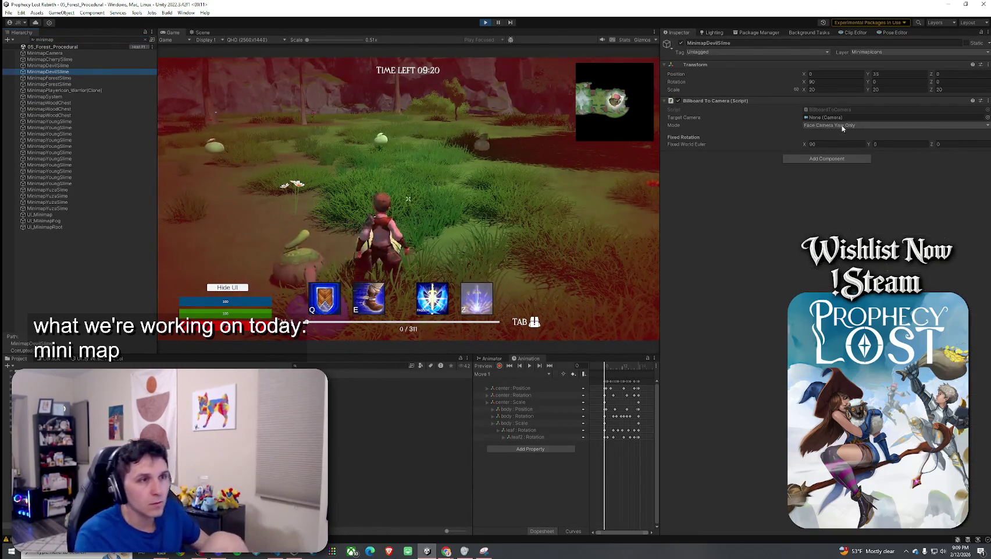
{"action": "left_click", "coordinate": [841, 126]}
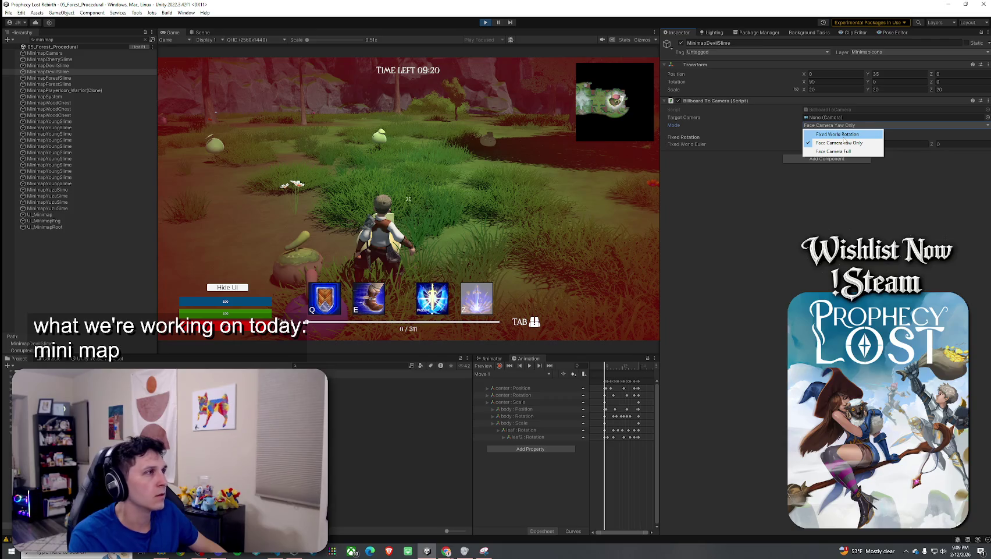
{"action": "left_click", "coordinate": [837, 134]}
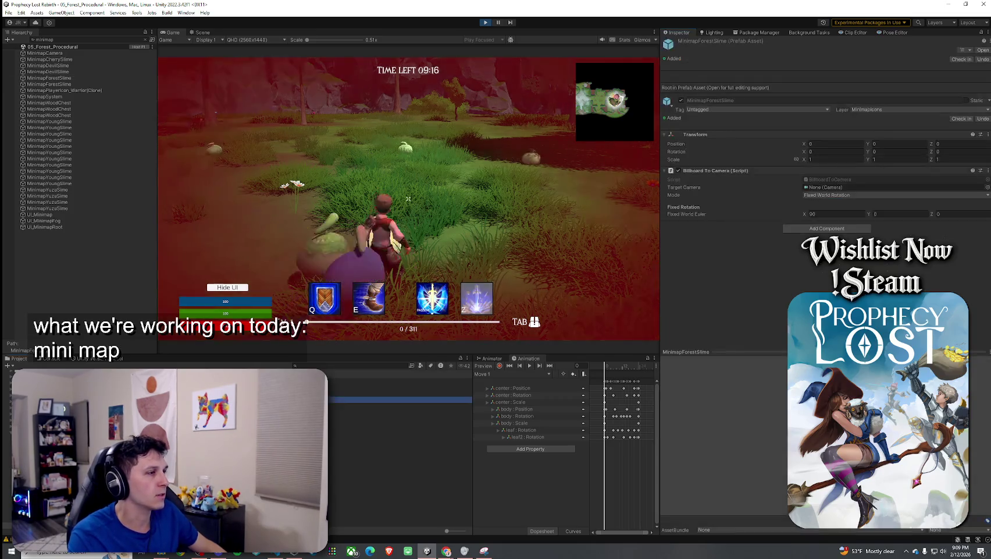
{"action": "key", "text": "Down"}
{"action": "key", "text": "Down"}
{"action": "key", "text": "Down"}
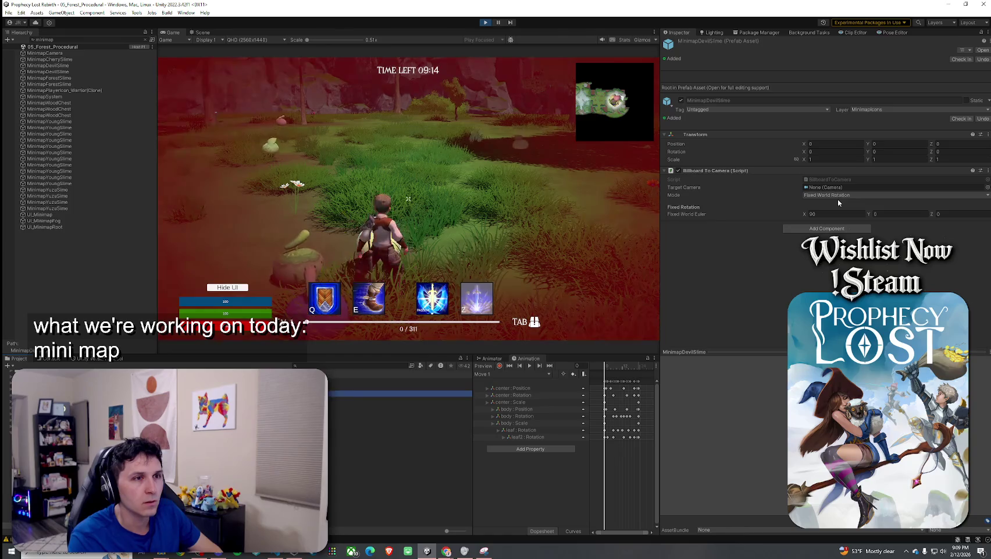
{"action": "left_click", "coordinate": [49, 121]}
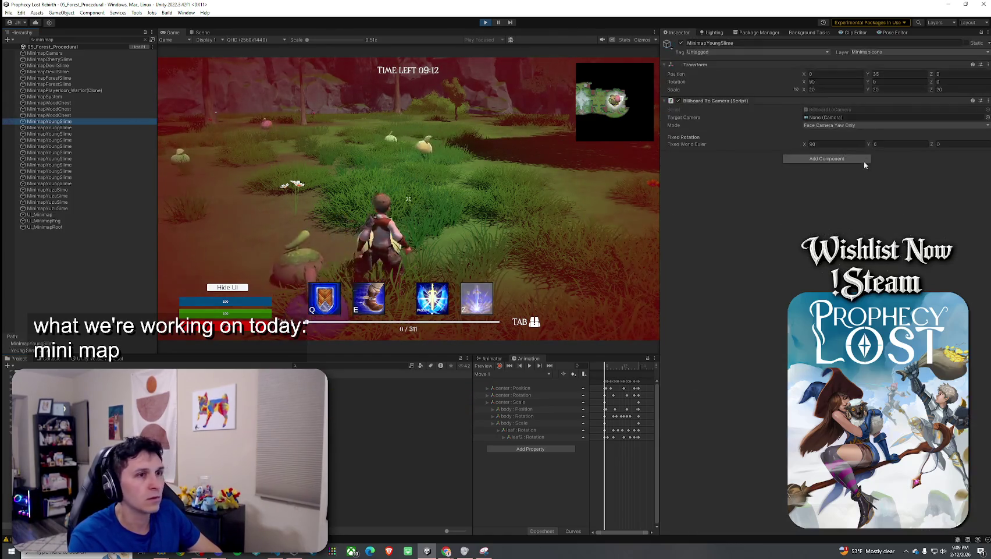
{"action": "left_click", "coordinate": [861, 125]}
{"action": "left_click", "coordinate": [843, 135]}
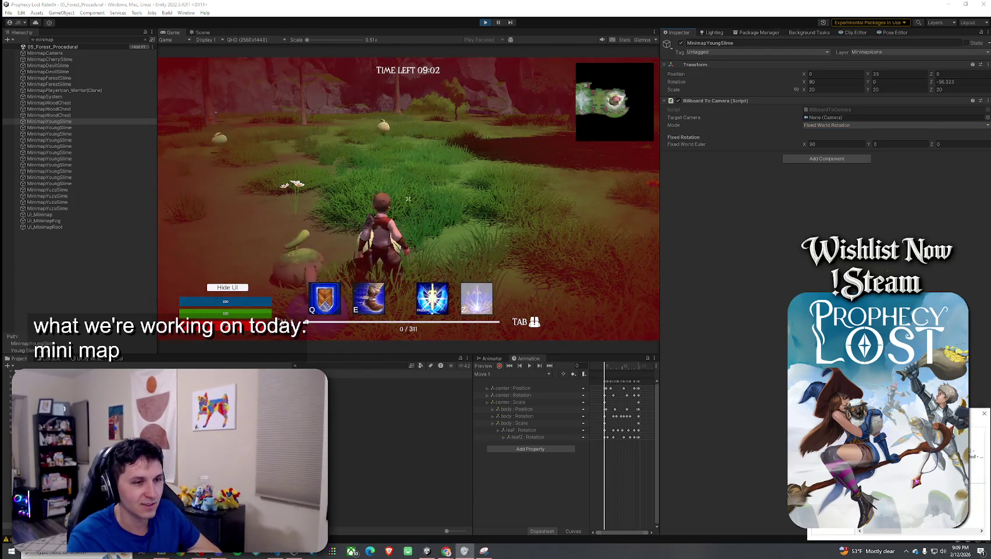
Step: Browse the Yuzu, Young and Angel slime icons, open the MinimapAngelSlime prefab, then return to the scene
{"action": "left_click", "coordinate": [74, 196]}
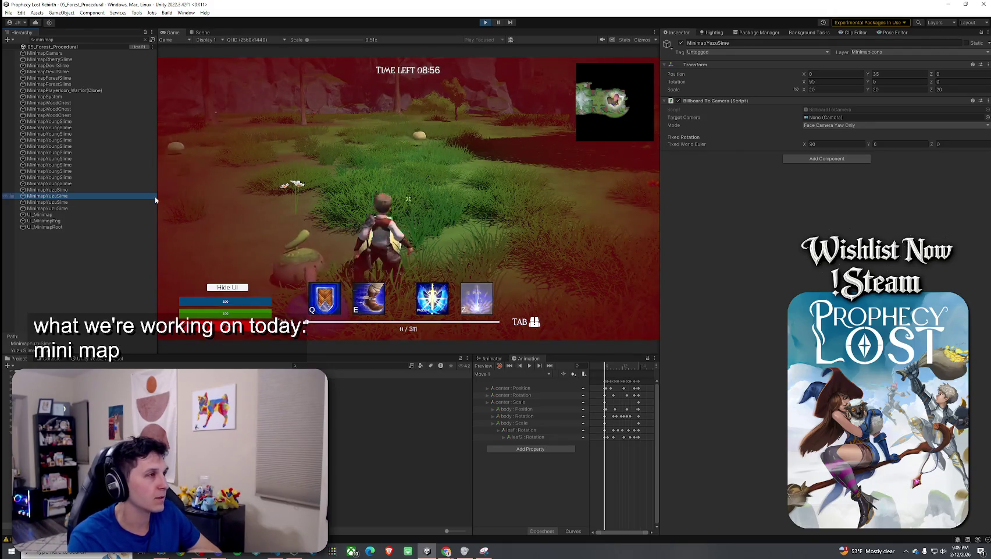
{"action": "left_click", "coordinate": [99, 146]}
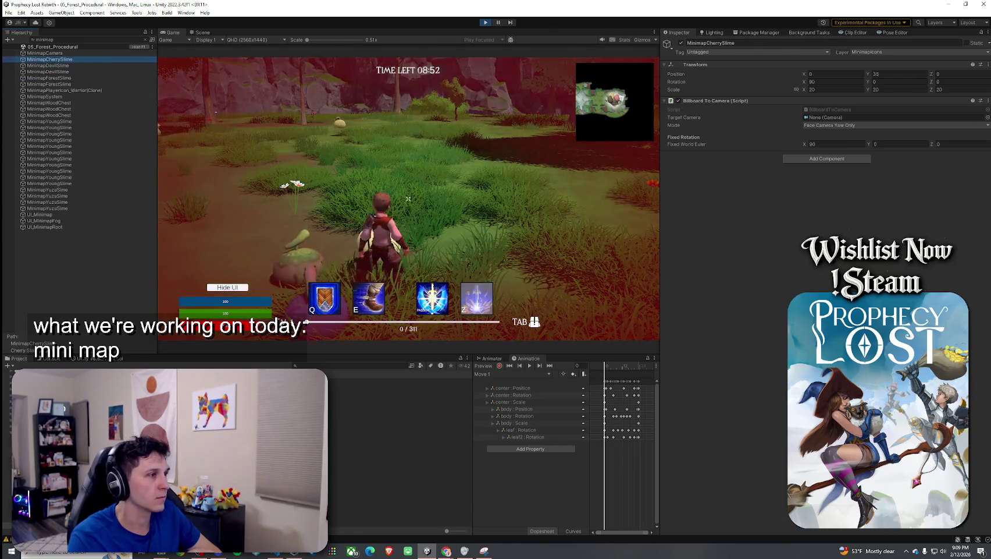
{"action": "left_click", "coordinate": [117, 382]}
{"action": "key", "text": "Down"}
{"action": "key", "text": "Down"}
{"action": "key", "text": "Down"}
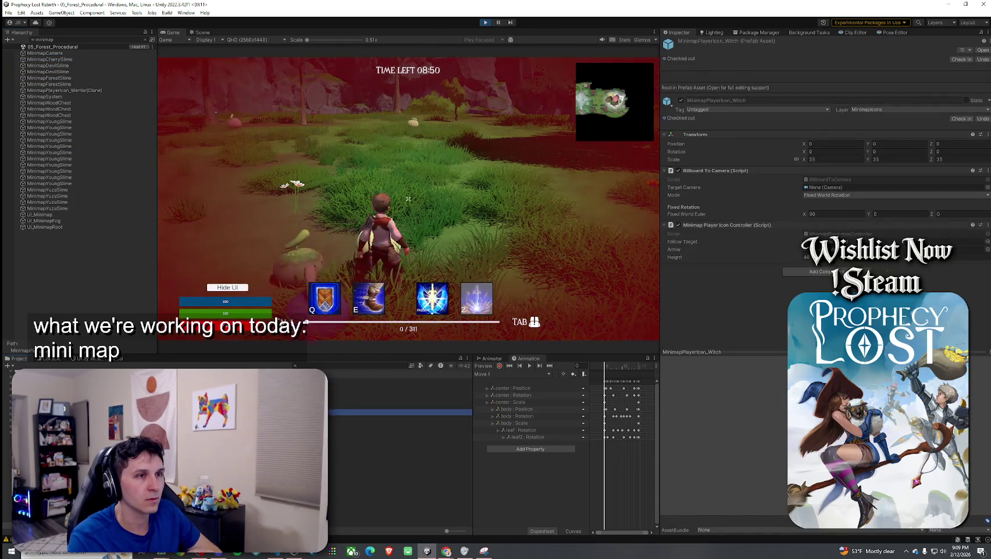
{"action": "key", "text": "Up"}
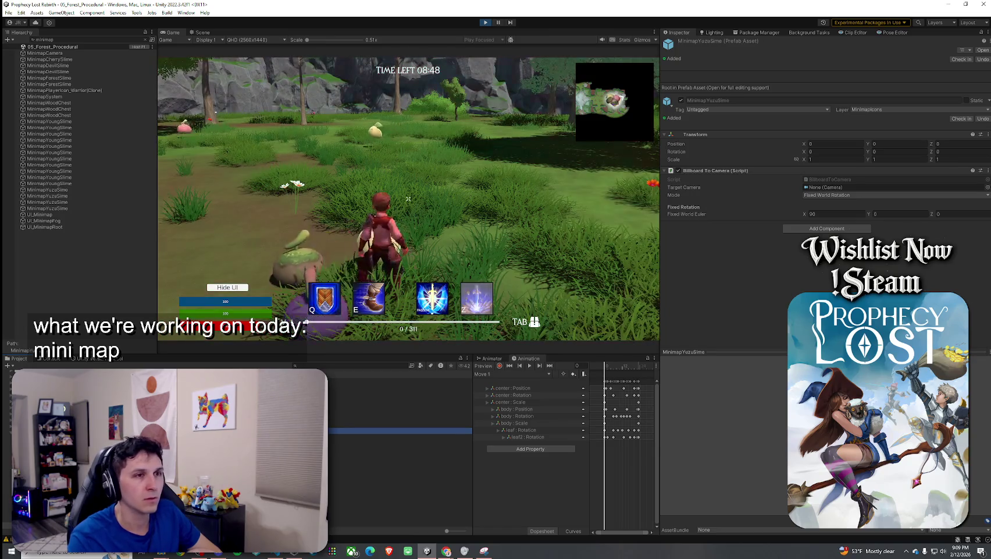
{"action": "key", "text": "Up"}
{"action": "key", "text": "Up"}
{"action": "key", "text": "Up"}
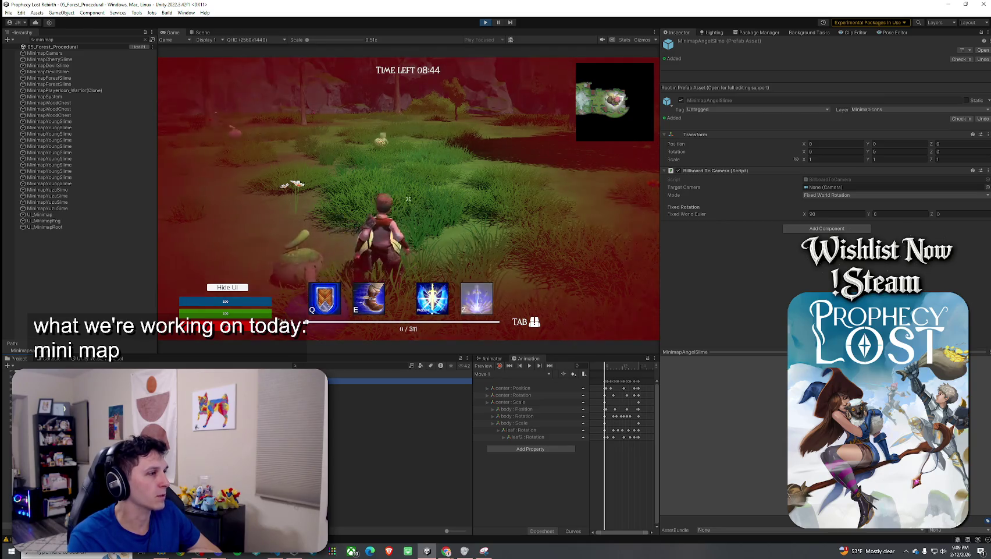
{"action": "key", "text": "Return"}
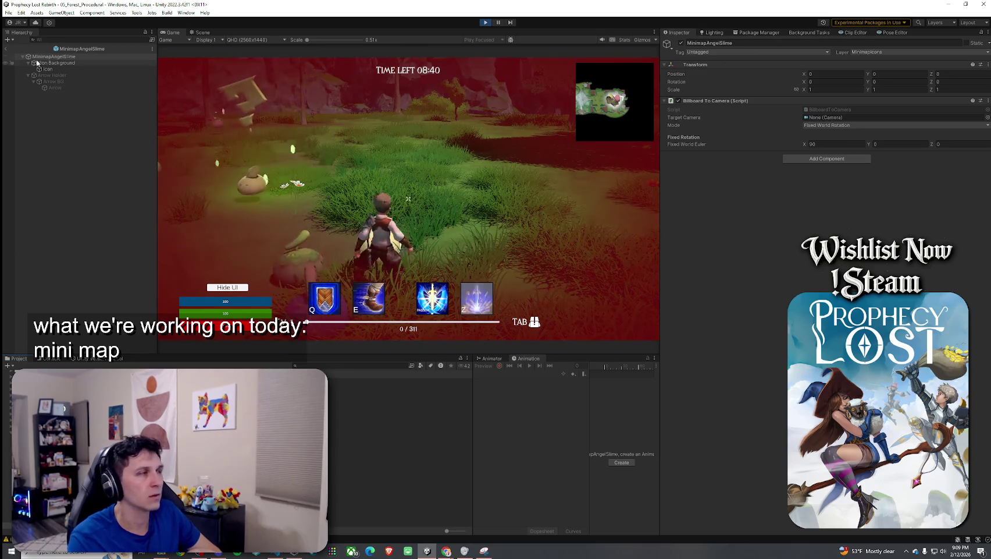
{"action": "left_click", "coordinate": [5, 50]}
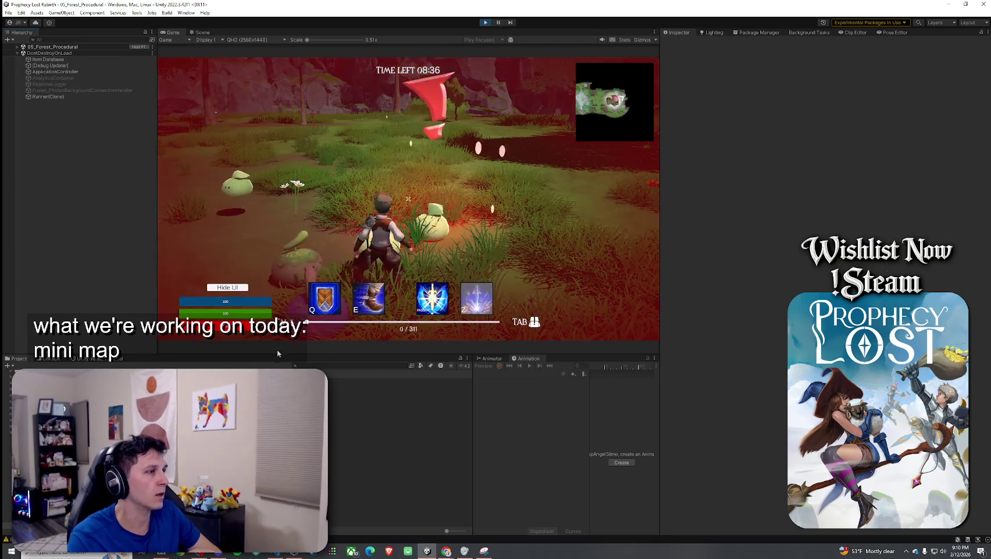
Step: Search the Project for 'mob prefab' and set the Angel Slime prefab's minimap icon to Fixed World Rotation
{"action": "type", "text": "mobad"}
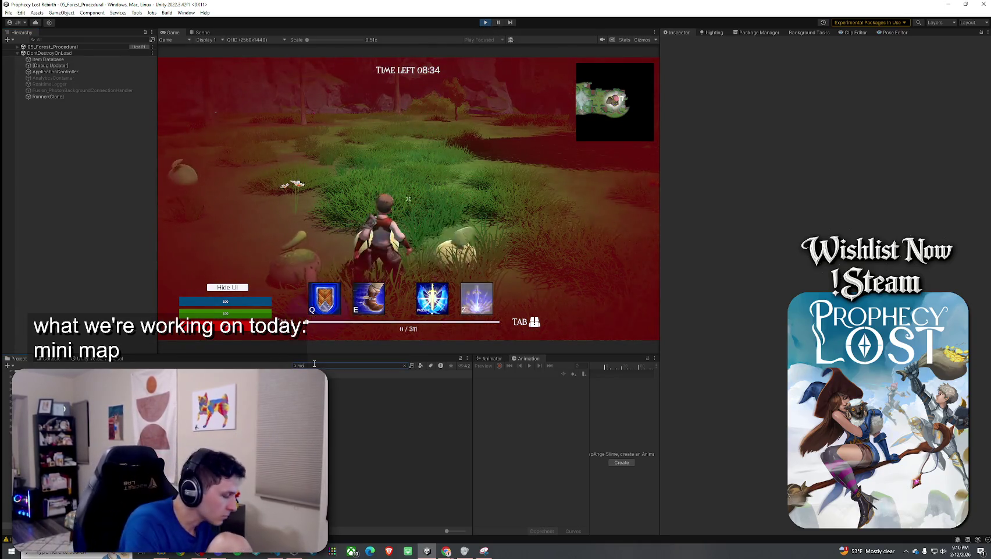
{"action": "key", "text": "BackSpace"}
{"action": "key", "text": "BackSpace"}
{"action": "type", "text": "prefab"}
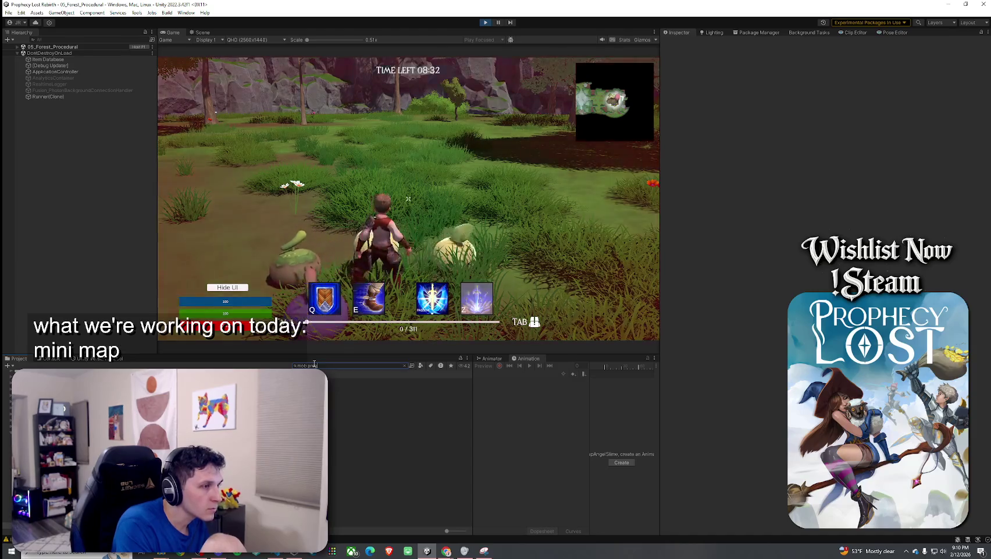
{"action": "double_click", "coordinate": [315, 380]}
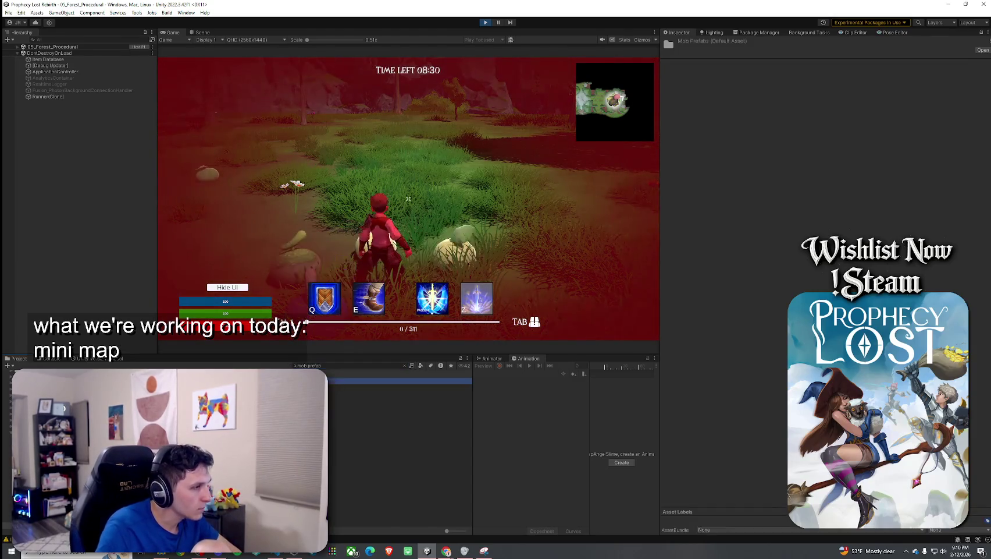
{"action": "double_click", "coordinate": [314, 390]}
{"action": "left_click", "coordinate": [59, 93]}
{"action": "left_click", "coordinate": [873, 145]}
{"action": "left_click", "coordinate": [841, 170]}
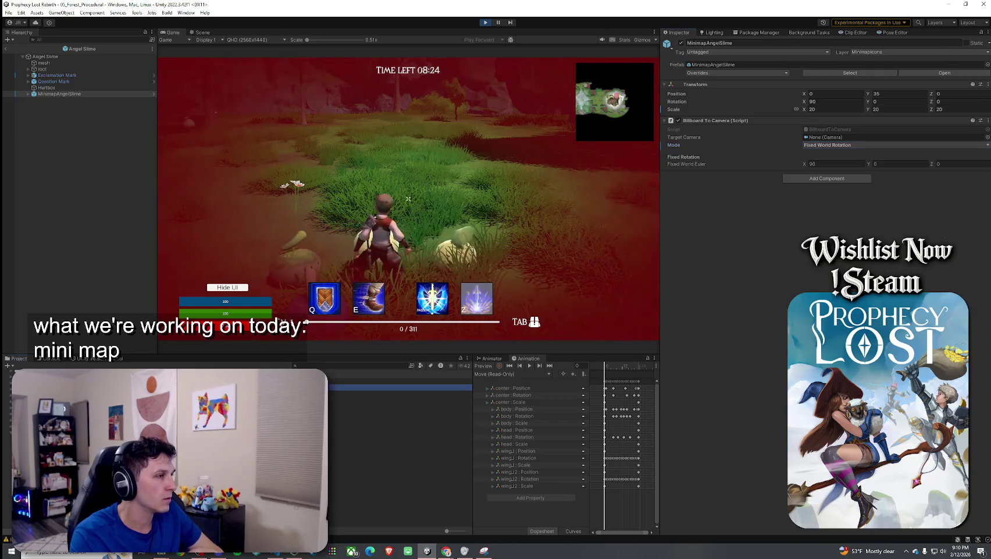
Step: Set the Cherry Slime and Corrupted Slime prefabs' minimap icons to Fixed World Rotation
{"action": "left_click", "coordinate": [314, 387]}
{"action": "double_click", "coordinate": [314, 386]}
{"action": "left_click", "coordinate": [59, 93]}
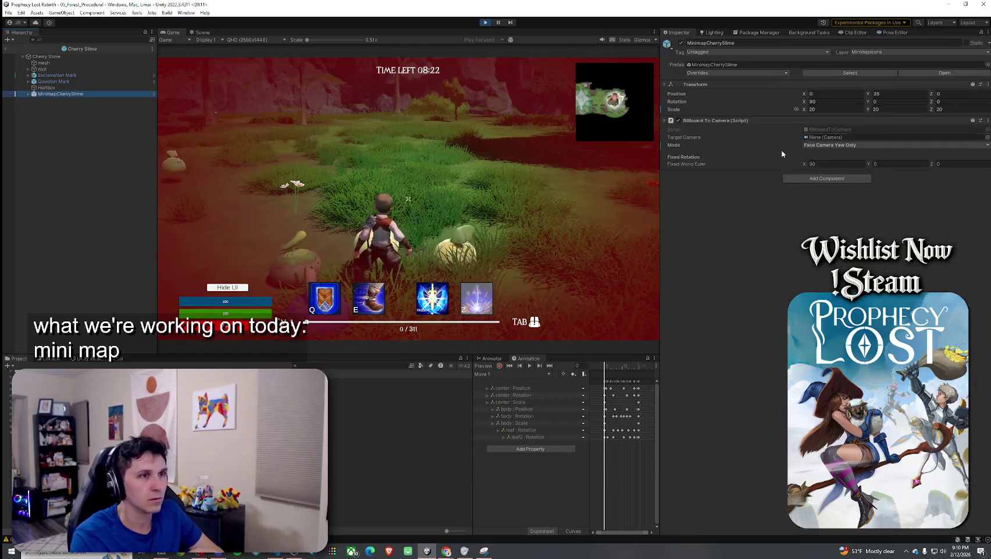
{"action": "left_click", "coordinate": [838, 145]}
{"action": "left_click", "coordinate": [835, 154]}
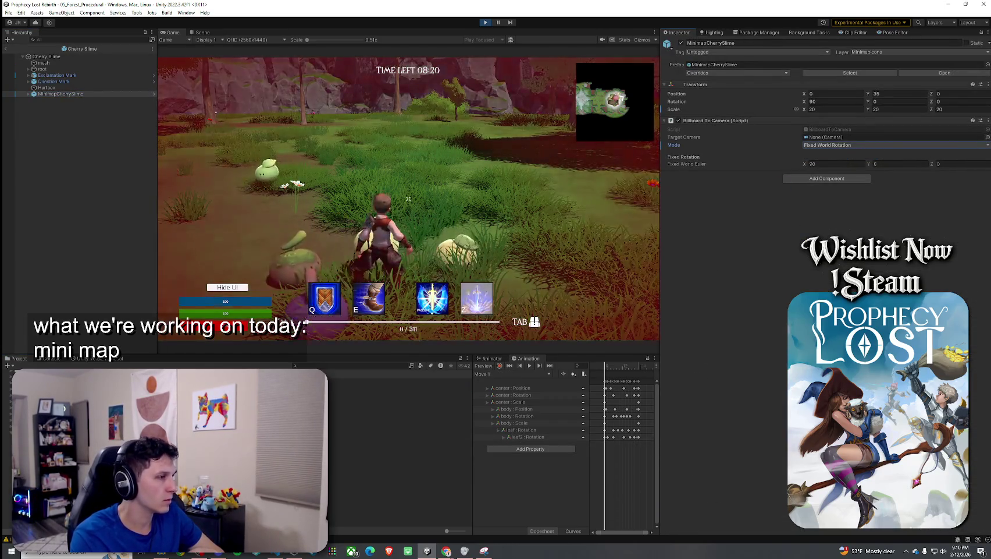
{"action": "double_click", "coordinate": [314, 396]}
{"action": "left_click", "coordinate": [59, 93]}
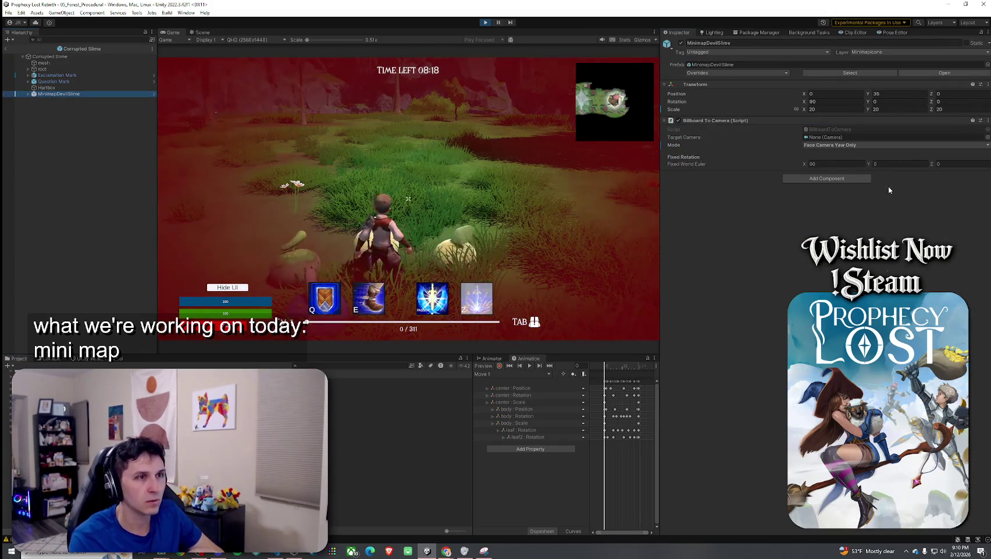
{"action": "left_click", "coordinate": [853, 146]}
{"action": "left_click", "coordinate": [836, 154]}
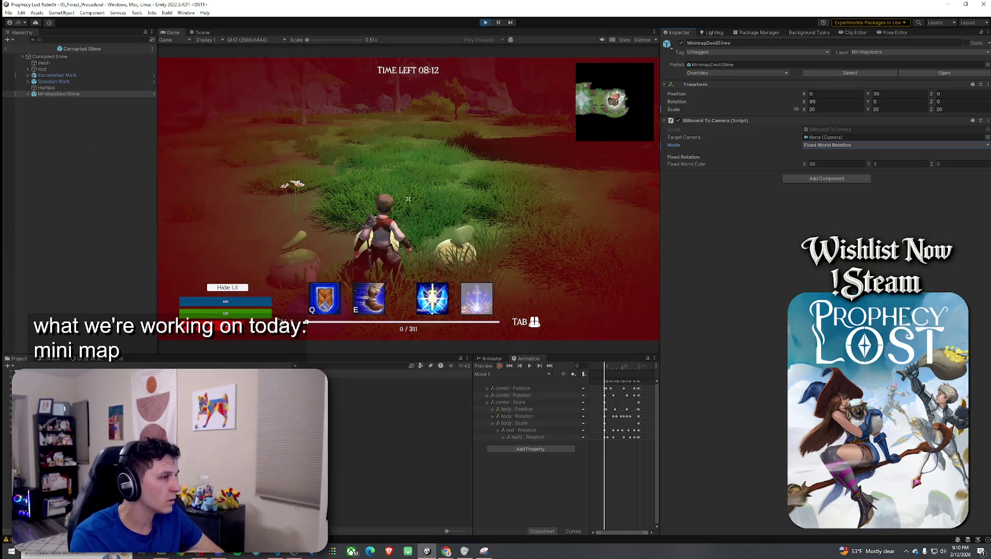
Step: Set the Forest Slime and Young Slime prefabs' minimap icons to Fixed World Rotation
{"action": "double_click", "coordinate": [175, 407]}
{"action": "left_click", "coordinate": [60, 94]}
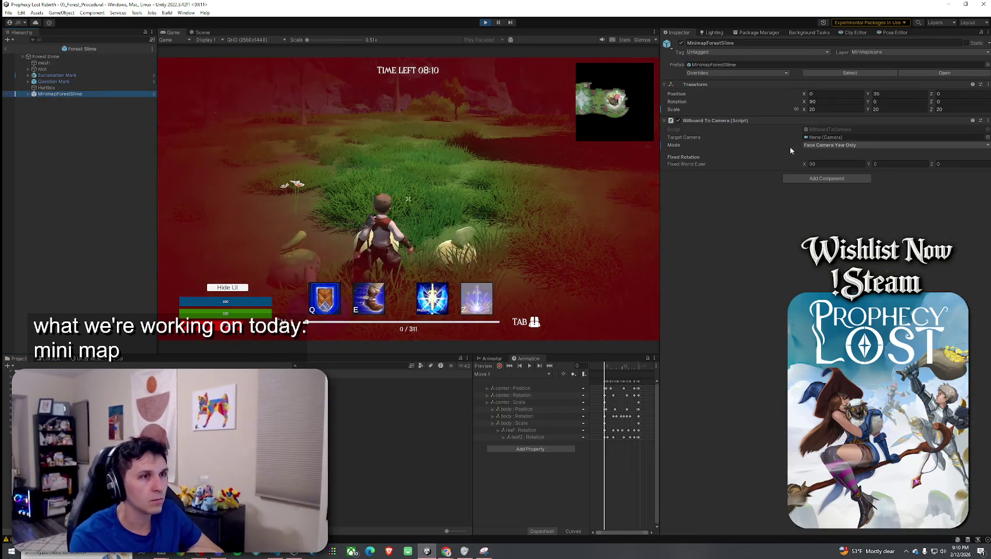
{"action": "left_click", "coordinate": [832, 145]}
{"action": "left_click", "coordinate": [838, 153]}
{"action": "left_click", "coordinate": [408, 198]}
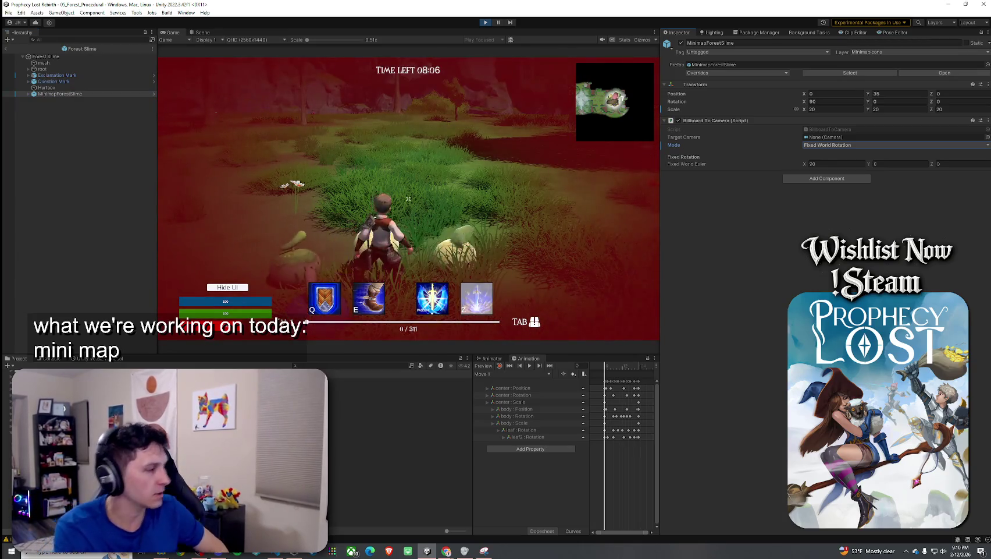
{"action": "left_click", "coordinate": [60, 93]}
{"action": "left_click", "coordinate": [846, 145]}
{"action": "left_click", "coordinate": [838, 154]}
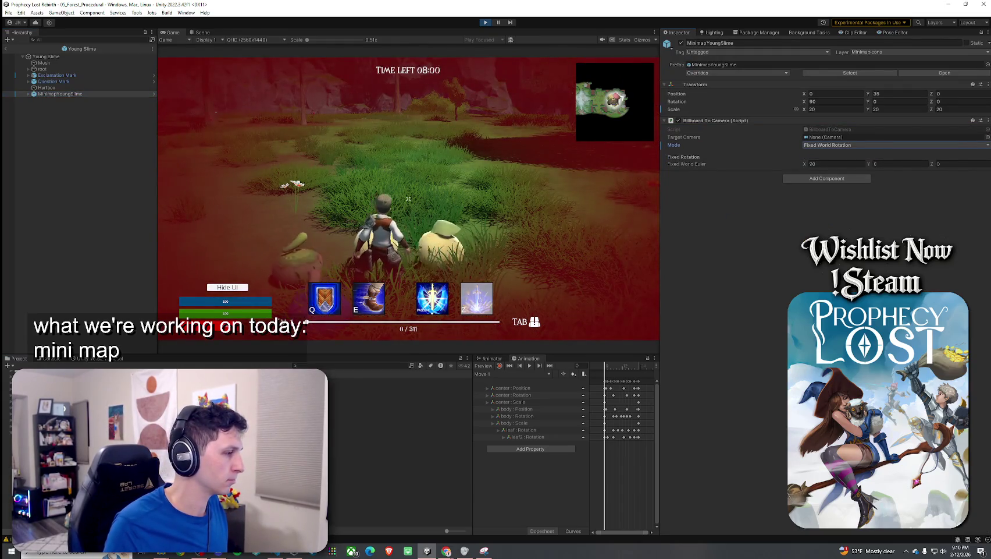
Step: Set the Yuzu Slime icon to Fixed World Rotation, recheck the Angel and Cherry icons, and stop the game
{"action": "left_click", "coordinate": [77, 126]}
{"action": "left_click", "coordinate": [78, 94]}
{"action": "left_click", "coordinate": [847, 145]}
{"action": "left_click", "coordinate": [838, 154]}
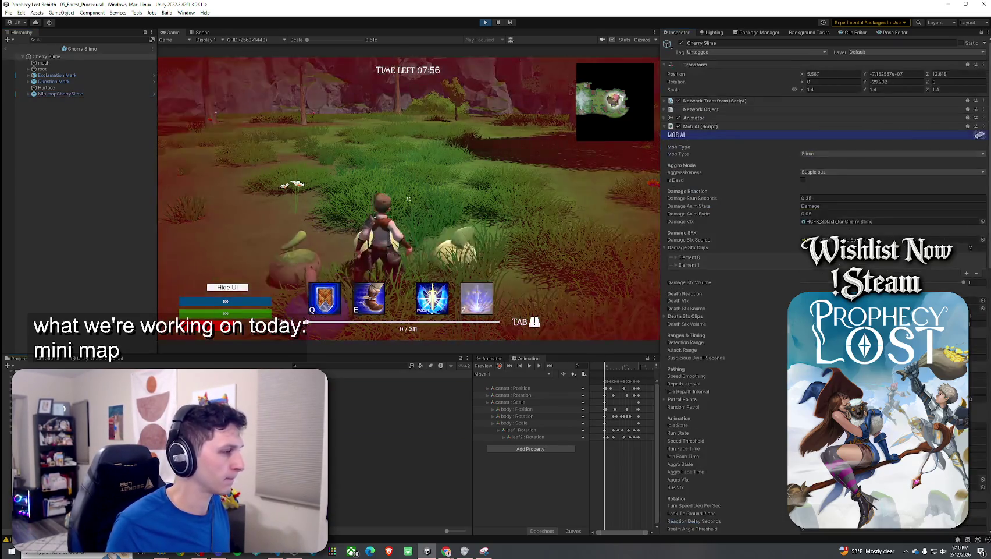
{"action": "left_click", "coordinate": [80, 94]}
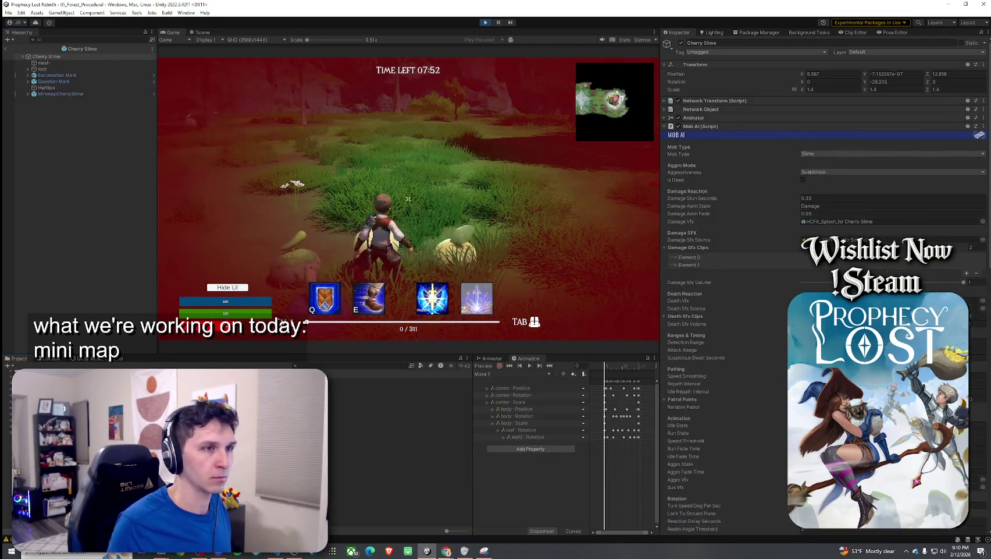
{"action": "left_click", "coordinate": [75, 92]}
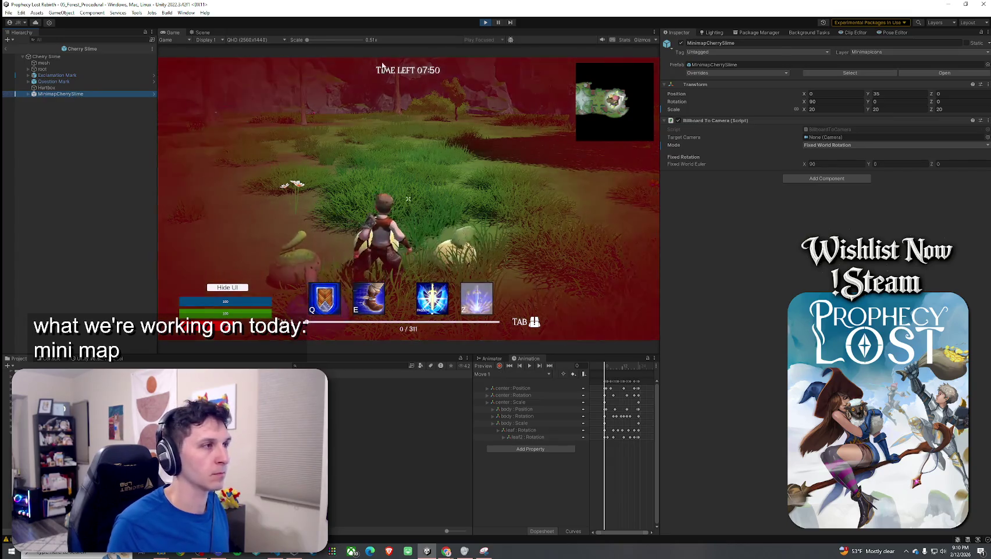
{"action": "left_click", "coordinate": [483, 23]}
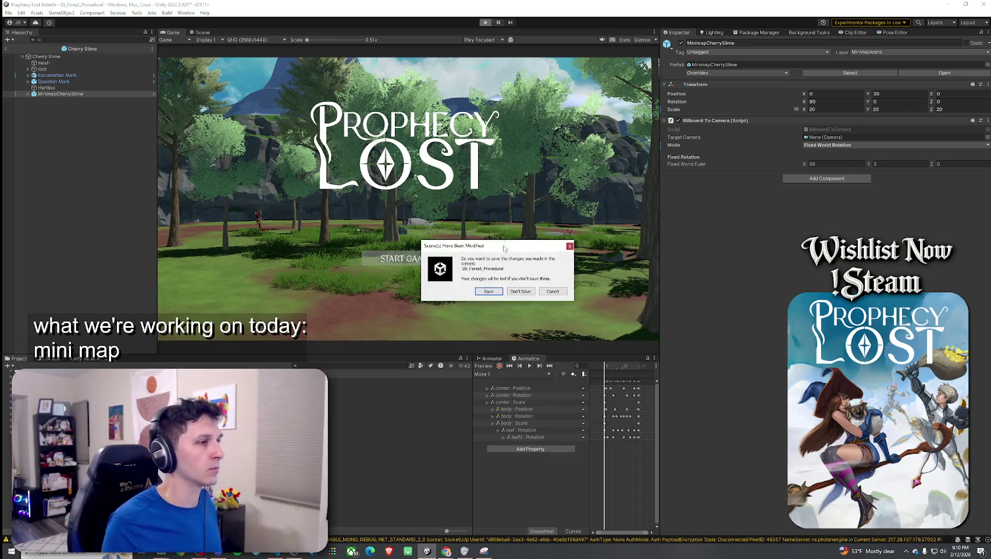
Step: Save the modified scene, then relaunch into the forest level from the destination map and start the game
{"action": "left_click", "coordinate": [493, 292]}
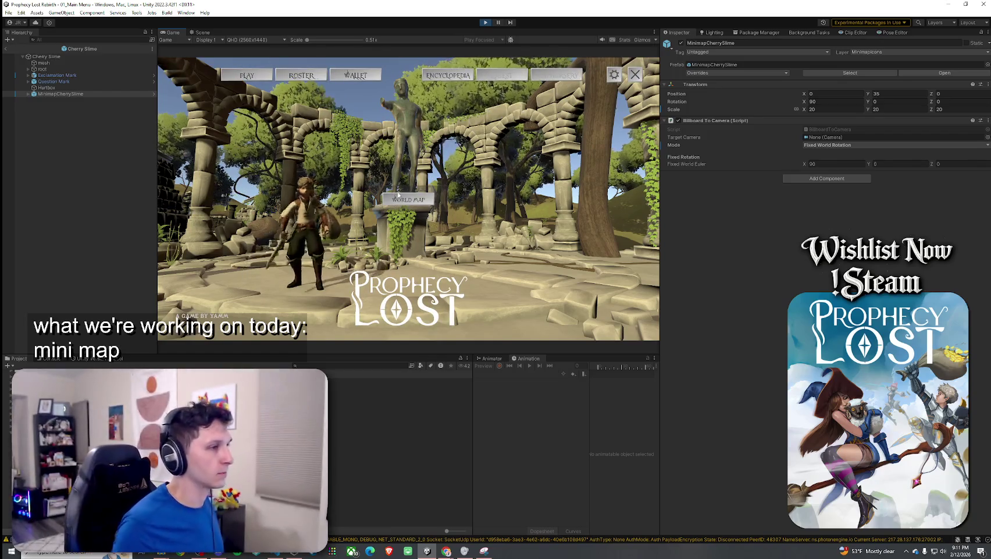
{"action": "left_click", "coordinate": [403, 221]}
{"action": "left_click", "coordinate": [580, 287]}
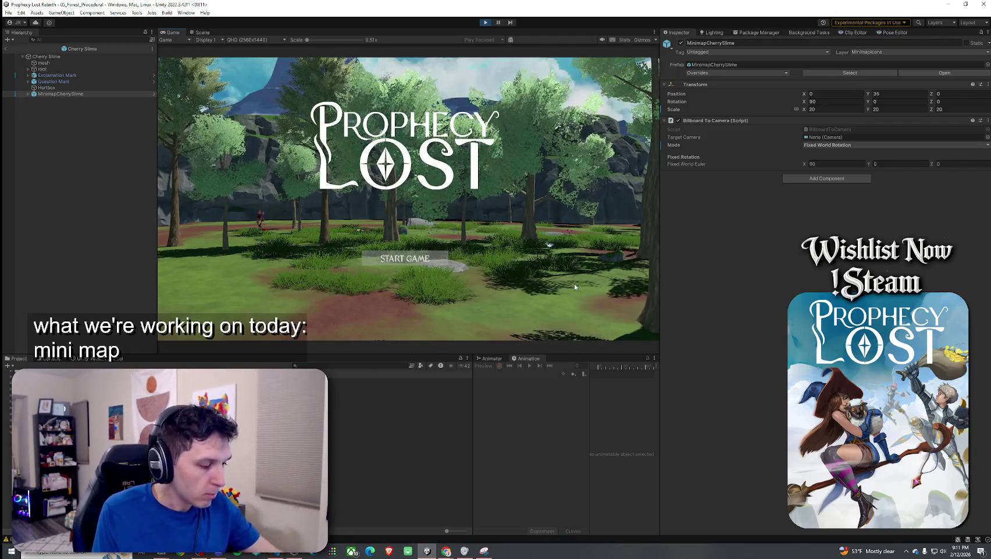
{"action": "left_click", "coordinate": [411, 260]}
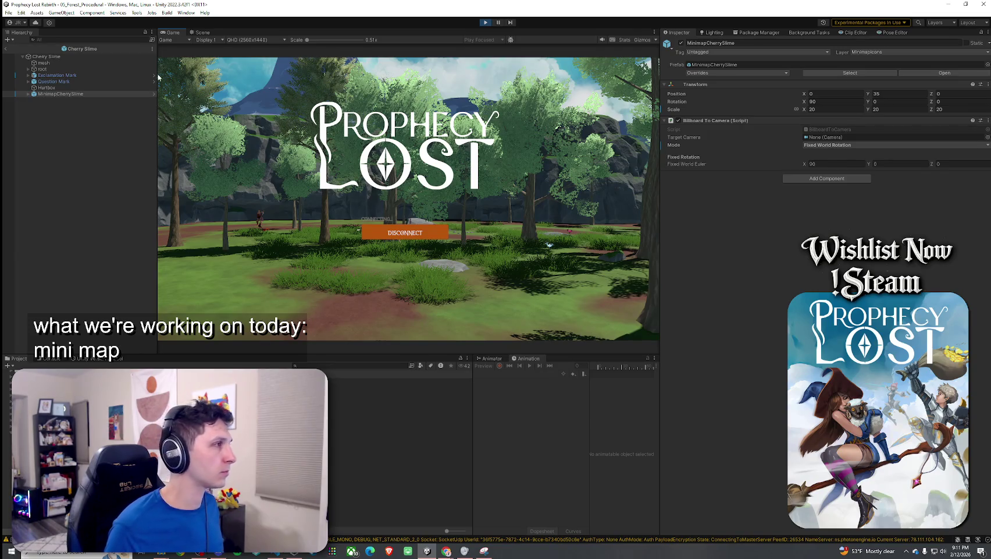
{"action": "key", "text": "super"}
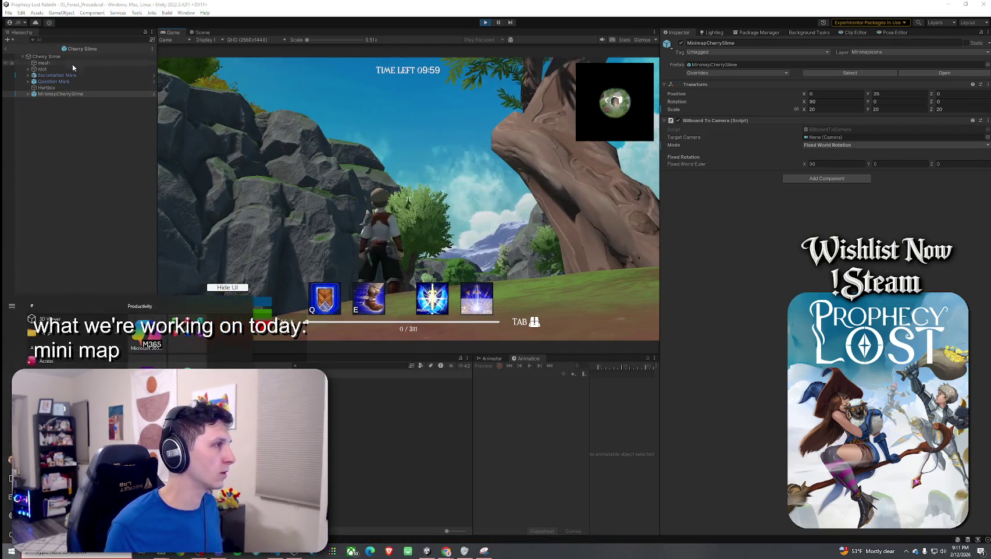
Step: Filter the Hierarchy to the player objects
{"action": "left_click", "coordinate": [57, 40]}
{"action": "type", "text": "yer"}
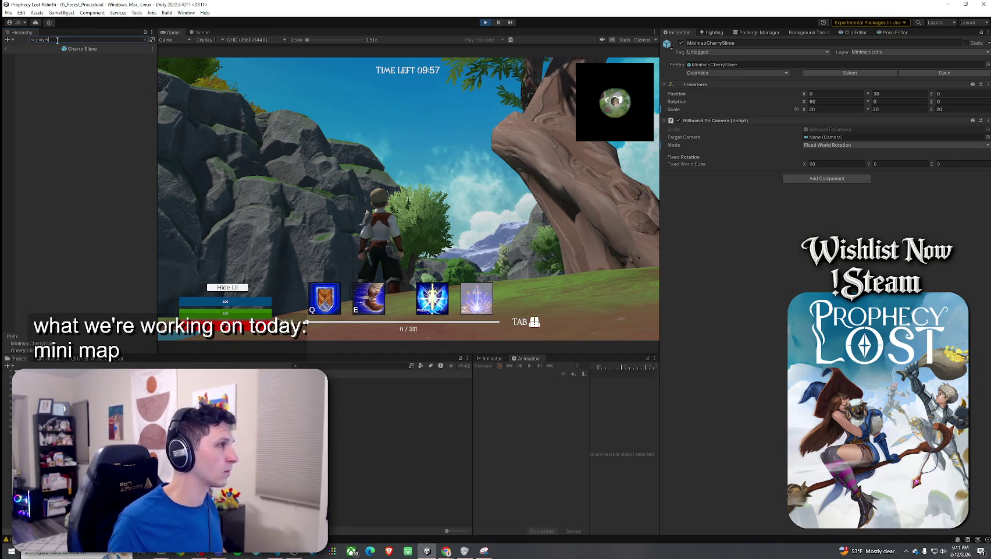
{"action": "key", "text": "Escape"}
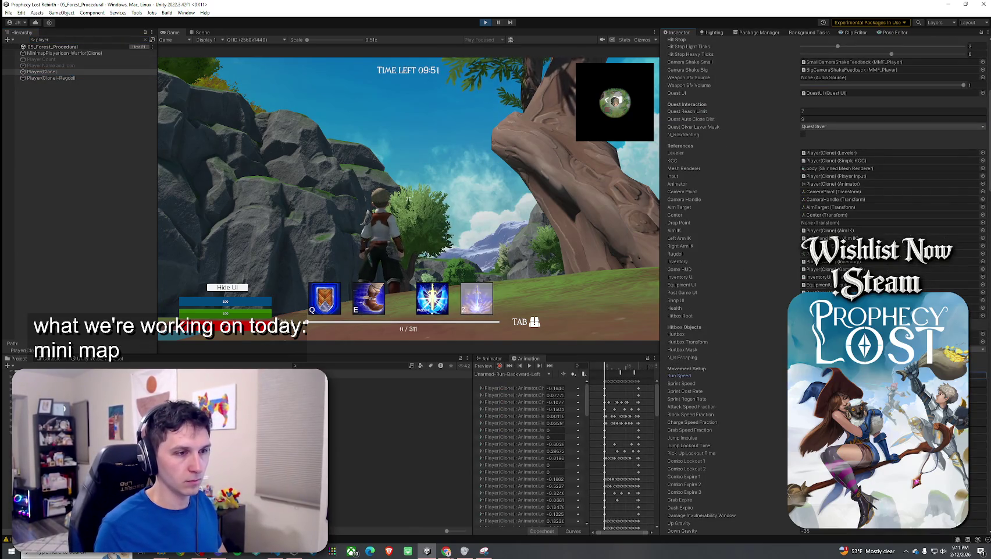
{"action": "scroll", "coordinate": [757, 279], "scroll_direction": "down", "scroll_amount": 3}
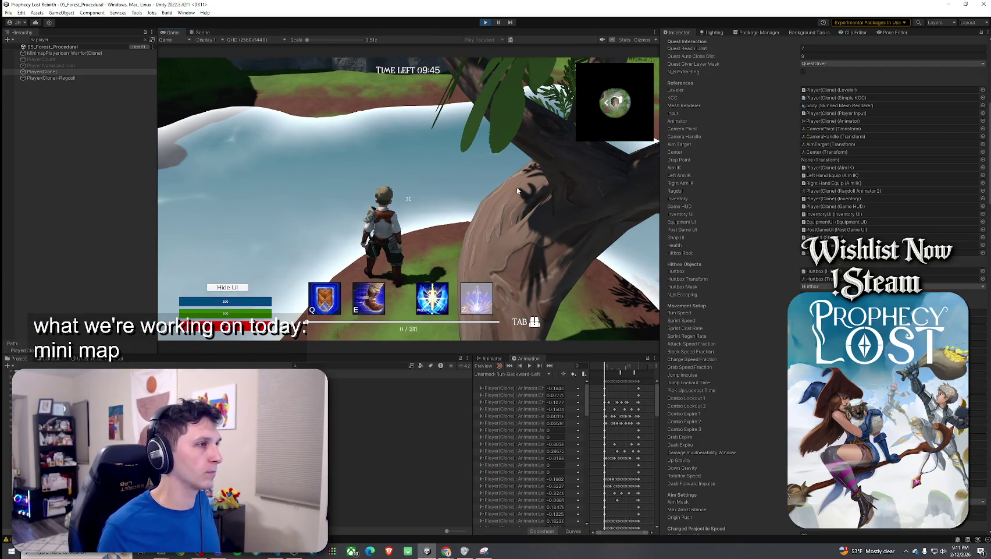
Step: Run and jump the character across the lake, forest and cliffs while watching the minimap follow
{"action": "key", "text": "shift+space"}
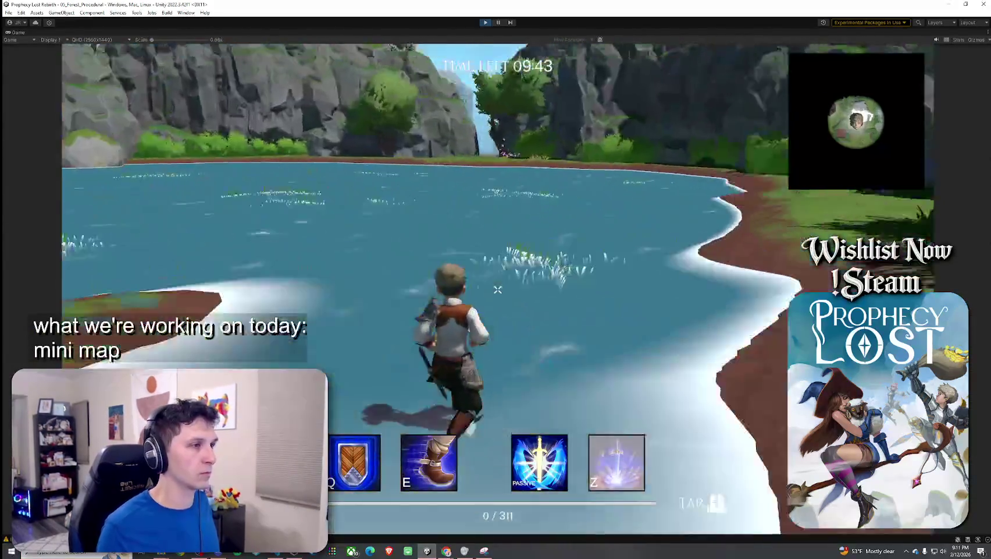
{"action": "key", "text": "w"}
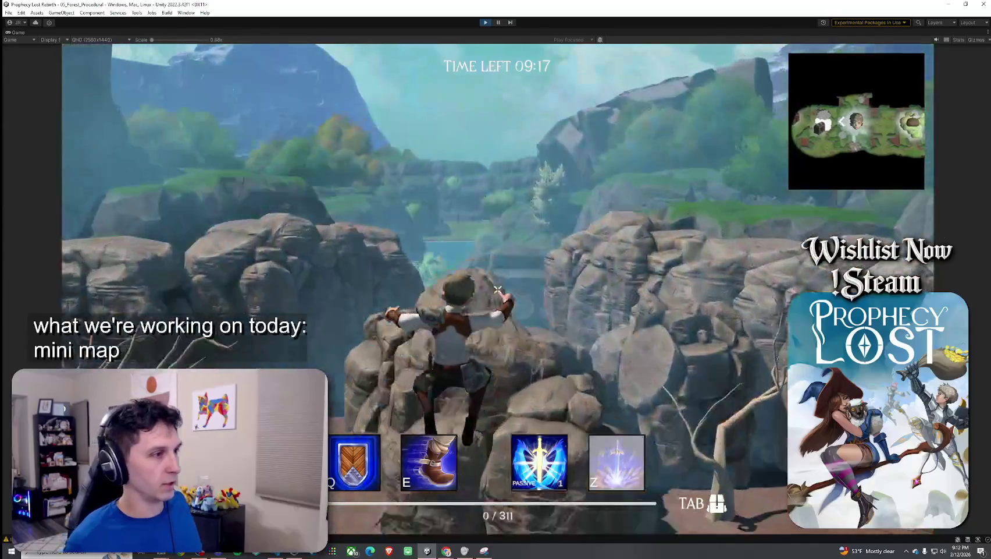
{"action": "key", "text": "w"}
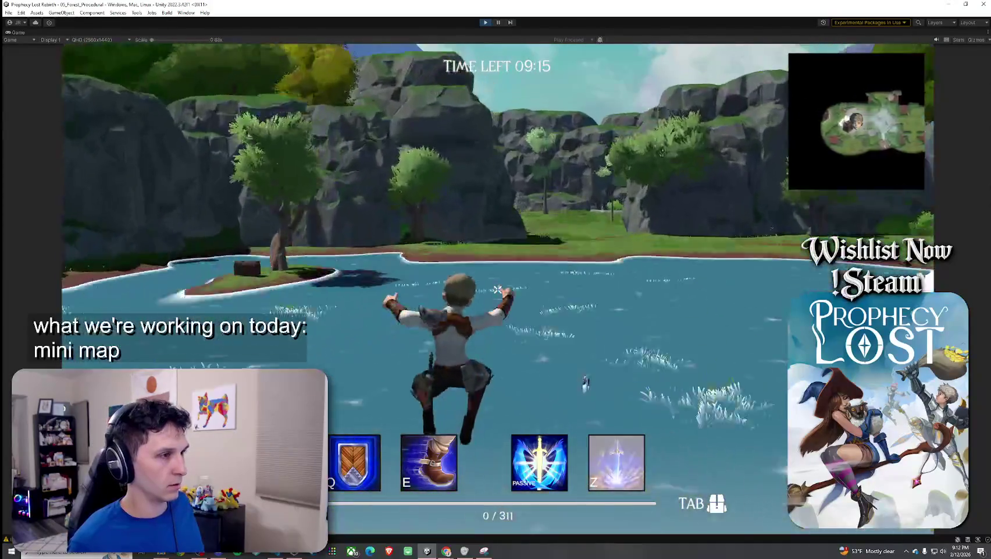
{"action": "key", "text": "w"}
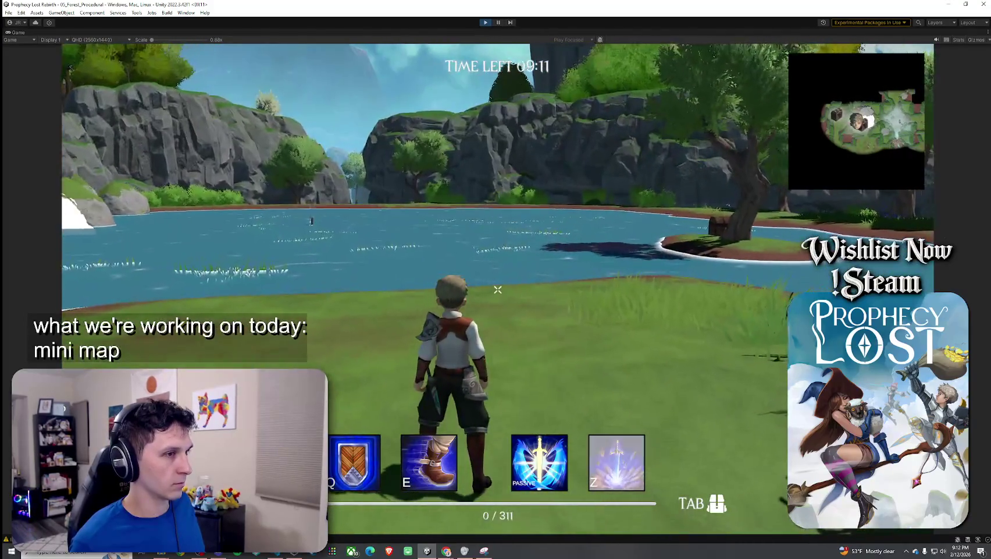
{"action": "key", "text": "w"}
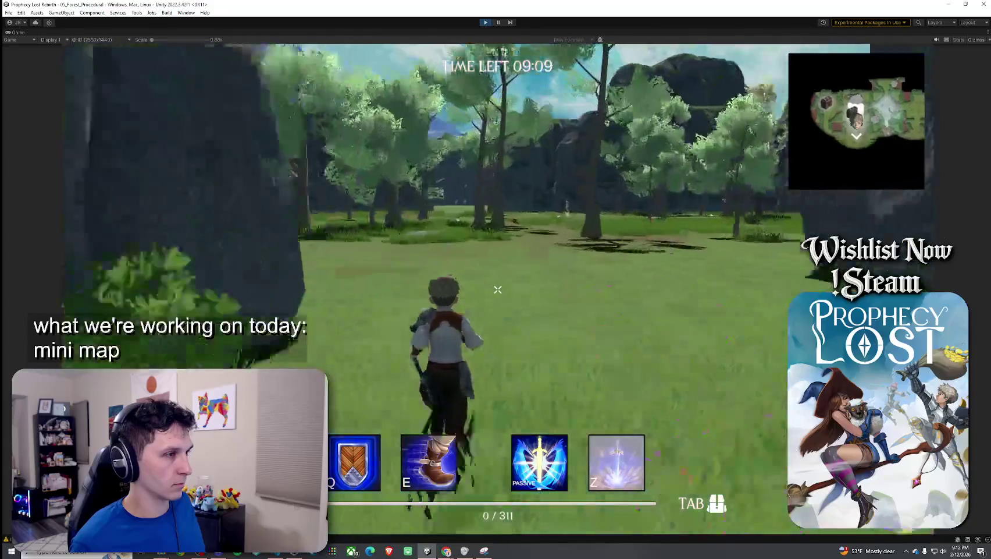
{"action": "key", "text": "w"}
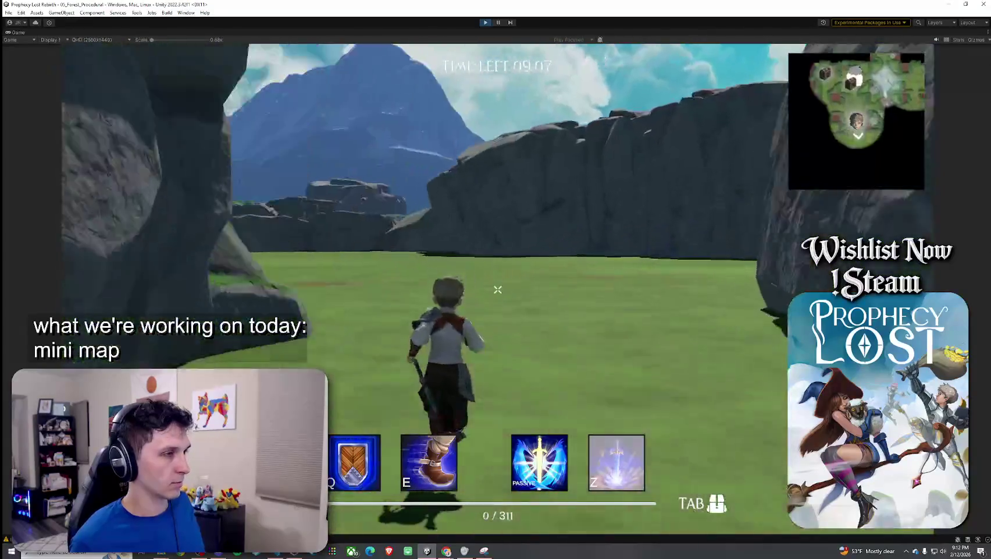
{"action": "key", "text": "space"}
{"action": "key", "text": "w"}
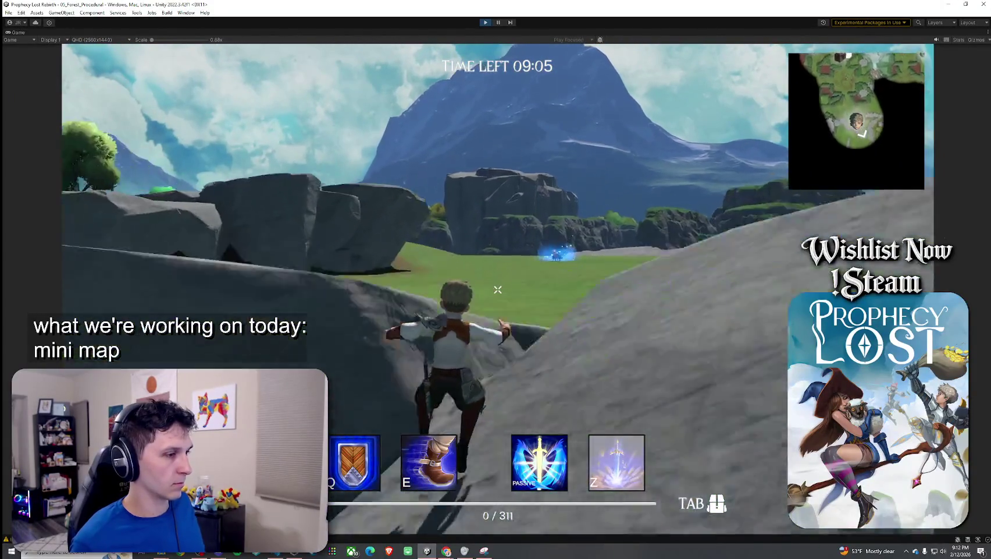
{"action": "key", "text": "space"}
{"action": "key", "text": "w"}
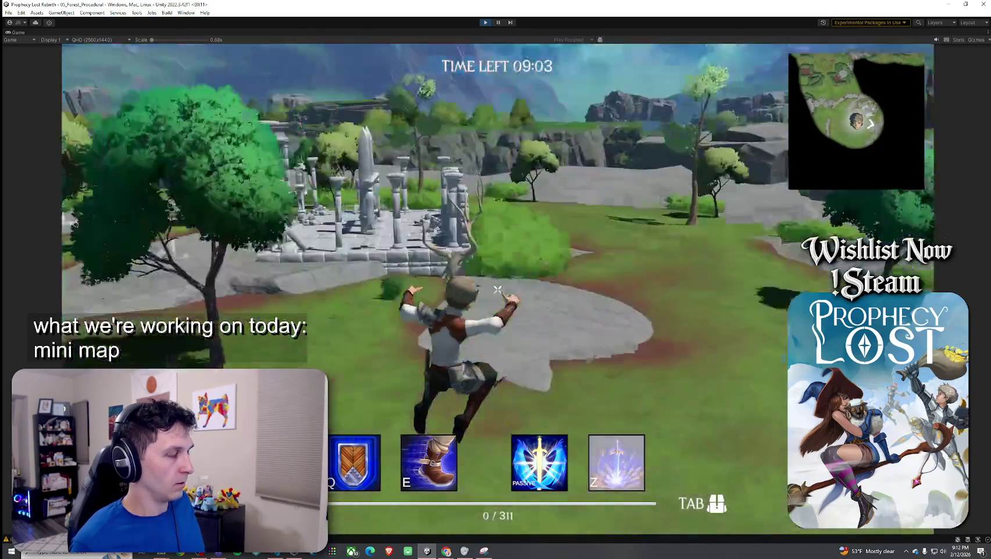
{"action": "key", "text": "w"}
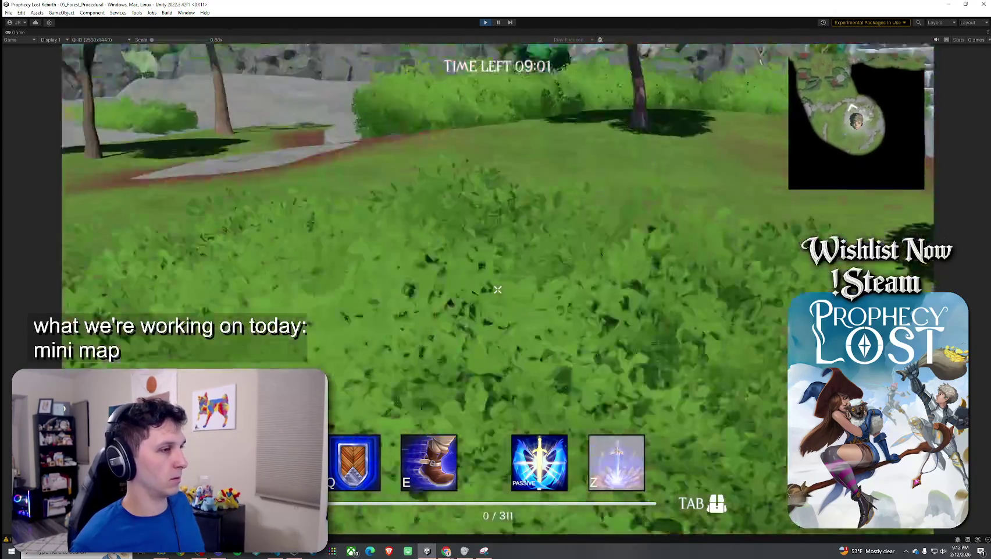
{"action": "key", "text": "w"}
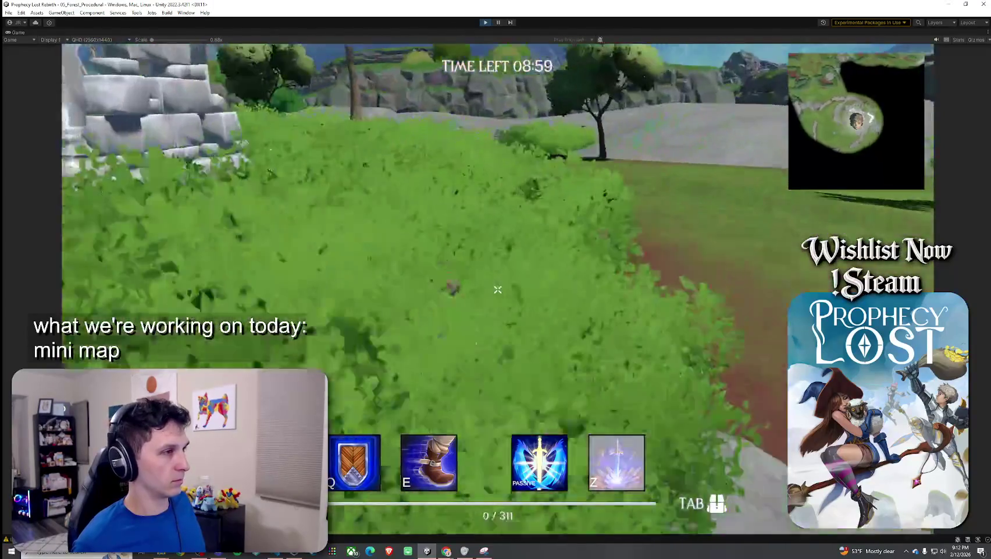
{"action": "key", "text": "w"}
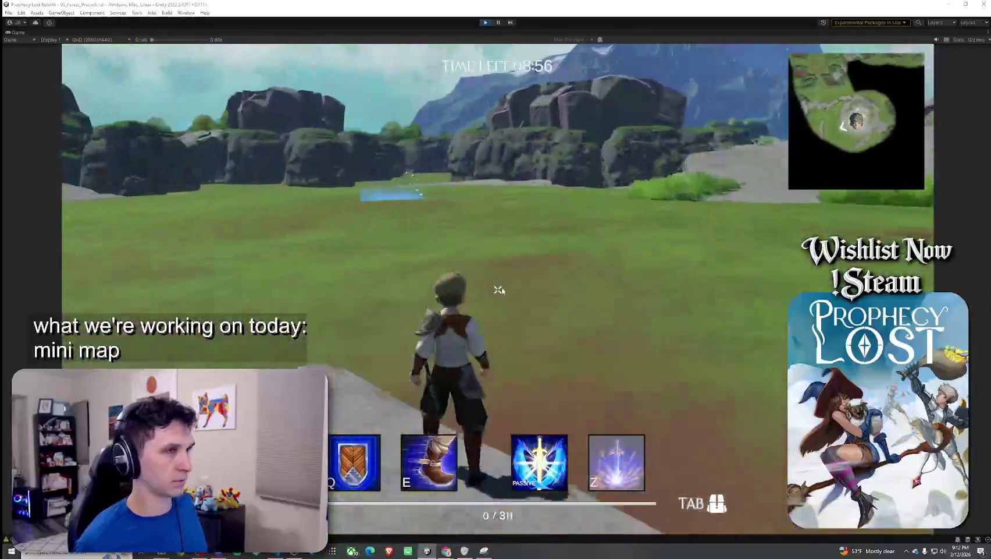
Step: Refocus the editor and stop the play session
{"action": "key", "text": "super"}
{"action": "left_click", "coordinate": [521, 88]}
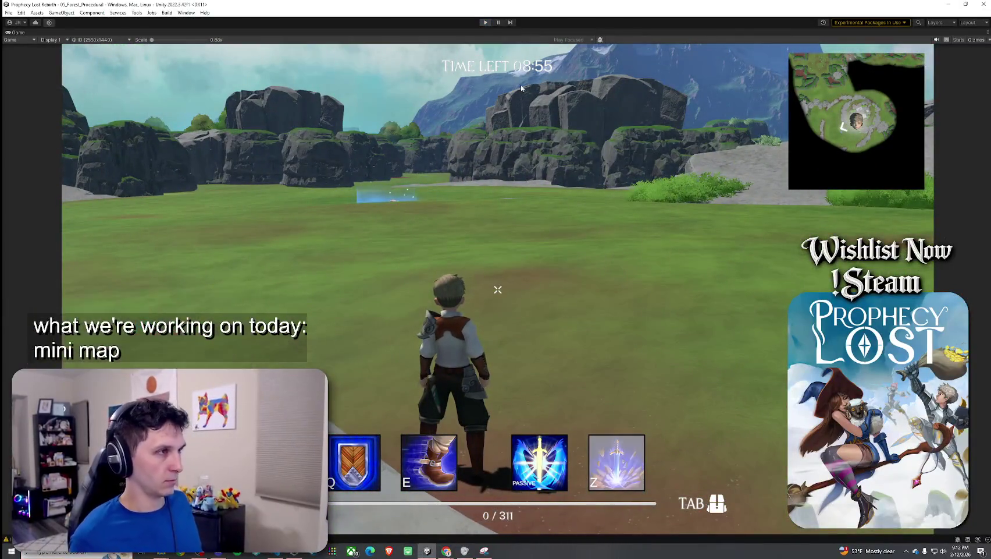
{"action": "key", "text": "ctrl+p"}
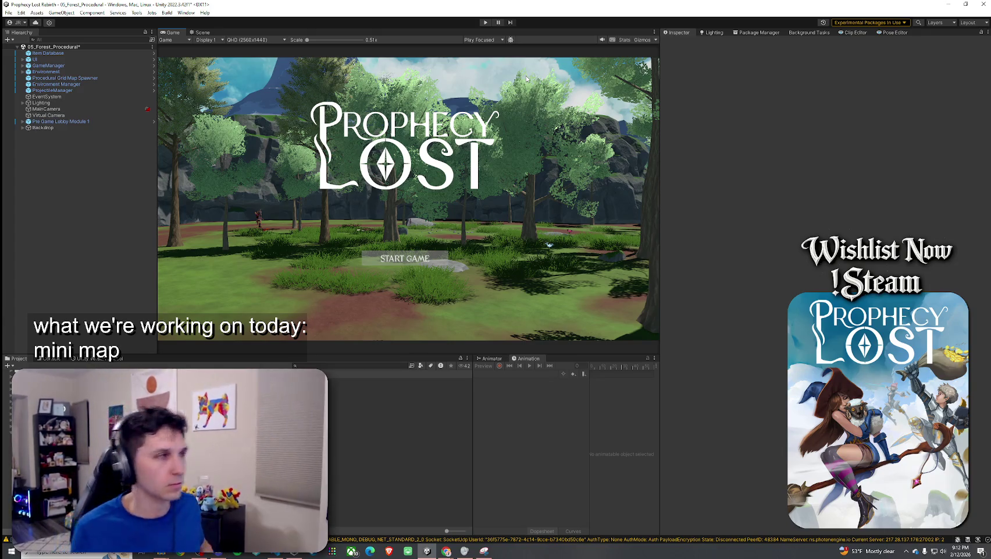
Step: Save the 05_Forest_Procedural scene through File > Save
{"action": "left_click", "coordinate": [9, 12]}
{"action": "left_click", "coordinate": [23, 51]}
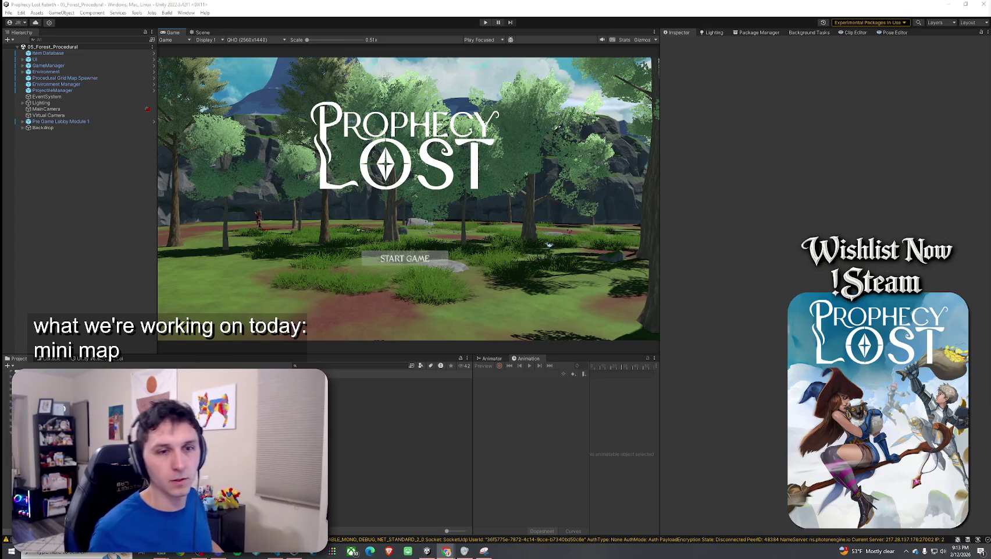
{"action": "left_click", "coordinate": [9, 12]}
{"action": "left_click", "coordinate": [29, 51]}
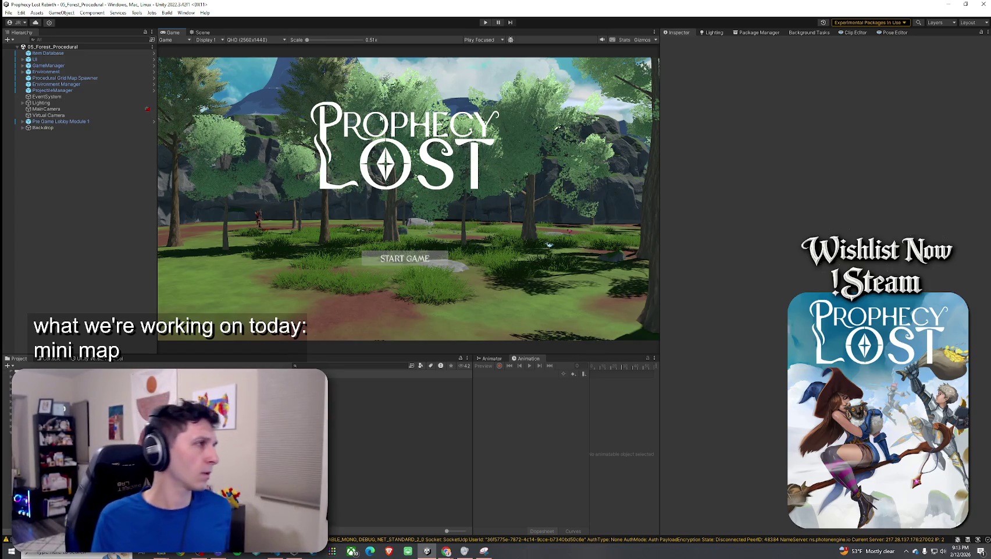
{"action": "left_click", "coordinate": [9, 12]}
{"action": "left_click", "coordinate": [29, 50]}
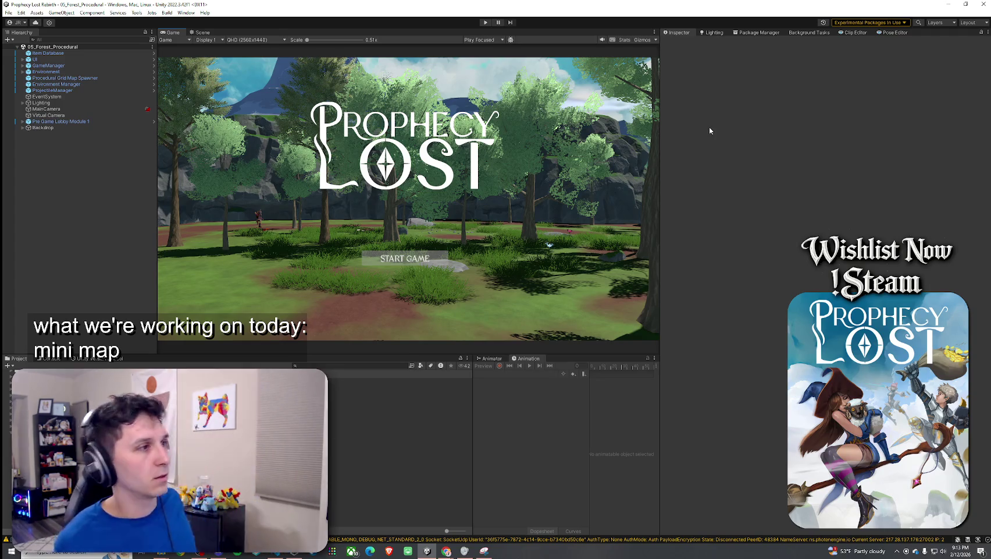
{"action": "left_click", "coordinate": [9, 12]}
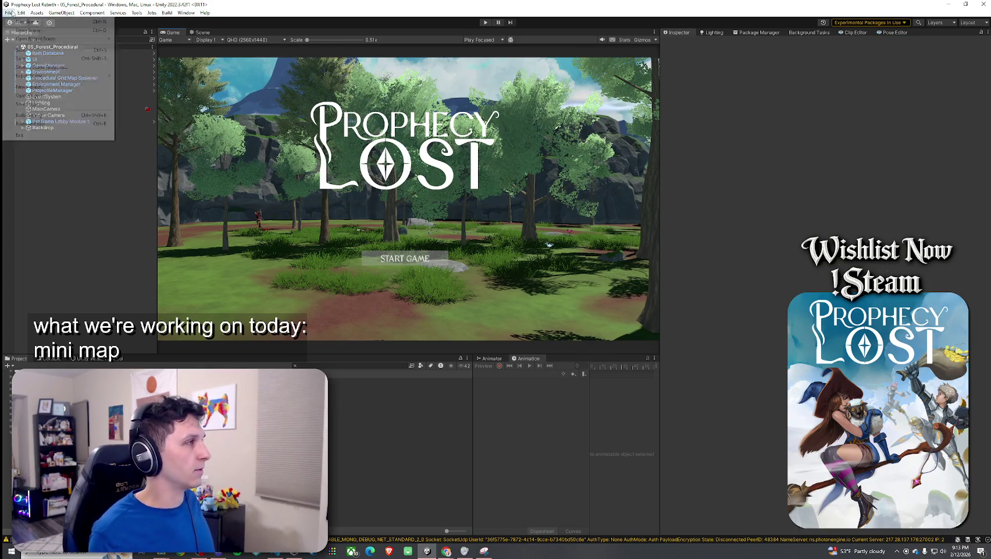
{"action": "left_click", "coordinate": [108, 3]}
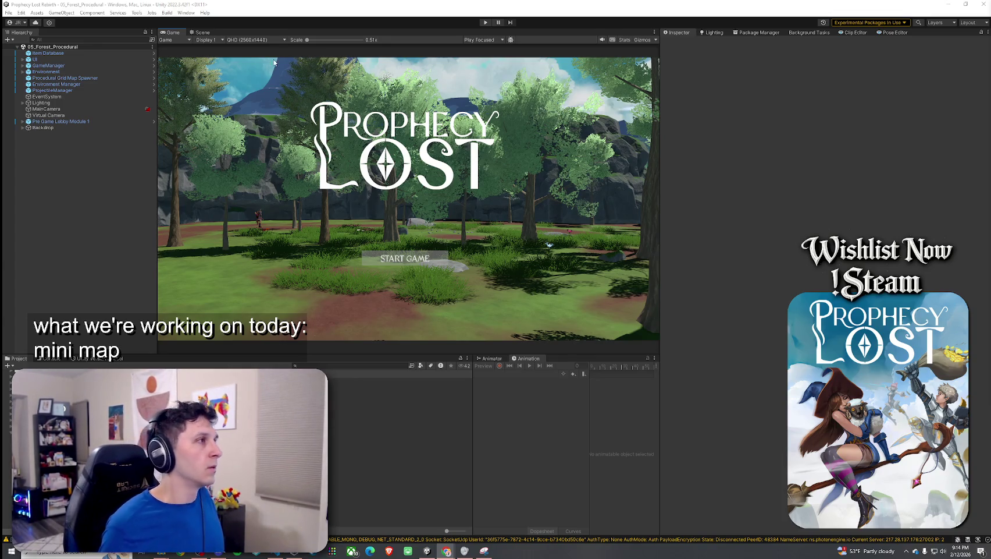
{"action": "left_click", "coordinate": [9, 12]}
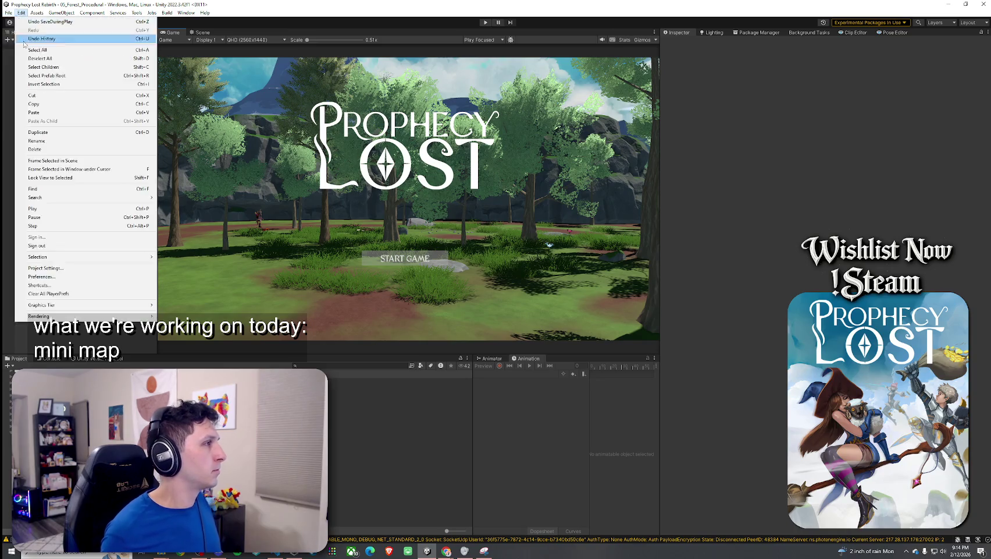
Step: Search the Project for 'Item Pref' and open the Broom ITEM prefab
{"action": "left_click", "coordinate": [23, 38]}
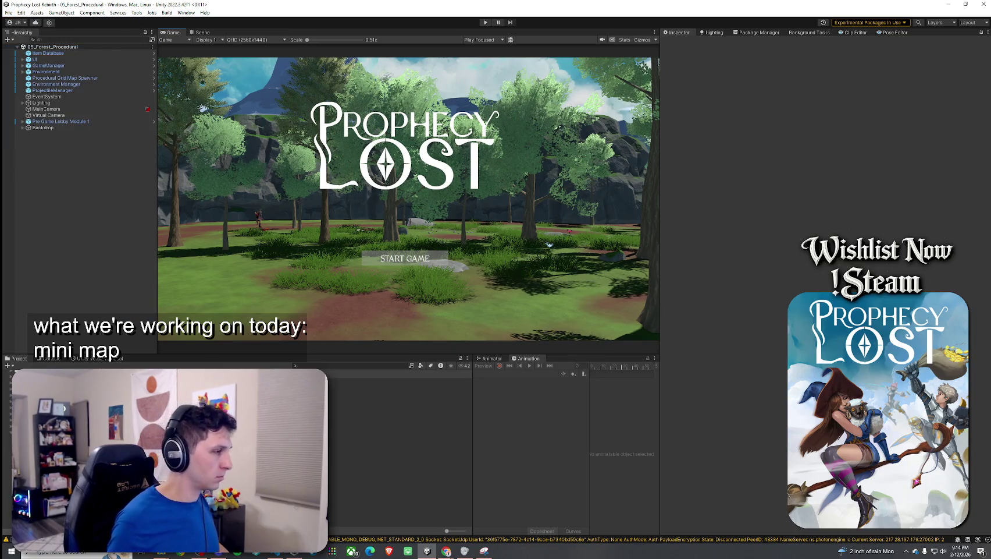
{"action": "left_click", "coordinate": [315, 367]}
{"action": "type", "text": "Item"}
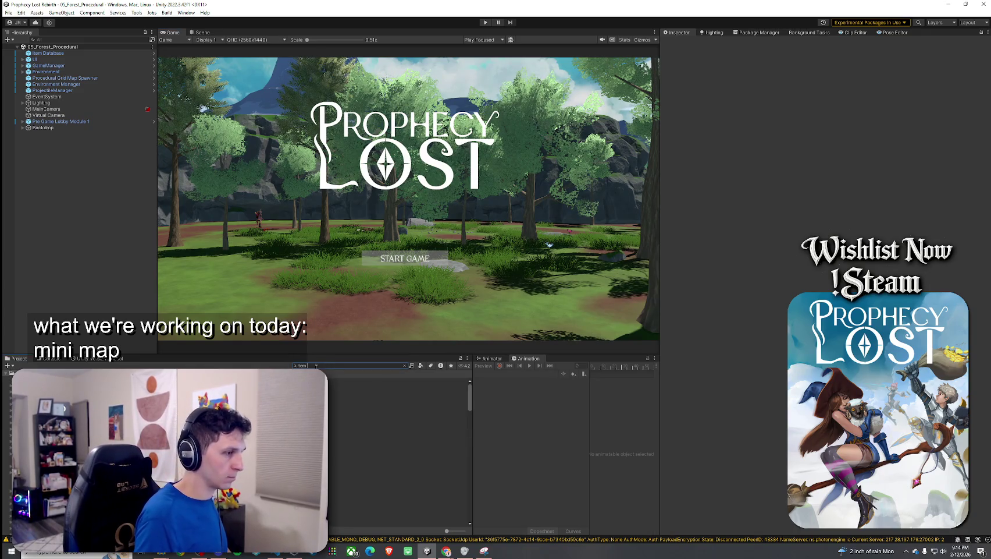
{"action": "type", "text": " Pref"}
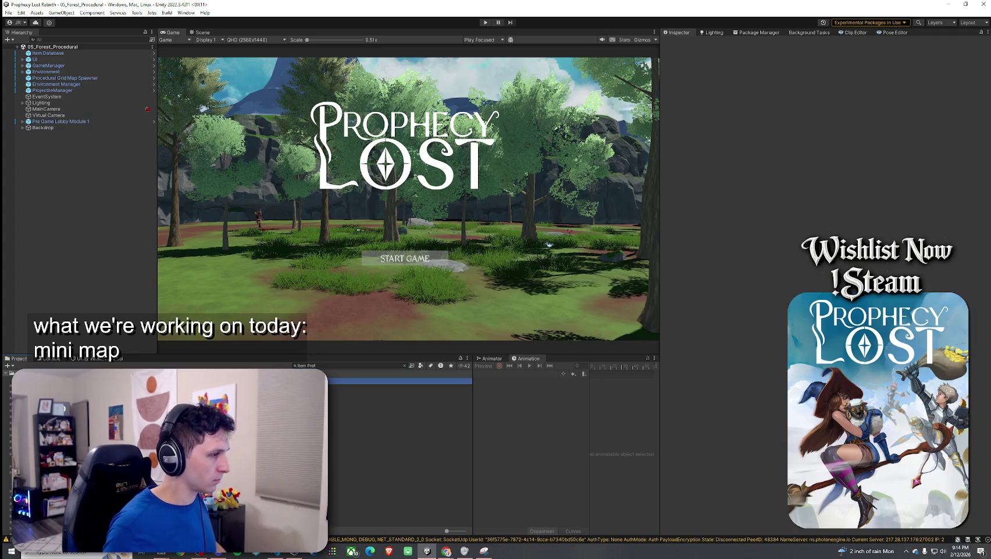
{"action": "left_click", "coordinate": [400, 381]}
{"action": "left_click", "coordinate": [744, 240]}
{"action": "double_click", "coordinate": [400, 381]}
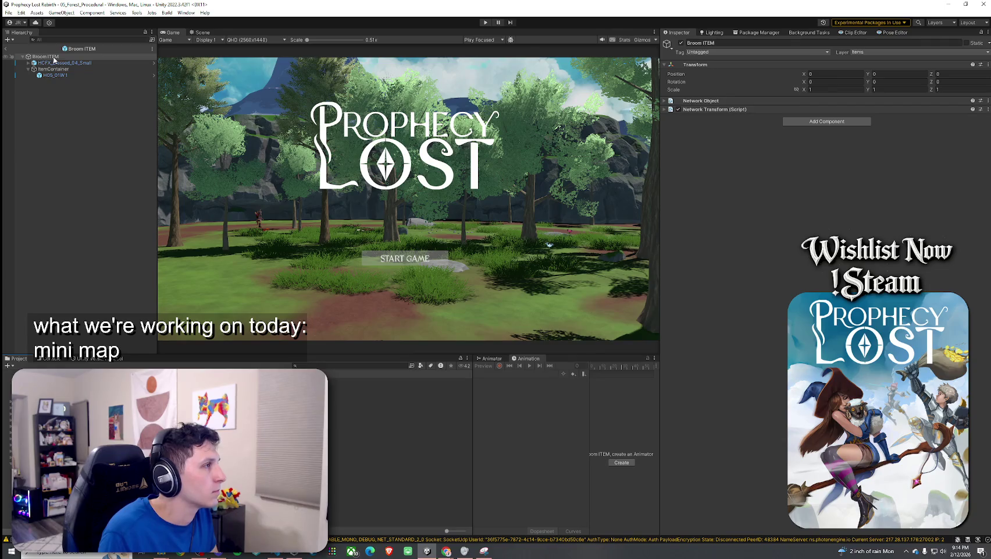
Step: Follow ItemContainer's Broom item data to the Broom Icon sprite's import settings
{"action": "left_click", "coordinate": [55, 62]}
{"action": "left_click", "coordinate": [55, 69]}
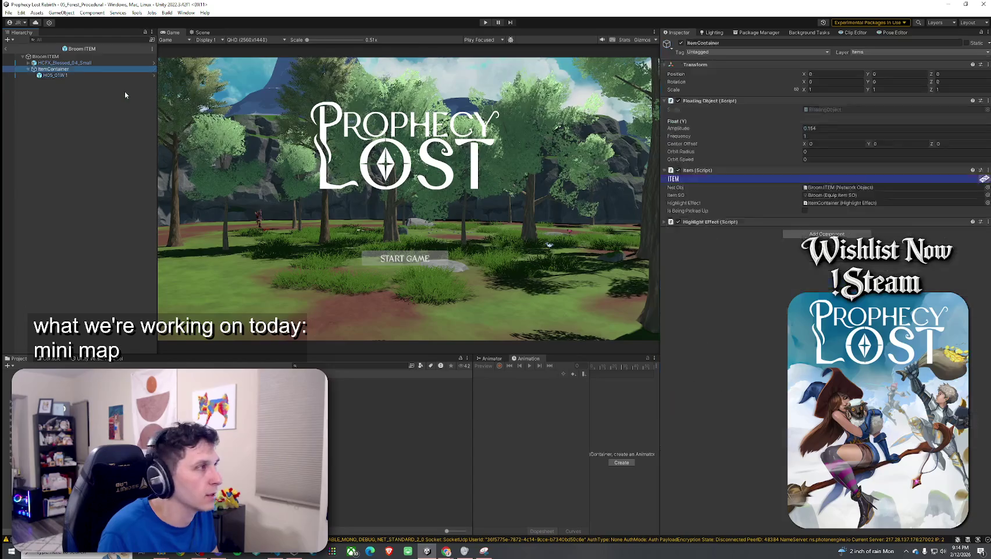
{"action": "left_click", "coordinate": [820, 200]}
{"action": "double_click", "coordinate": [820, 200]}
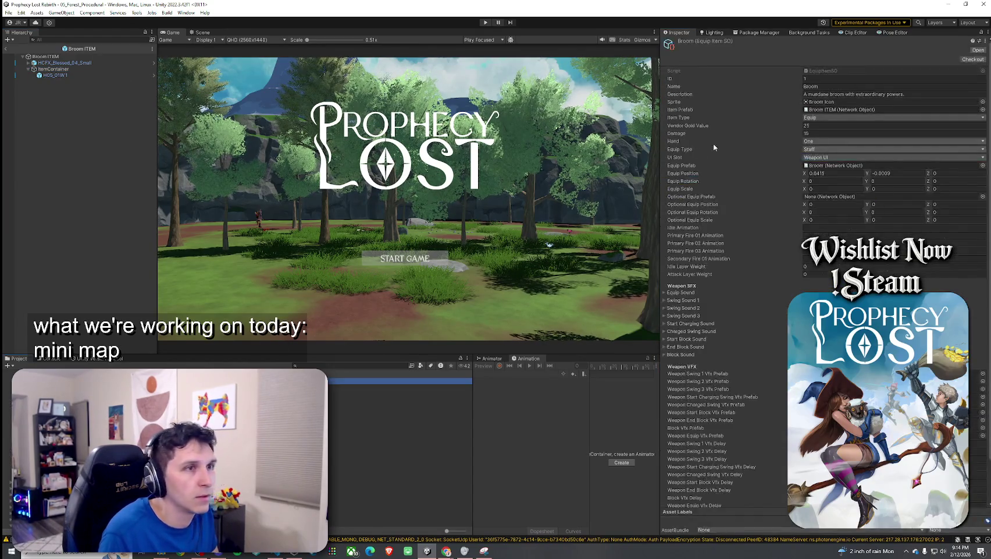
{"action": "left_click", "coordinate": [838, 102]}
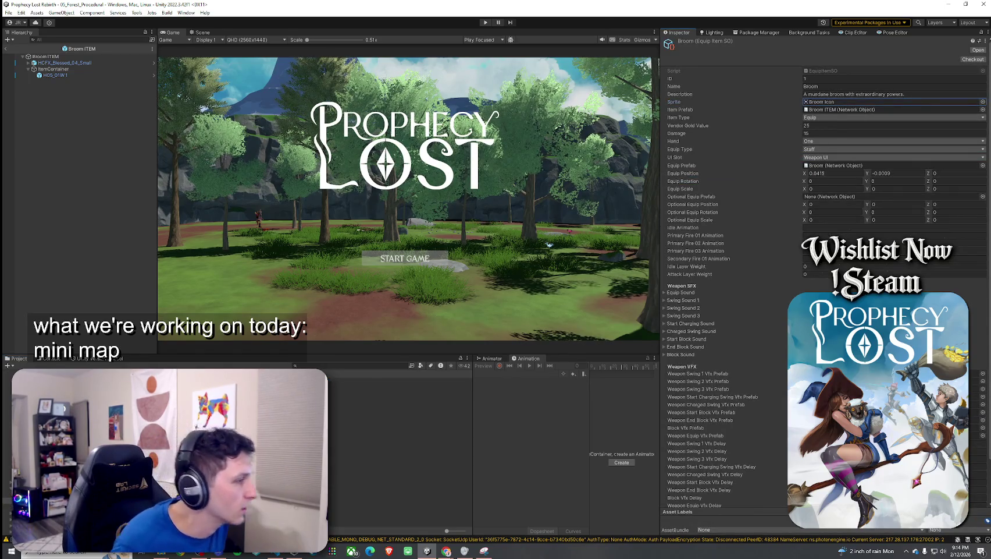
{"action": "double_click", "coordinate": [838, 102]}
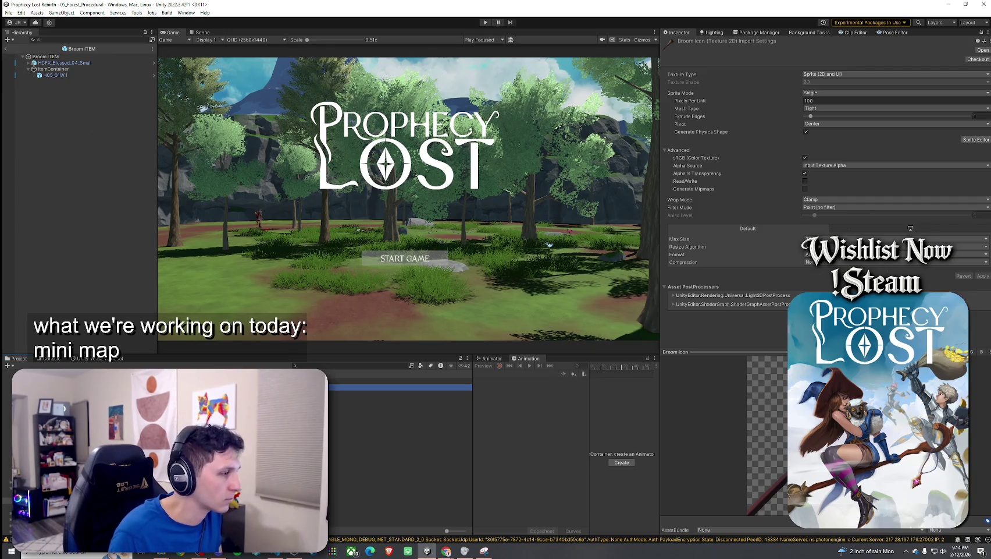
Step: Search the Project for 'minimap icon' and select the slime minimap icon prefab
{"action": "left_click", "coordinate": [309, 365]}
{"action": "type", "text": "ico"}
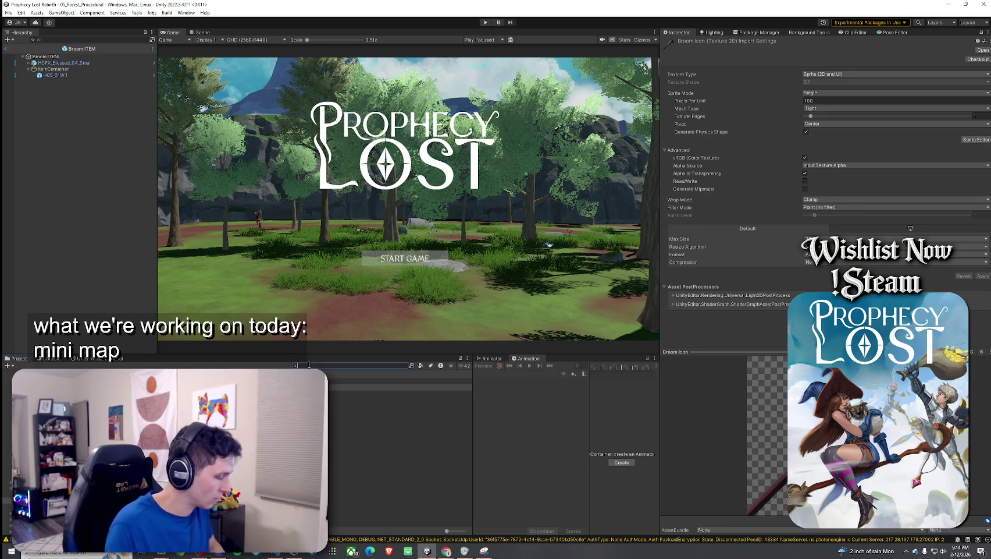
{"action": "type", "text": "n"}
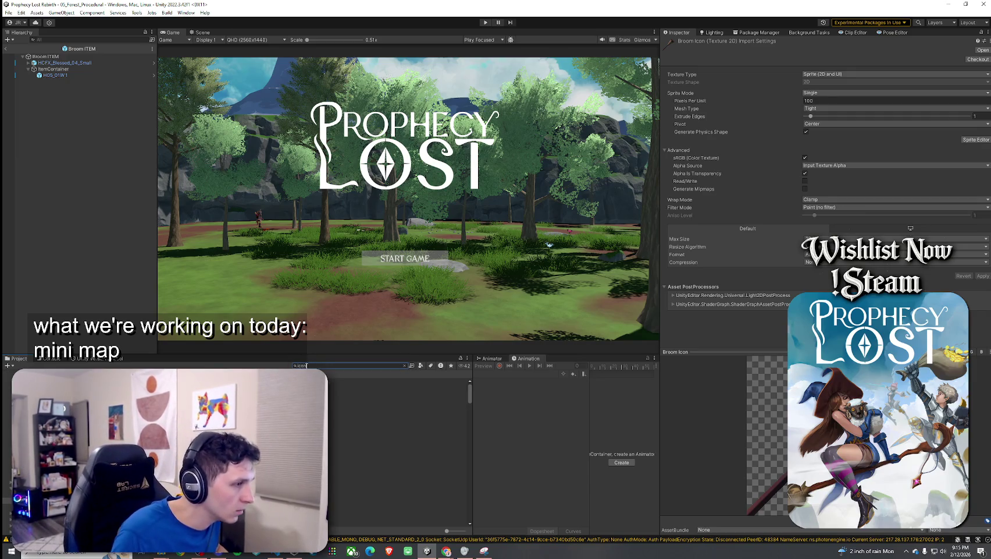
{"action": "key", "text": "ctrl+a"}
{"action": "type", "text": "mini"}
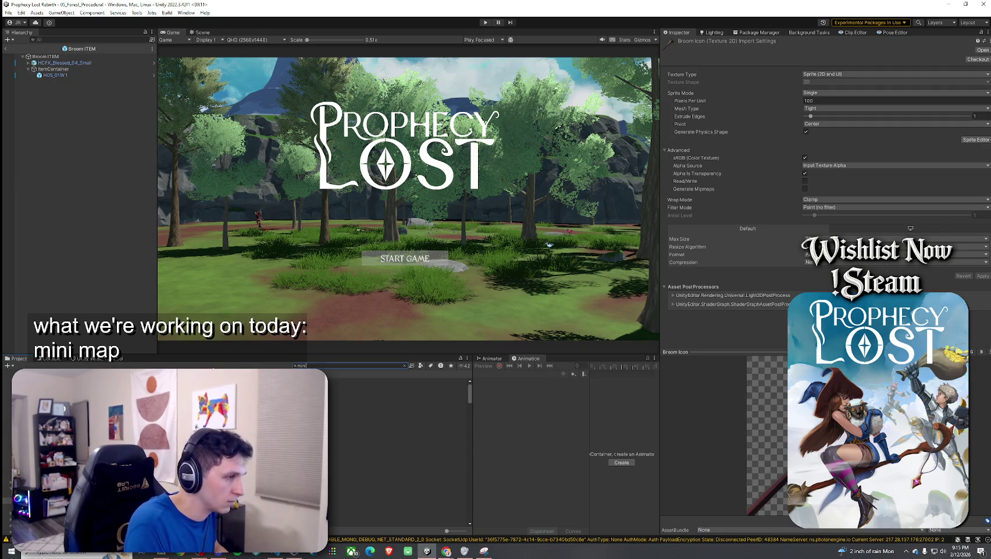
{"action": "type", "text": "map icon"}
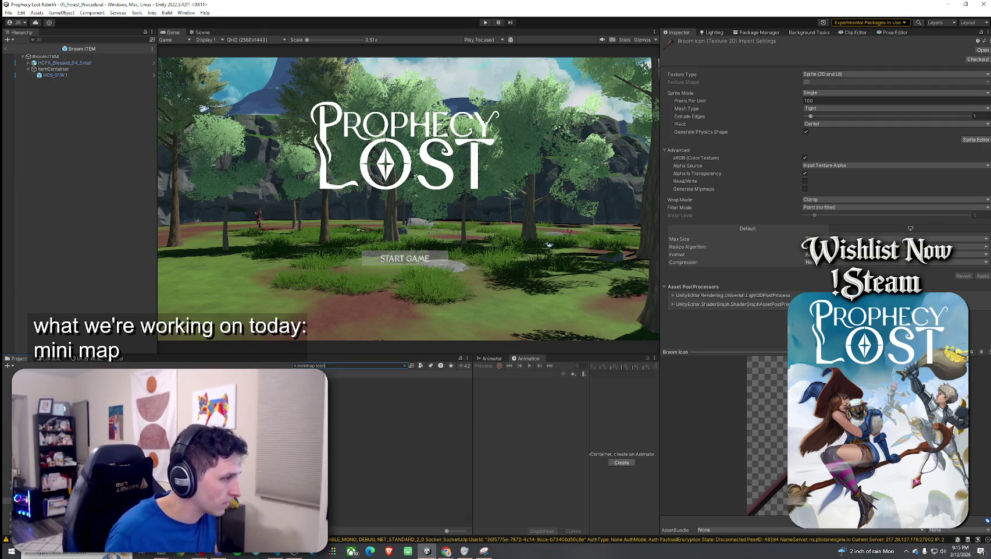
{"action": "key", "text": "Down"}
{"action": "left_click", "coordinate": [405, 366]}
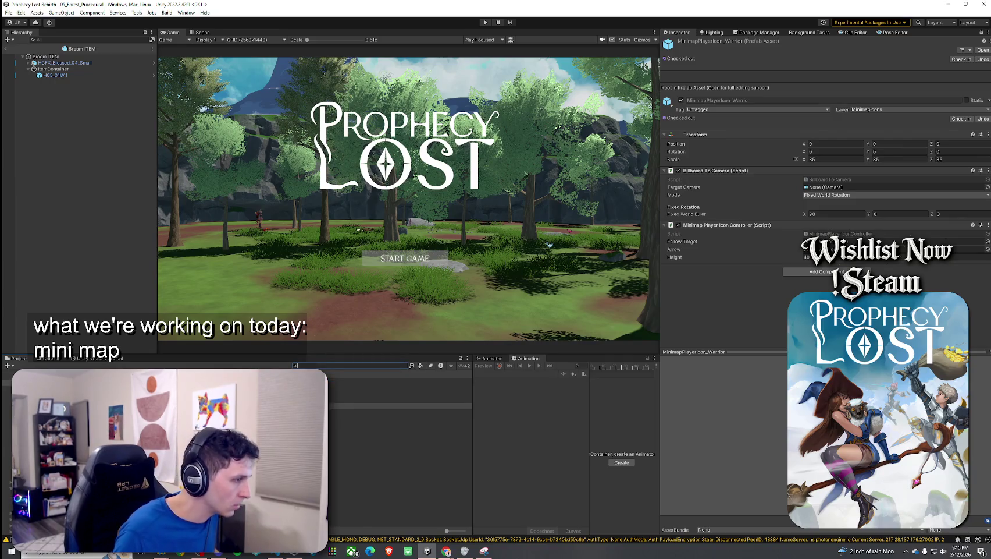
Step: Duplicate it, rename the copy MinimapBroom, and open it to its Icon child
{"action": "key", "text": "ctrl+d"}
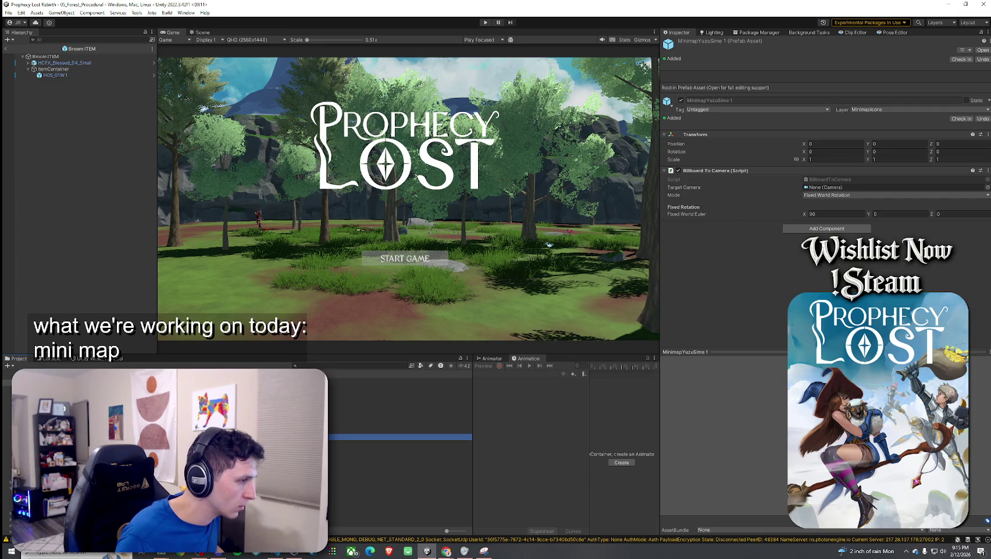
{"action": "key", "text": "F2"}
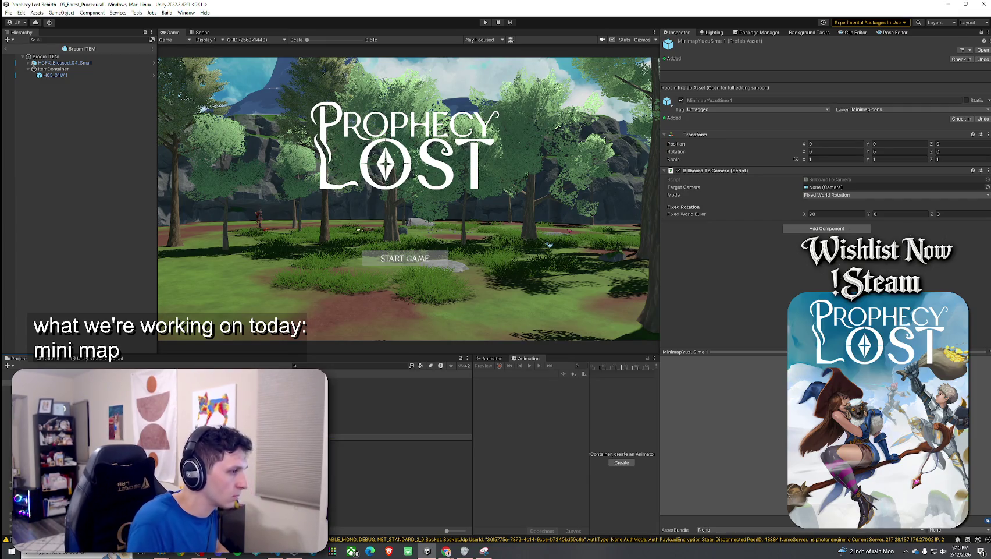
{"action": "type", "text": "MinimapBroom"}
{"action": "key", "text": "Return"}
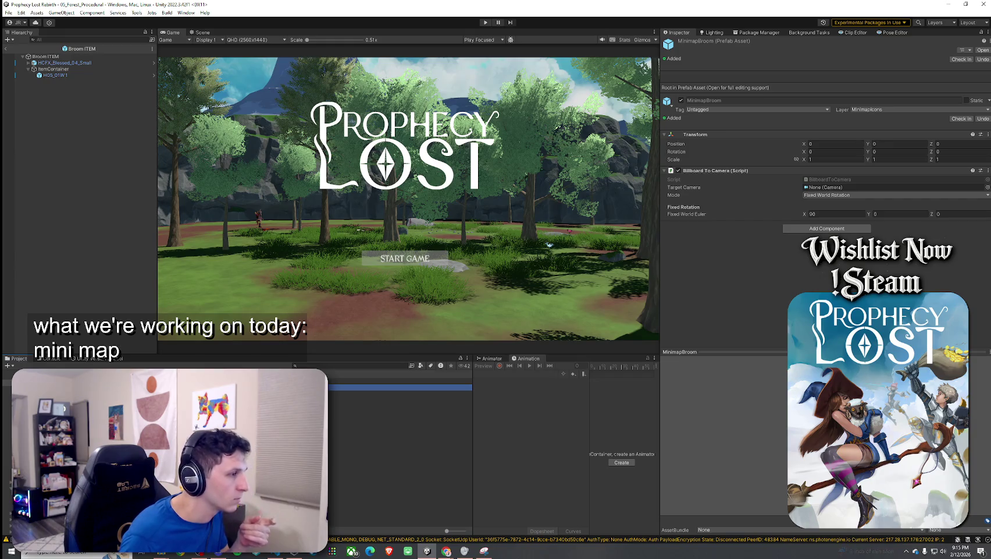
{"action": "key", "text": "Return"}
{"action": "left_click", "coordinate": [86, 69]}
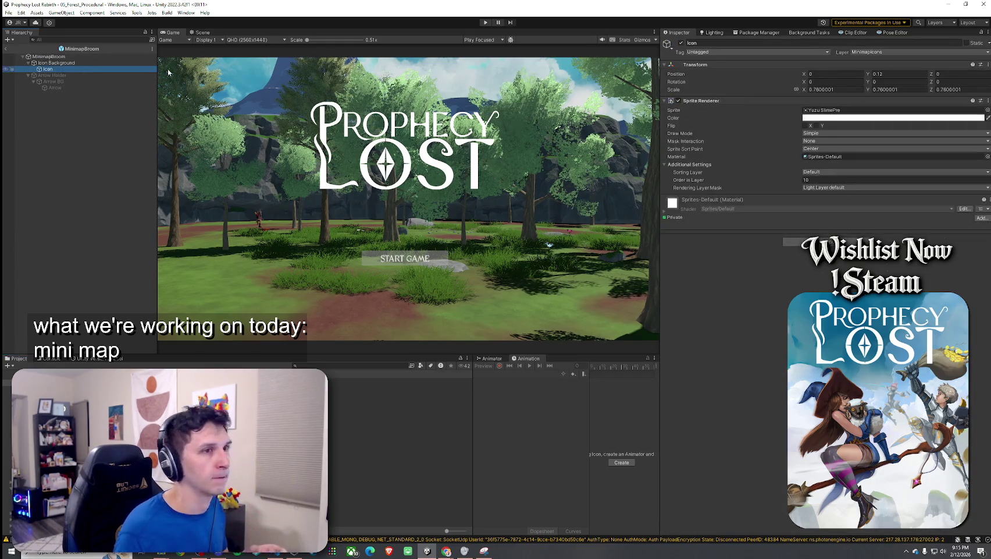
Step: Assign the Broom Icon sprite to the Icon child's Sprite field
{"action": "left_click", "coordinate": [103, 56]}
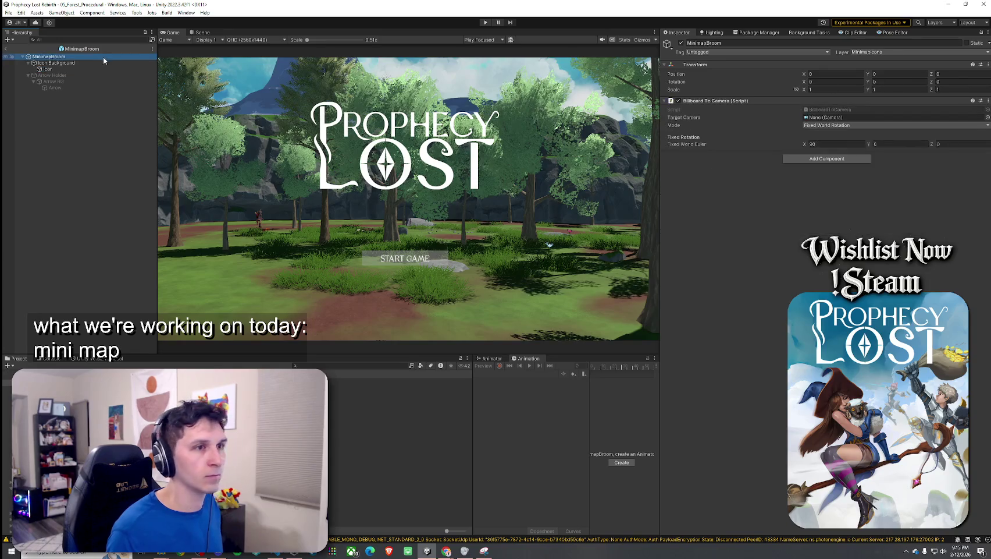
{"action": "left_click", "coordinate": [104, 68]}
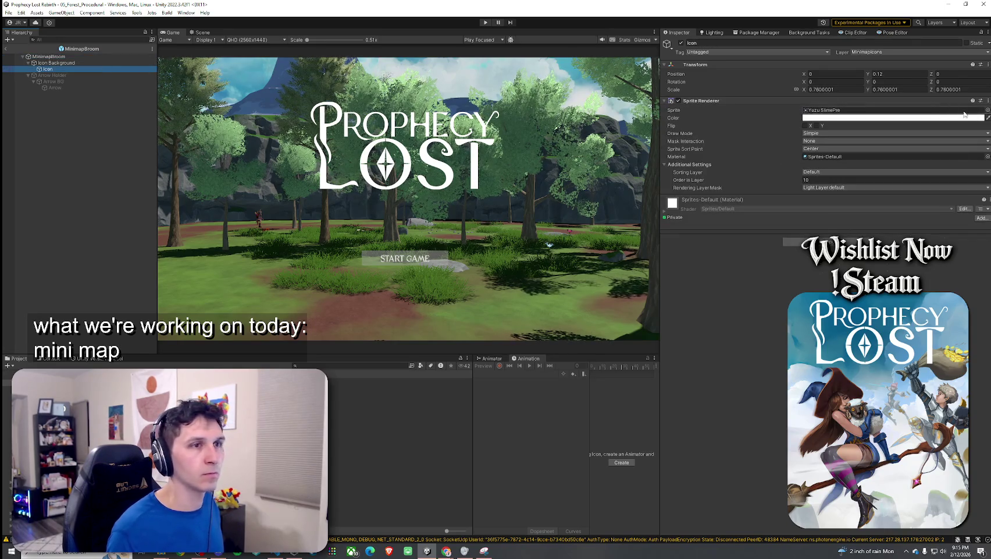
{"action": "left_click", "coordinate": [987, 110]}
{"action": "type", "text": "broom"}
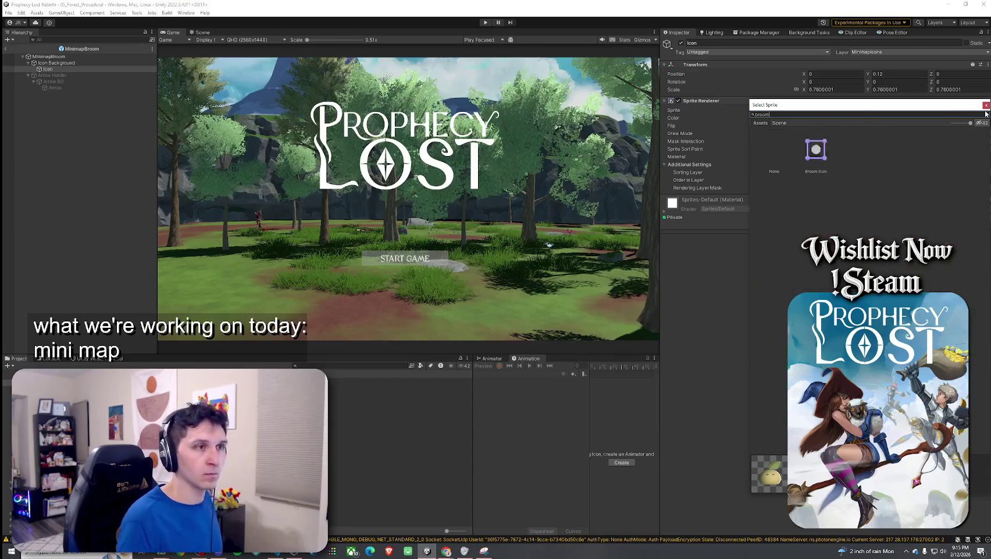
{"action": "double_click", "coordinate": [815, 163]}
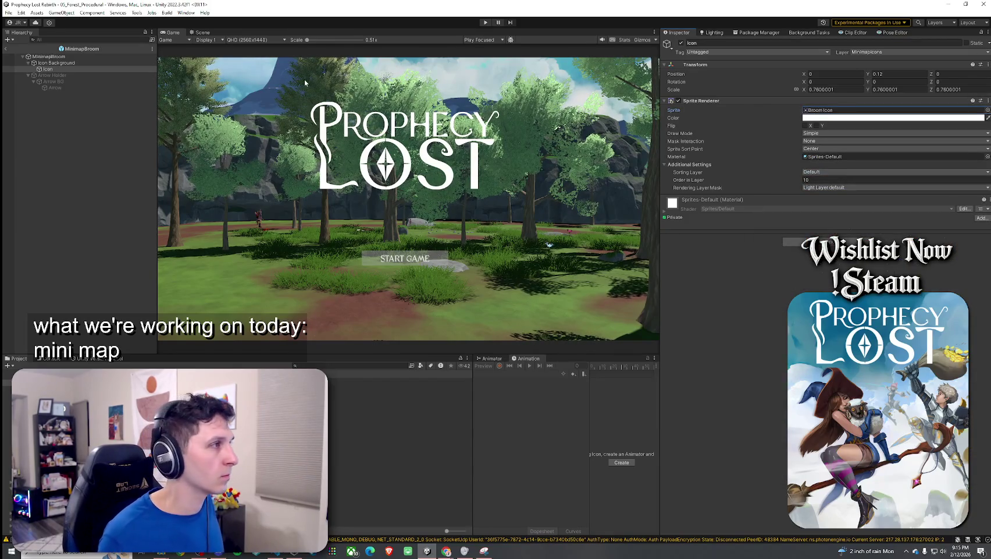
Step: Frame the prefab in a 2D Scene view and shrink the Icon's scale to 0.2
{"action": "left_click", "coordinate": [201, 32]}
{"action": "double_click", "coordinate": [58, 57]}
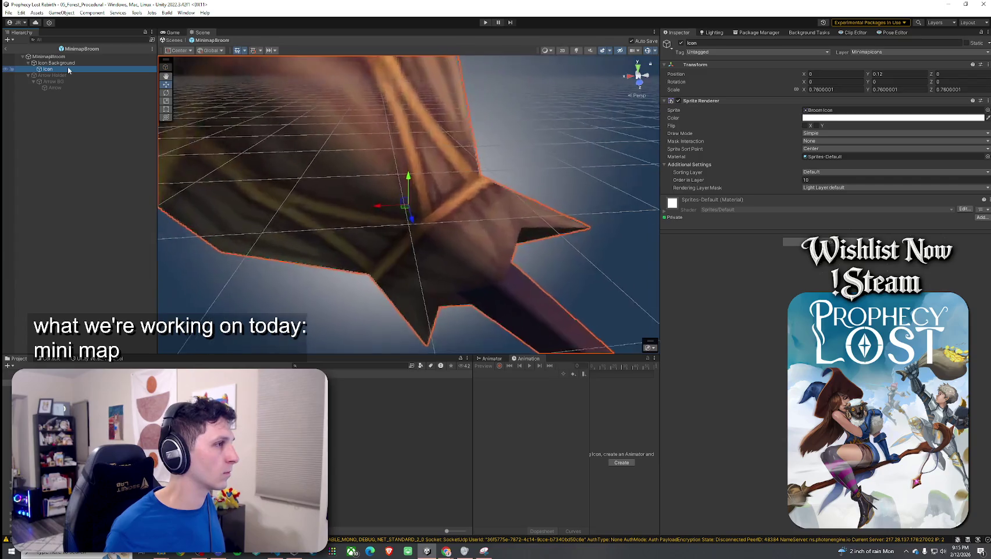
{"action": "left_click", "coordinate": [105, 172]}
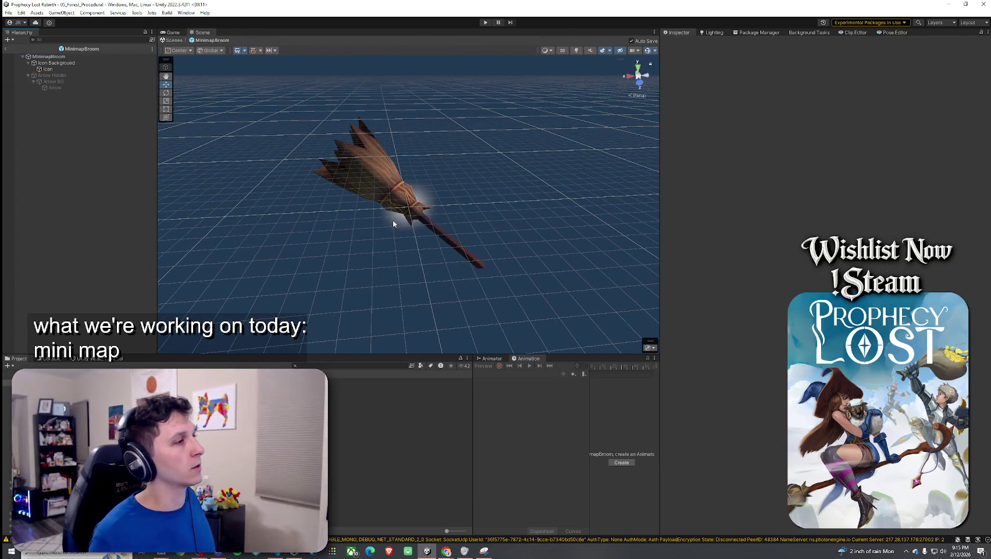
{"action": "left_click", "coordinate": [47, 69]}
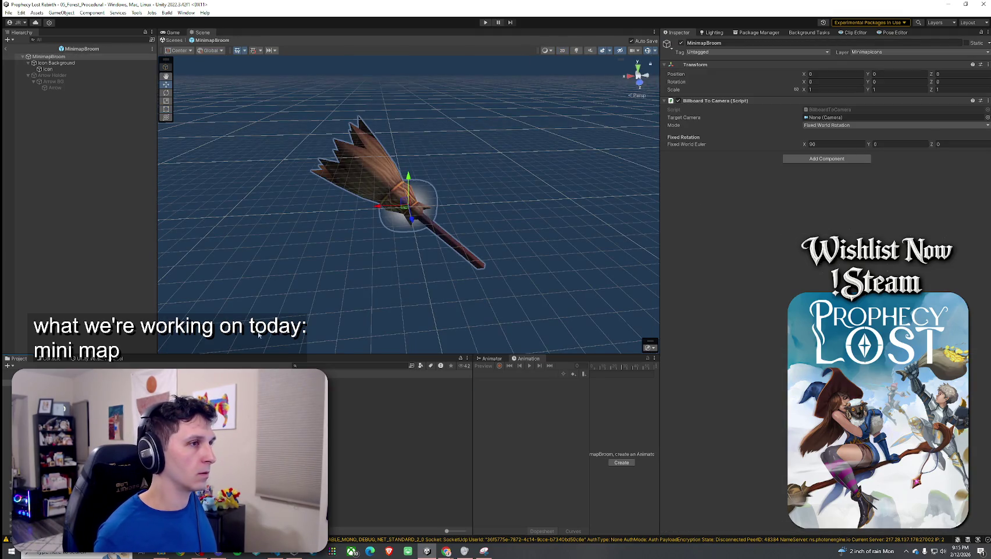
{"action": "left_click", "coordinate": [563, 50]}
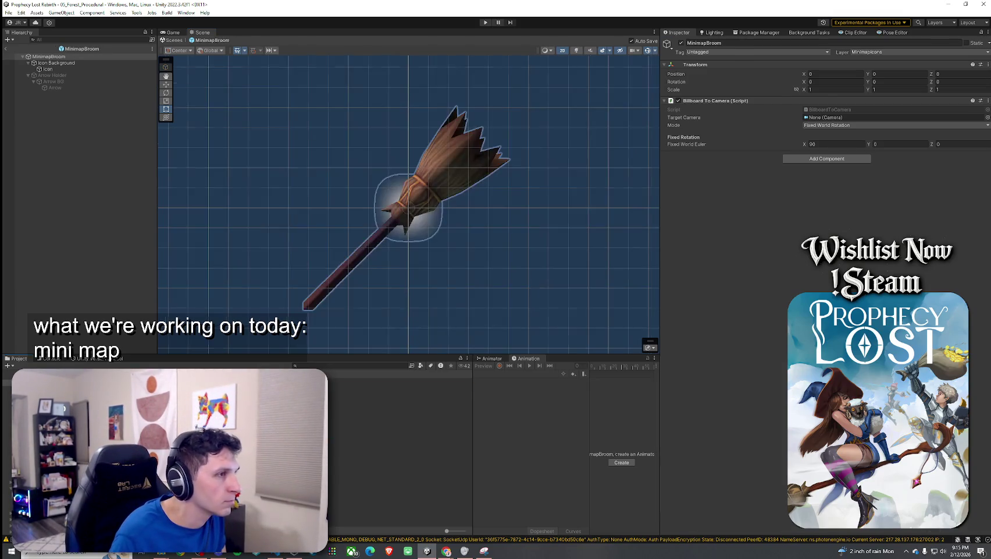
{"action": "left_click", "coordinate": [53, 68]}
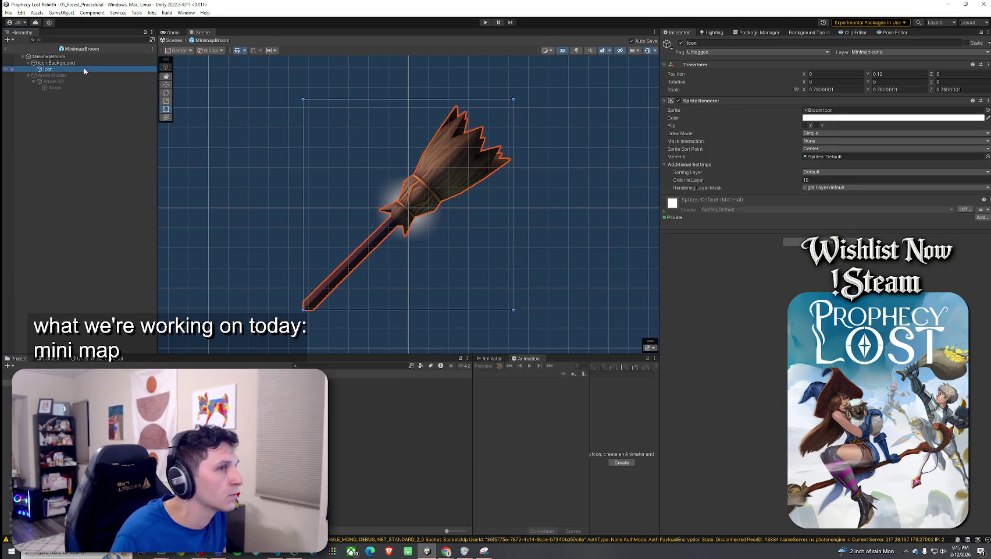
{"action": "double_click", "coordinate": [811, 89]}
Step: Enlarge the broom Icon to scale 0.23, then select the Icon Background object
{"action": "type", "text": "0.17"}
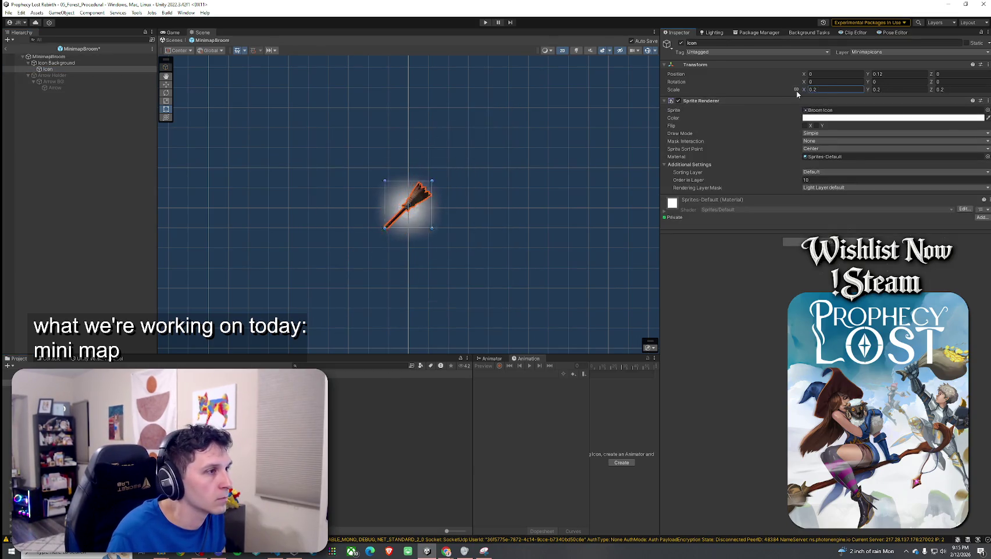
{"action": "key", "text": "BackSpace"}
{"action": "key", "text": "BackSpace"}
{"action": "type", "text": "23"}
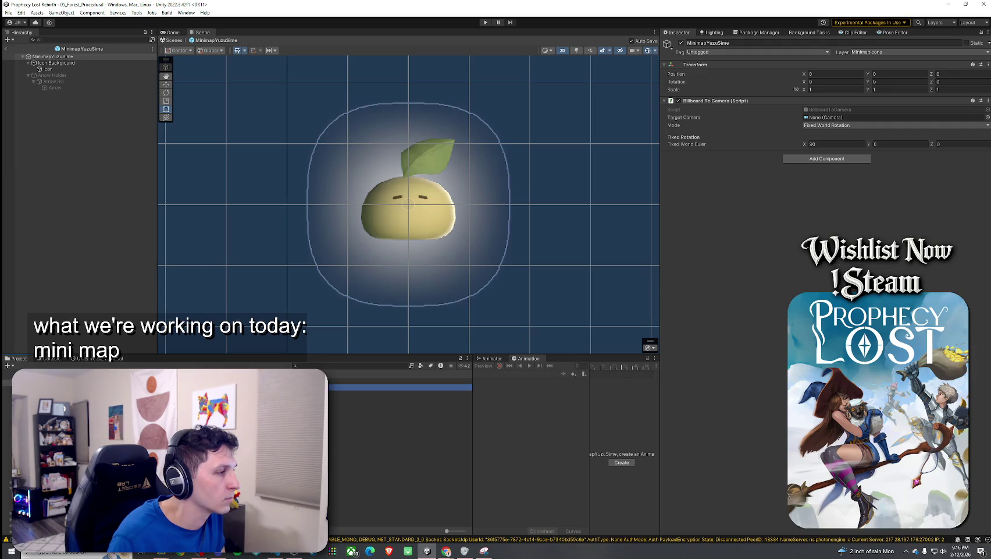
{"action": "double_click", "coordinate": [57, 56]}
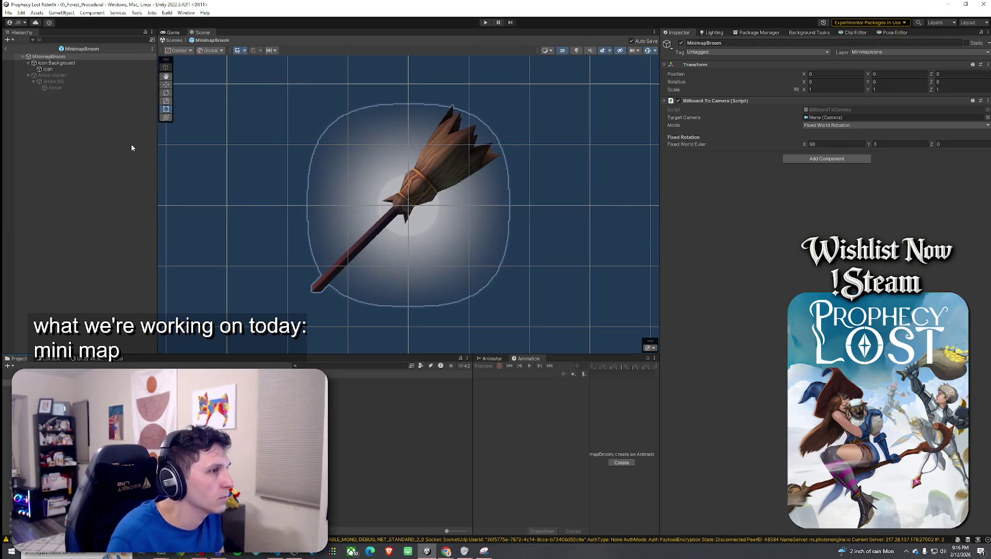
{"action": "left_click", "coordinate": [61, 65]}
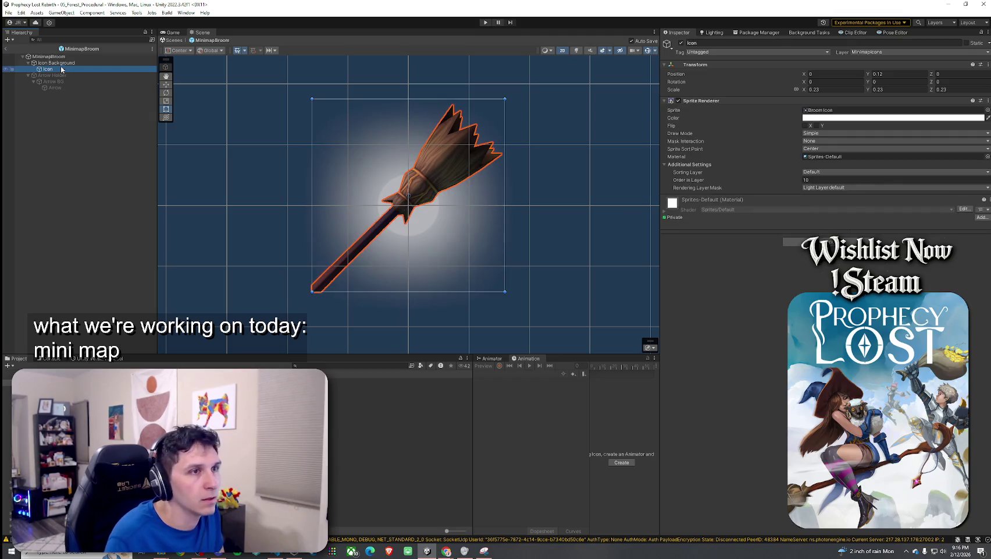
Step: Tint the Icon Background's Sprite Renderer a fully saturated, bright blue
{"action": "left_click", "coordinate": [828, 118]}
{"action": "left_click", "coordinate": [856, 180]}
{"action": "left_click", "coordinate": [851, 208]}
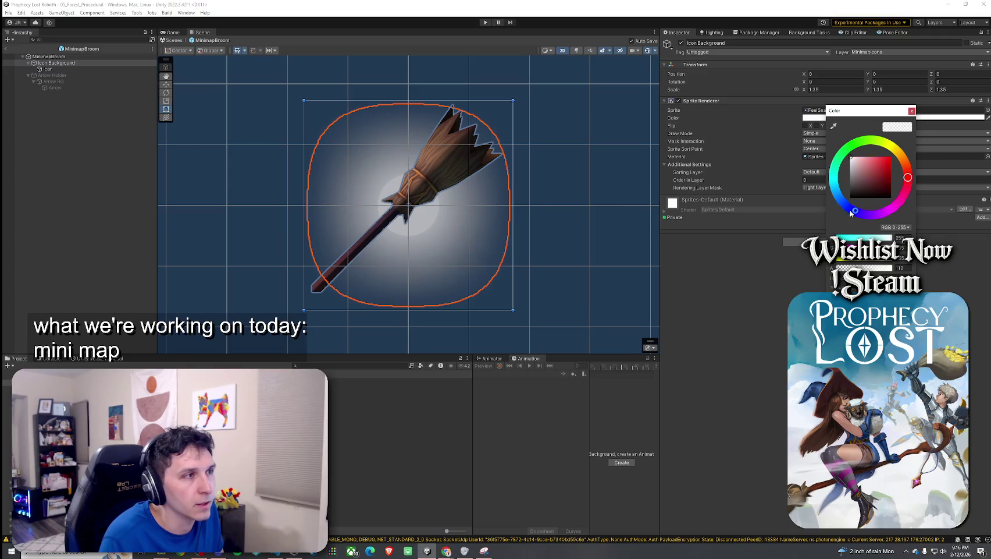
{"action": "left_click_drag", "start_coordinate": [851, 178], "coordinate": [924, 156]}
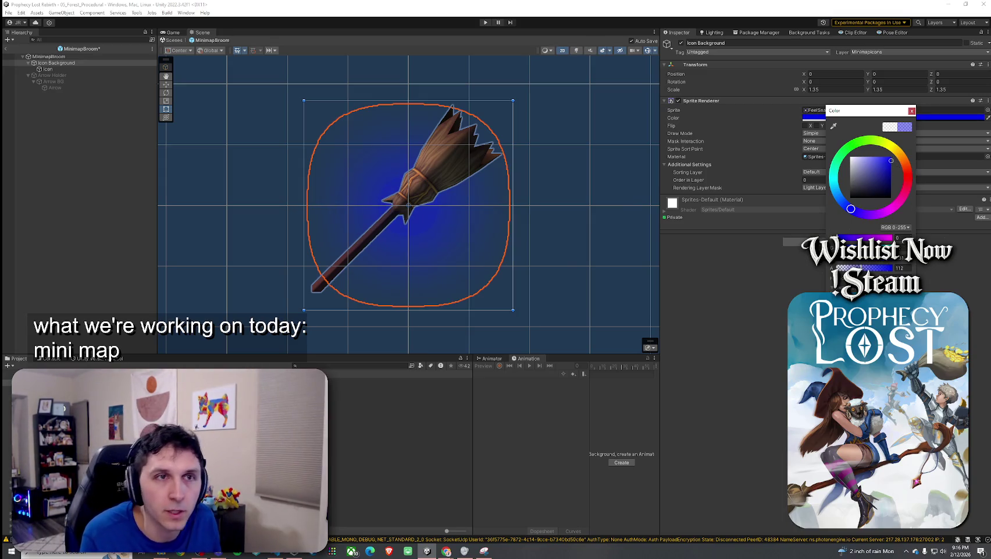
{"action": "left_click", "coordinate": [912, 110]}
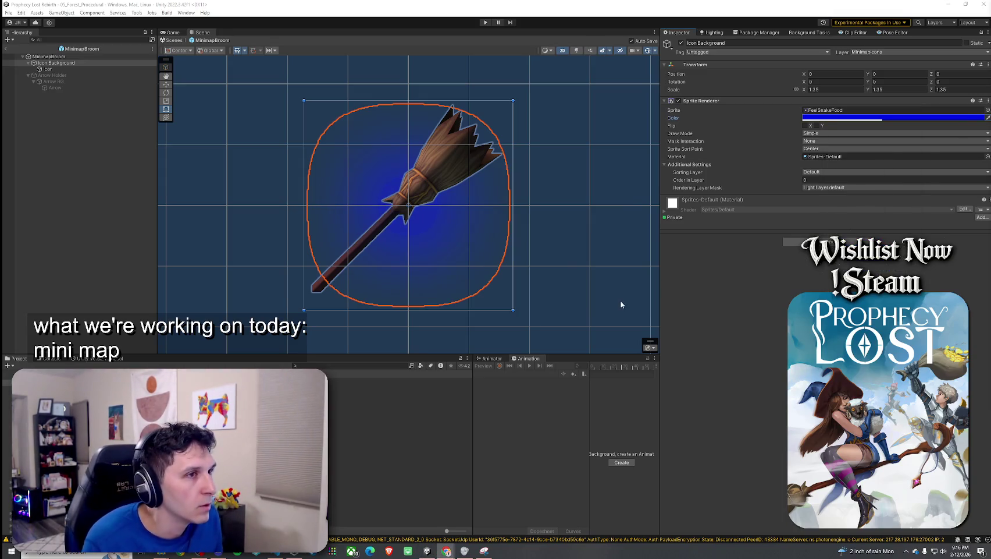
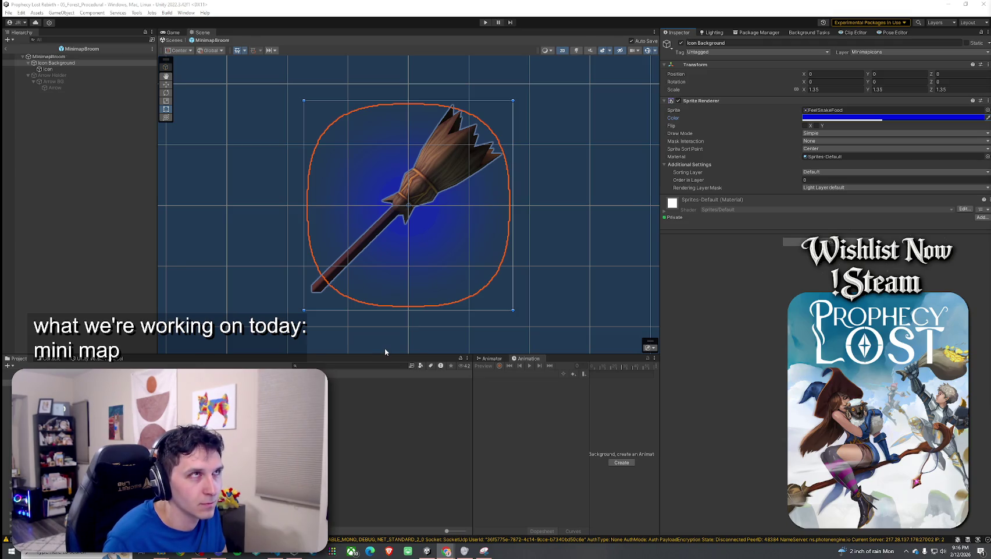
Step: Change the Icon Background sprite colour from blue to white so the broom icon glows pale
{"action": "left_click", "coordinate": [861, 117]}
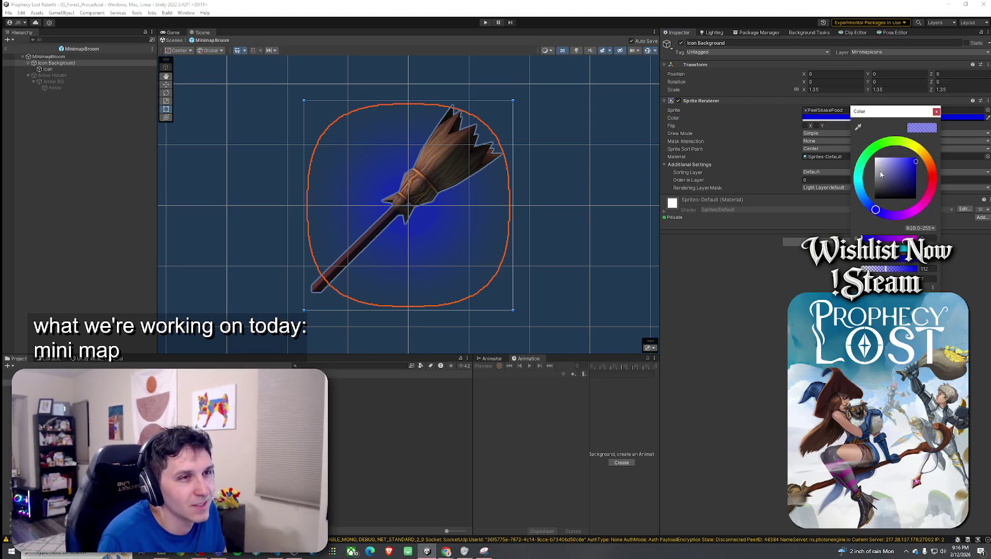
{"action": "left_click_drag", "start_coordinate": [879, 166], "coordinate": [875, 158]}
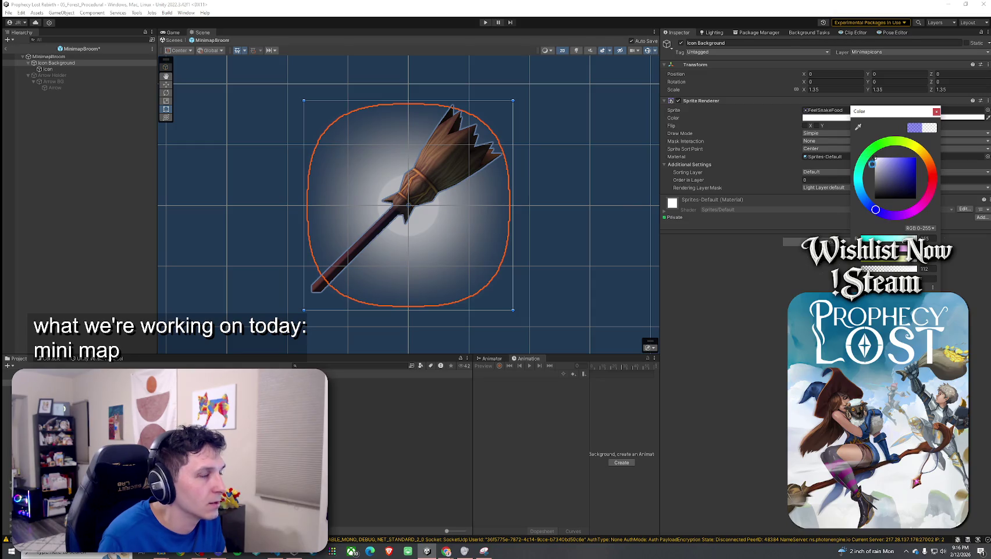
{"action": "left_click", "coordinate": [937, 112]}
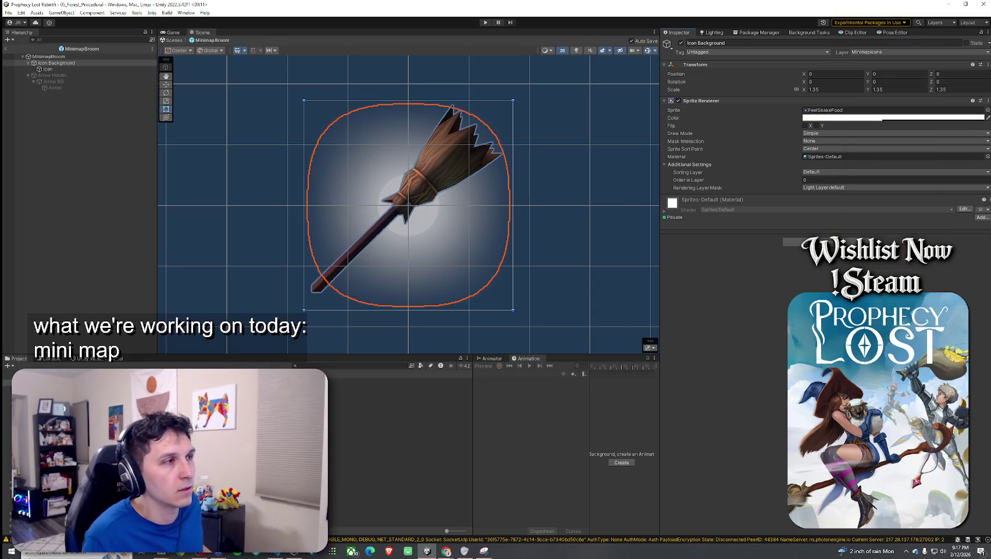
{"action": "key", "text": "ctrl+z"}
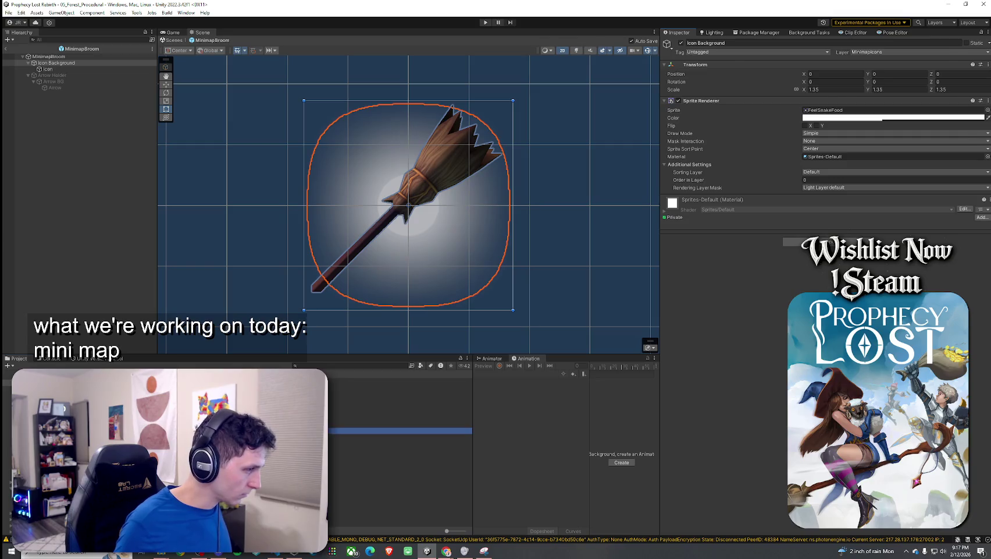
{"action": "left_click", "coordinate": [402, 424]}
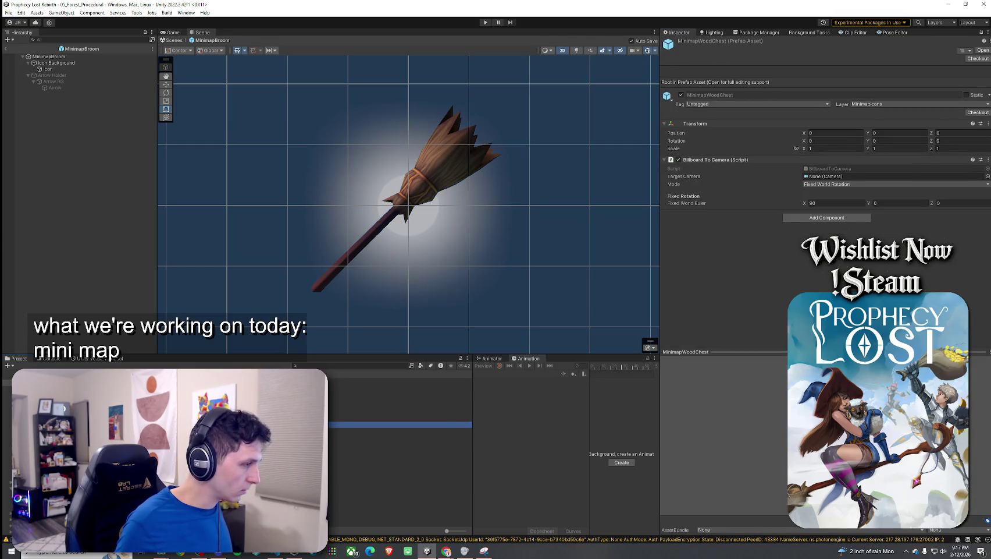
Step: Assign the Knights Broadsword and Shield sprite to the MinimapKnightSwordShield prefab's Icon
{"action": "left_click", "coordinate": [401, 387]}
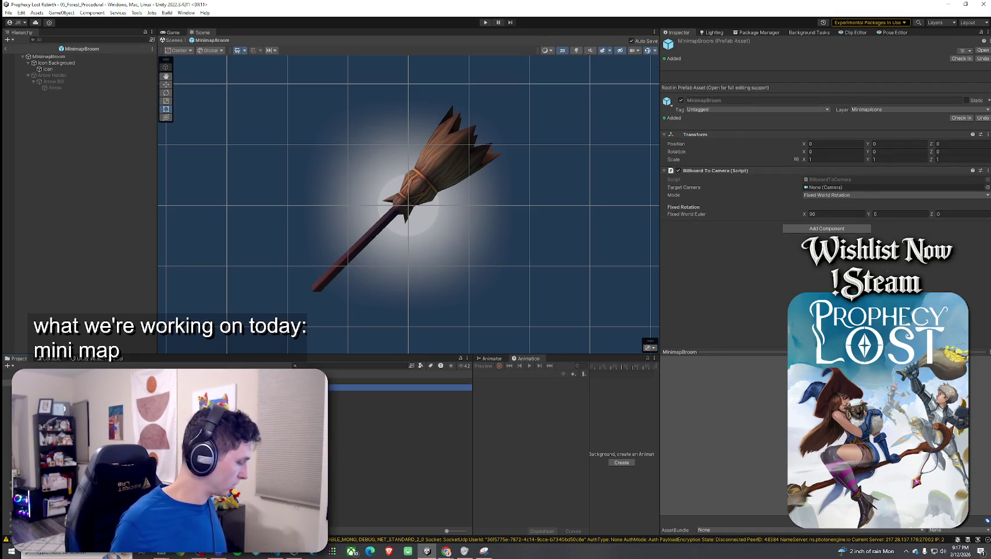
{"action": "left_click", "coordinate": [401, 394]}
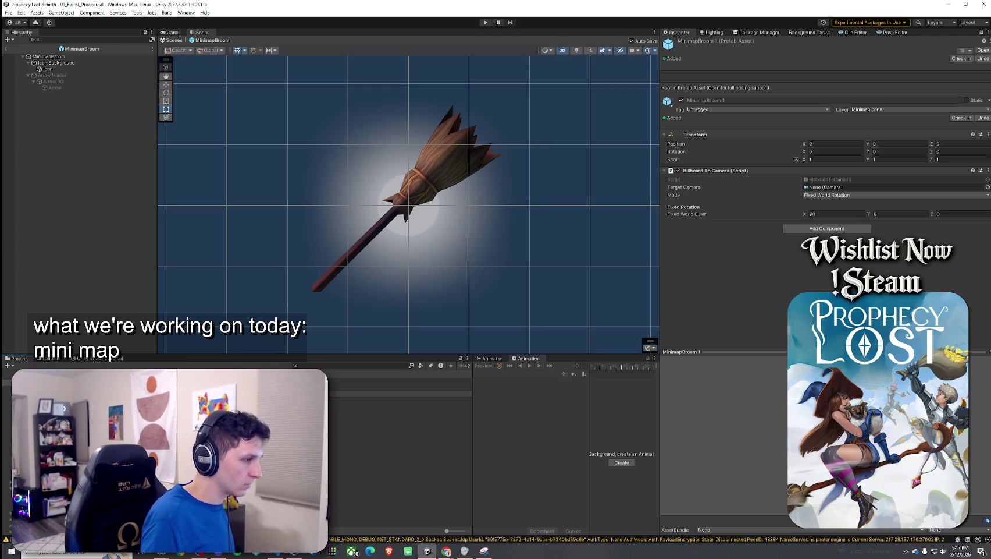
{"action": "double_click", "coordinate": [372, 413]}
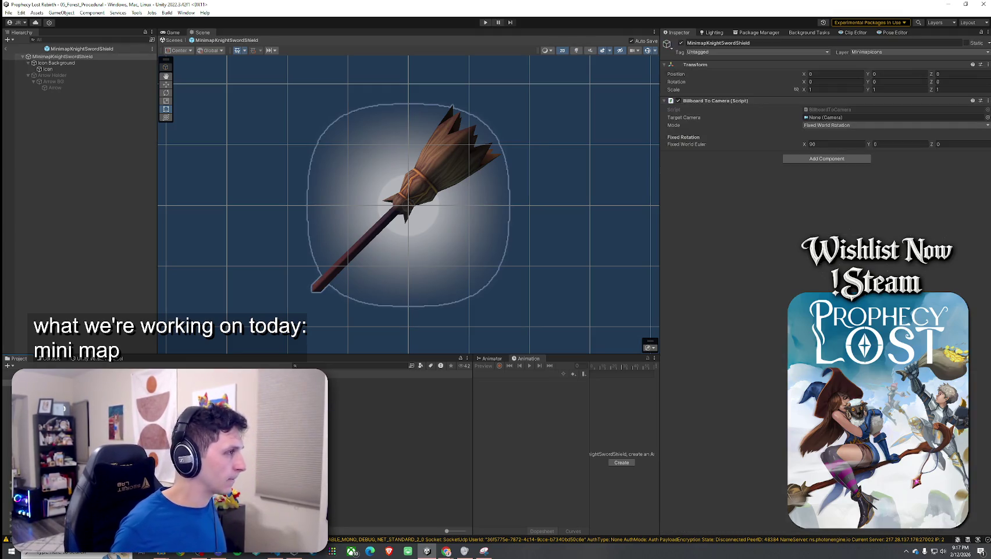
{"action": "left_click", "coordinate": [105, 68]}
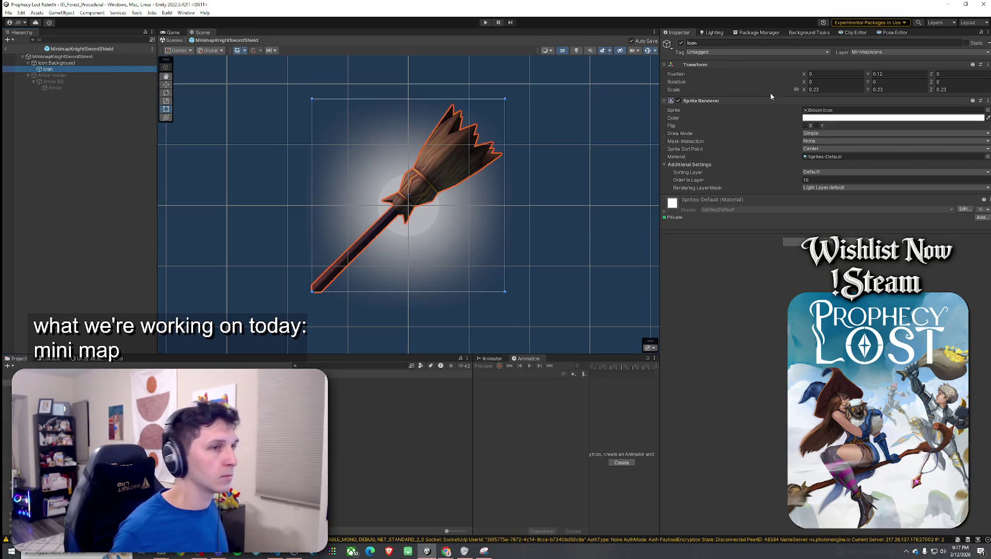
{"action": "left_click", "coordinate": [988, 110]}
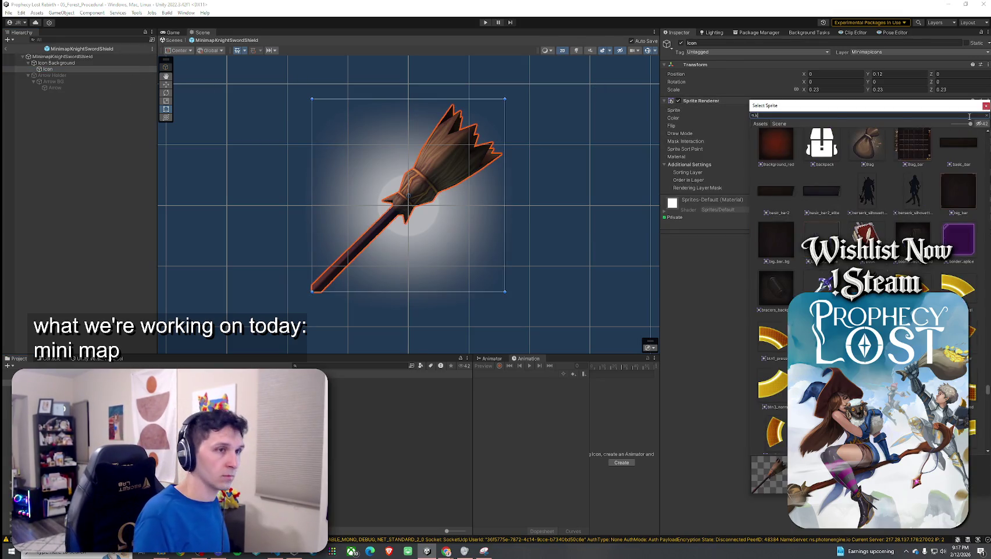
{"action": "type", "text": "knight"}
{"action": "key", "text": "Down"}
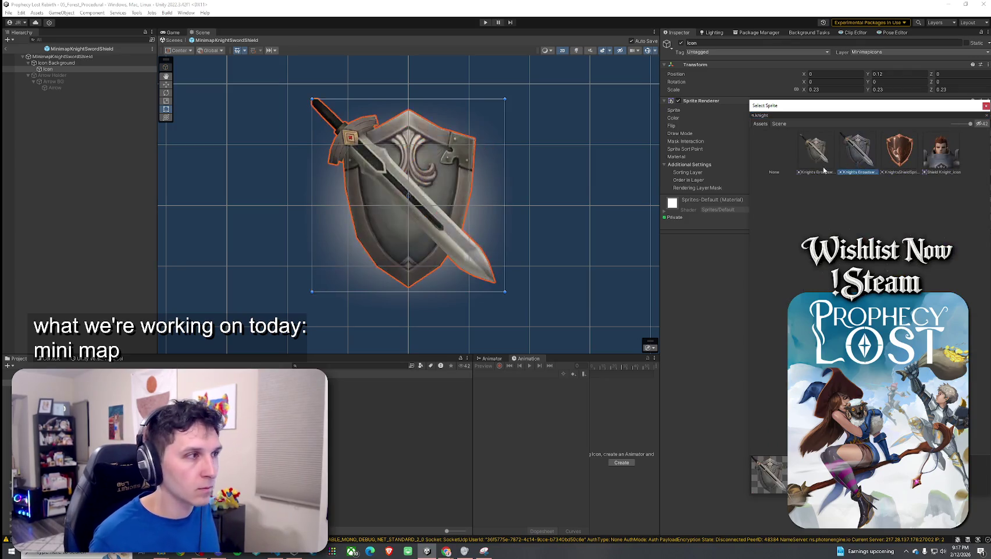
{"action": "left_click", "coordinate": [847, 169]}
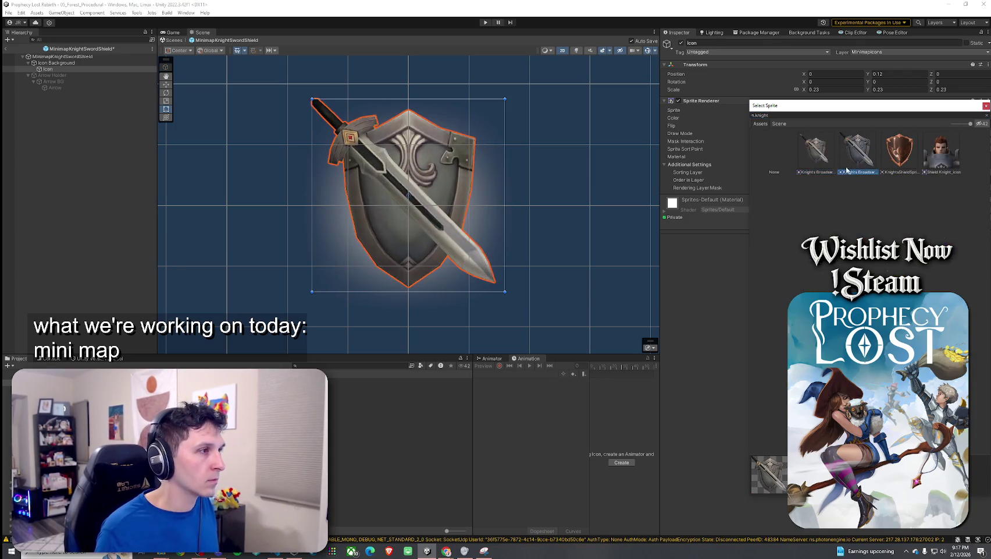
{"action": "double_click", "coordinate": [817, 170]}
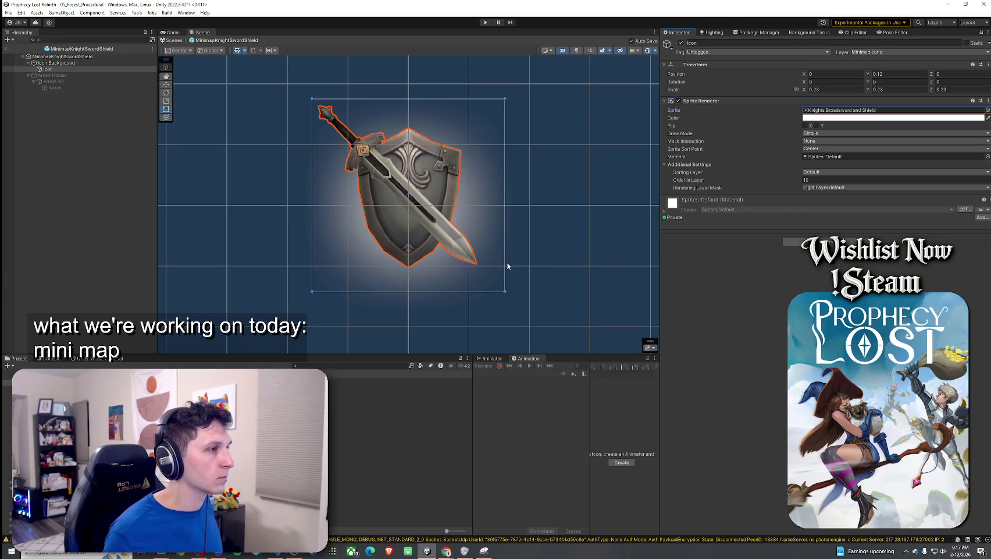
Step: Exit Prefab Mode to 05_Forest_Procedural, save, and search the project for 'broom ITEM'
{"action": "key", "text": "Return"}
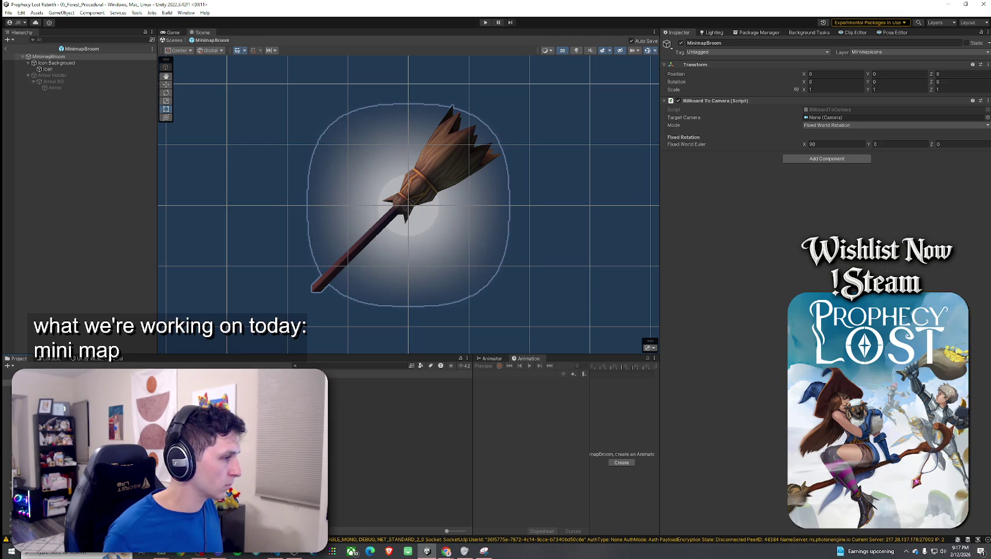
{"action": "key", "text": "Return"}
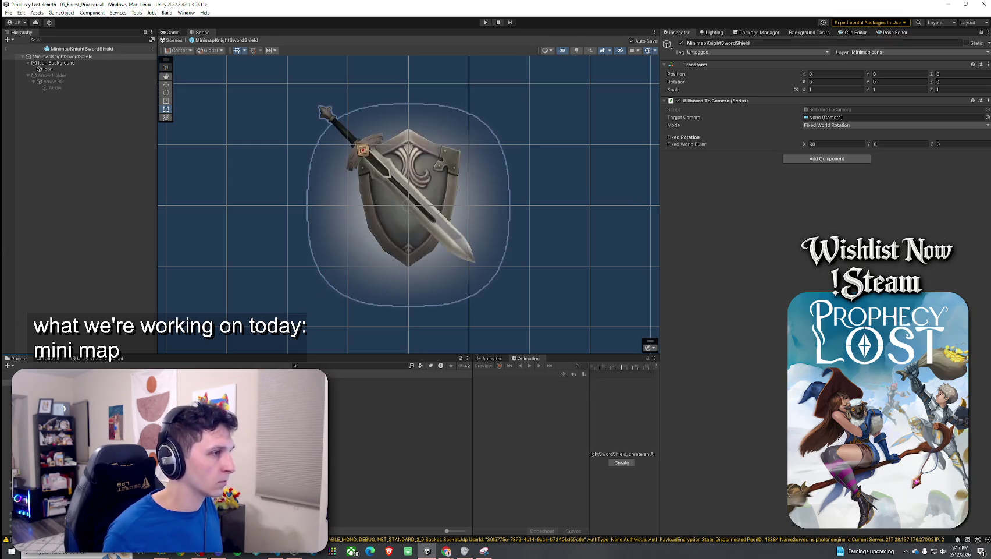
{"action": "left_click", "coordinate": [6, 48]}
{"action": "left_click", "coordinate": [8, 12]}
{"action": "left_click", "coordinate": [23, 48]}
{"action": "left_click", "coordinate": [349, 365]}
{"action": "type", "text": "b"}
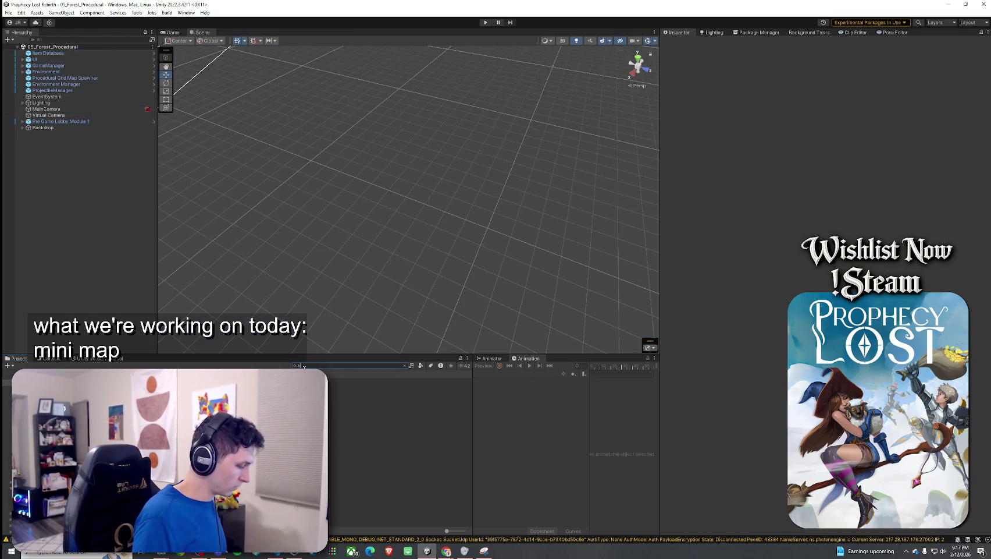
{"action": "type", "text": "room ITEM"}
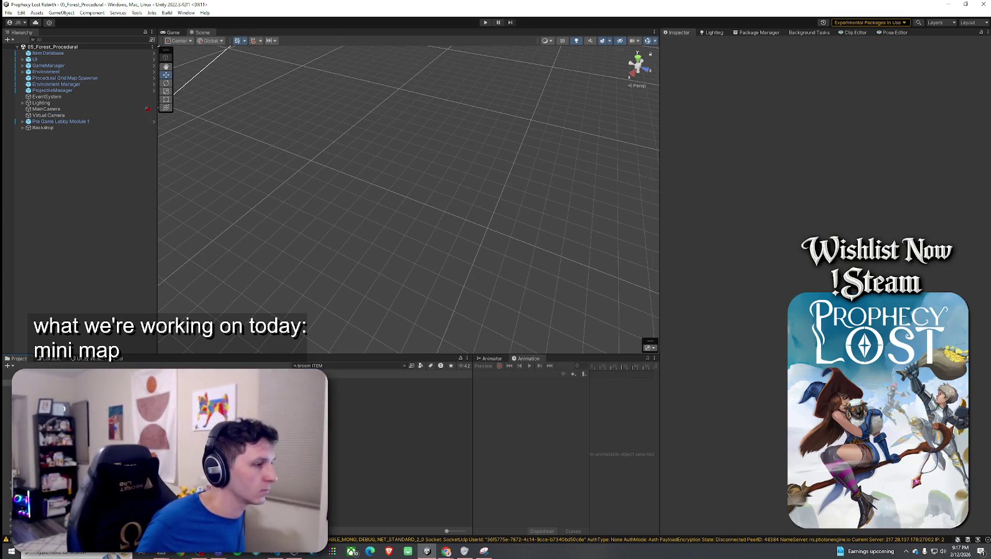
Step: Open the Broom ITEM prefab and place the MinimapBroom icon inside it
{"action": "double_click", "coordinate": [58, 382]}
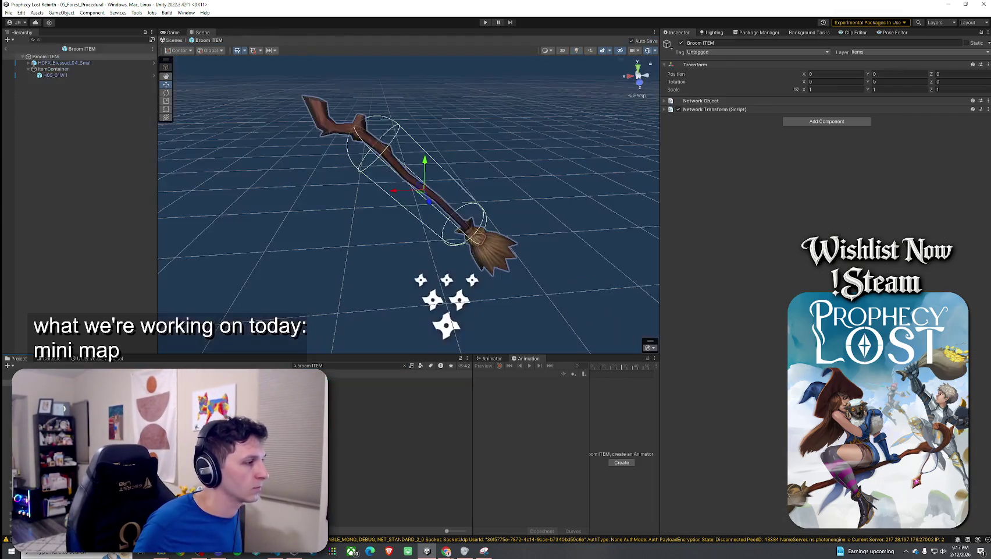
{"action": "left_click", "coordinate": [29, 69]}
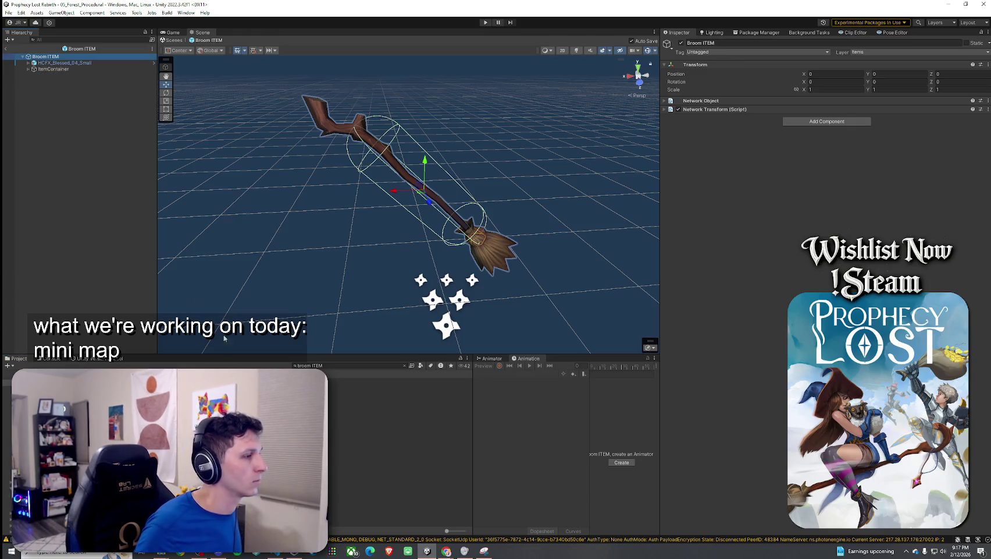
{"action": "left_click", "coordinate": [336, 366]}
{"action": "key", "text": "BackSpace"}
{"action": "key", "text": "BackSpace"}
{"action": "key", "text": "BackSpace"}
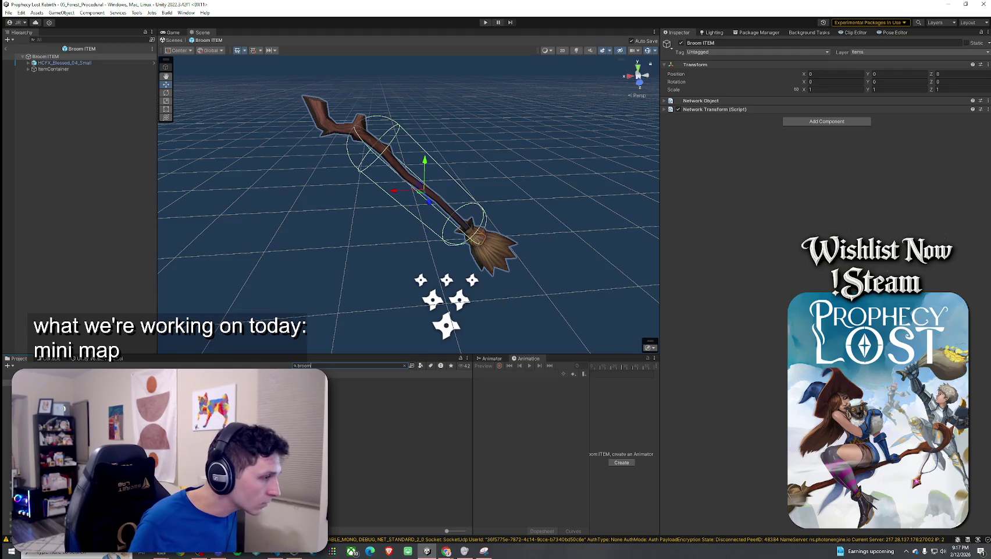
{"action": "left_click", "coordinate": [56, 58]}
{"action": "left_click_drag", "start_coordinate": [57, 57], "coordinate": [57, 58]}
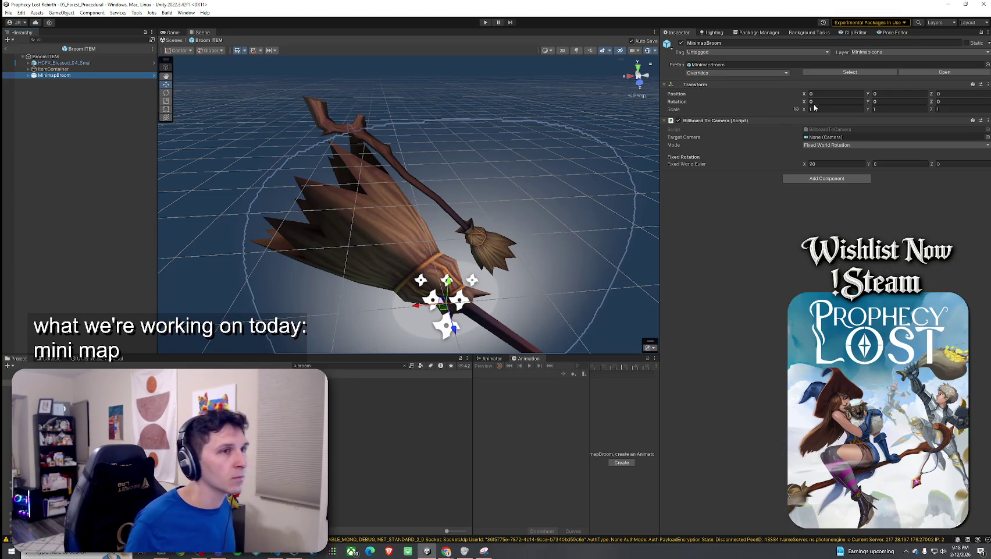
Step: Paste the copied transform values onto MinimapBroom and set its scale to 20
{"action": "right_click", "coordinate": [812, 85]}
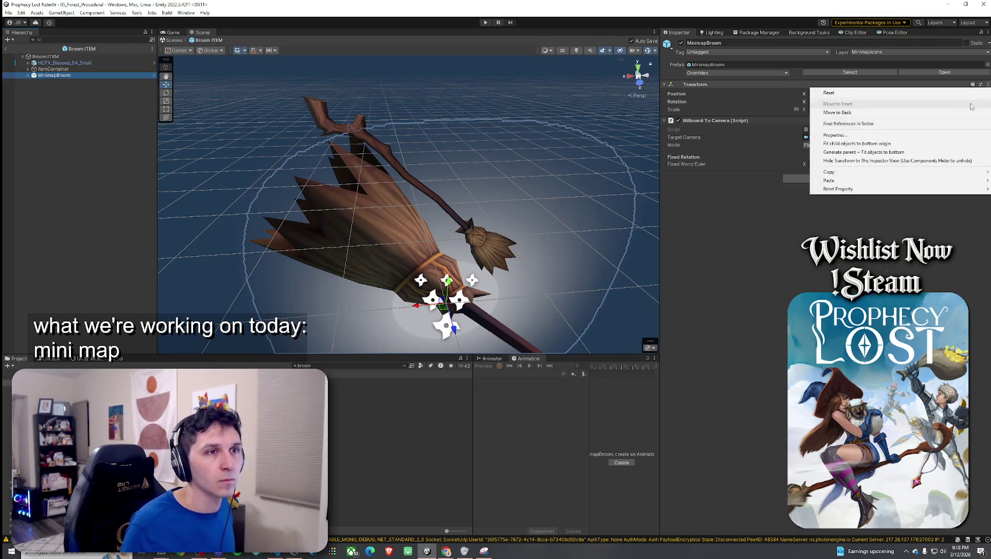
{"action": "mouse_move", "coordinate": [885, 183]}
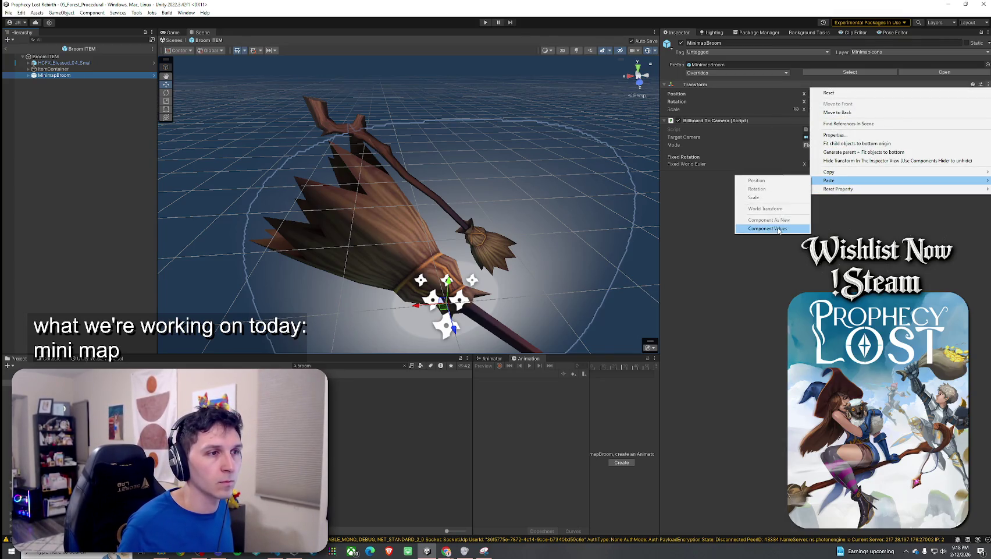
{"action": "left_click", "coordinate": [768, 228]}
{"action": "left_click", "coordinate": [828, 110]}
{"action": "type", "text": "20"}
{"action": "double_click", "coordinate": [54, 75]}
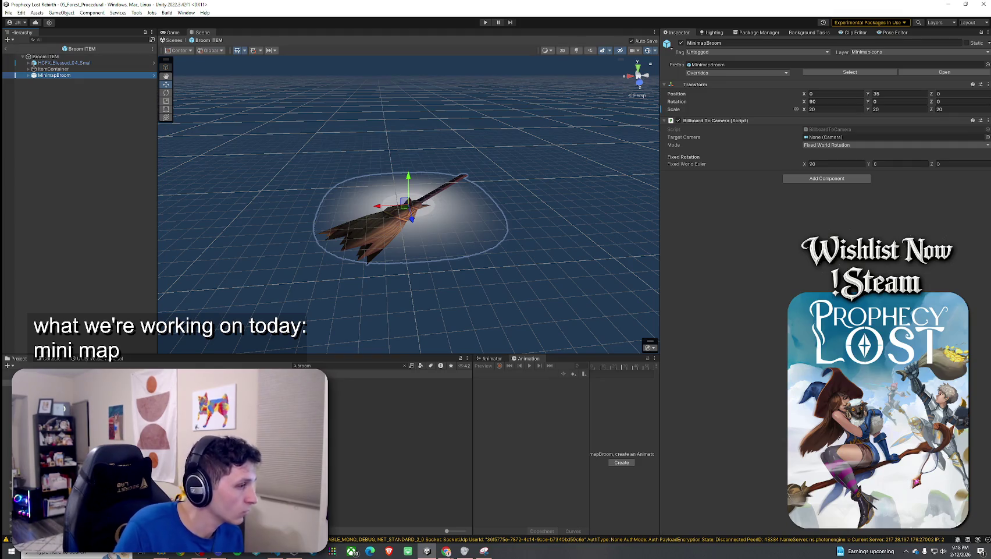
Step: Search 'sword shield item' and open the Knights Broadsword and Shield ITEM prefab
{"action": "left_click", "coordinate": [320, 365]}
{"action": "type", "text": "sword s"}
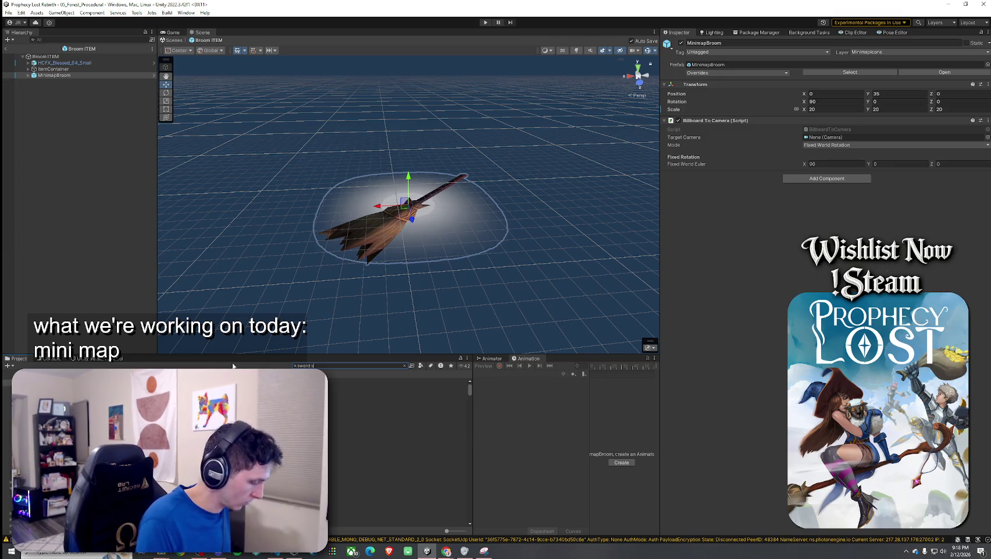
{"action": "type", "text": "hield item"}
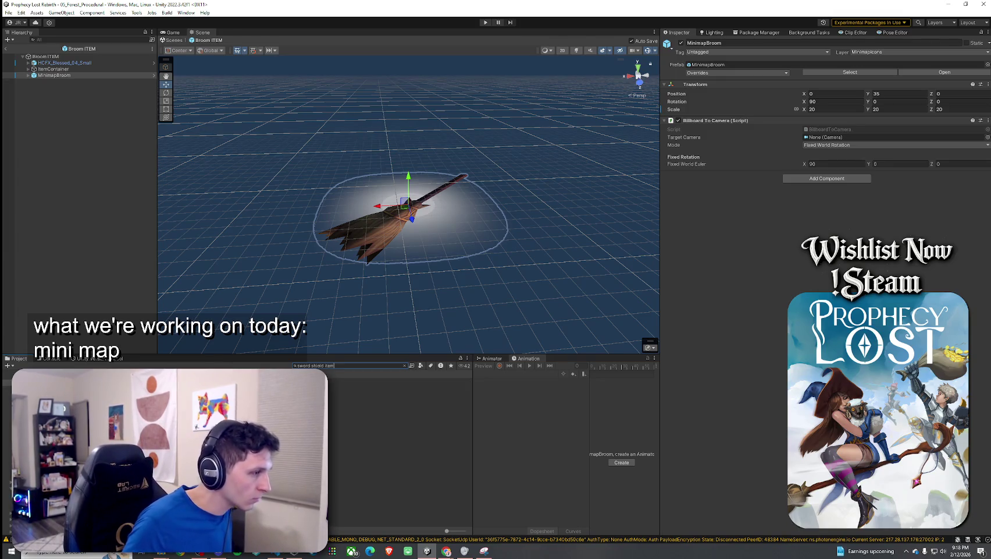
{"action": "double_click", "coordinate": [46, 378]}
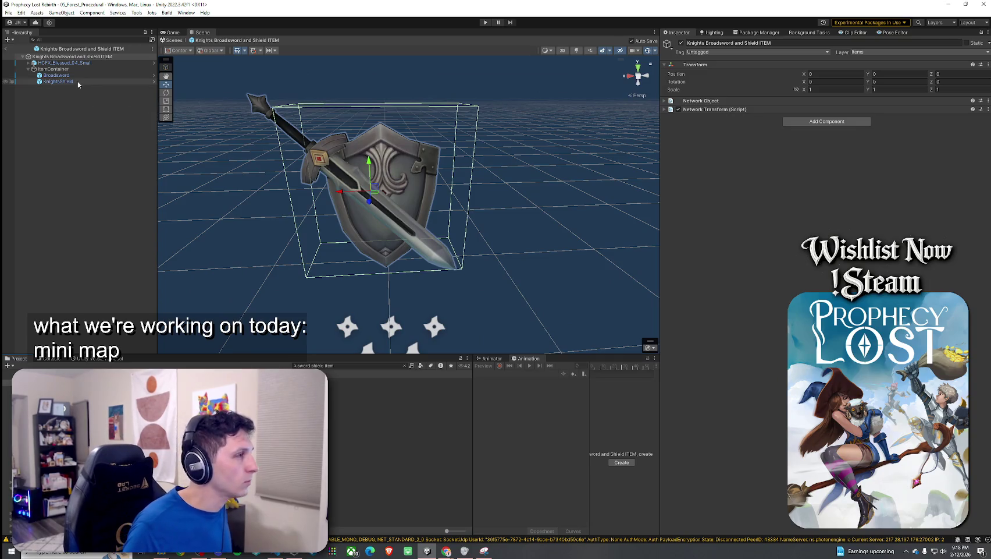
Step: Filter the 'sword shield' search to prefabs and add MinimapKnightSwordShield into the item prefab
{"action": "key", "text": "BackSpace"}
{"action": "key", "text": "BackSpace"}
{"action": "key", "text": "BackSpace"}
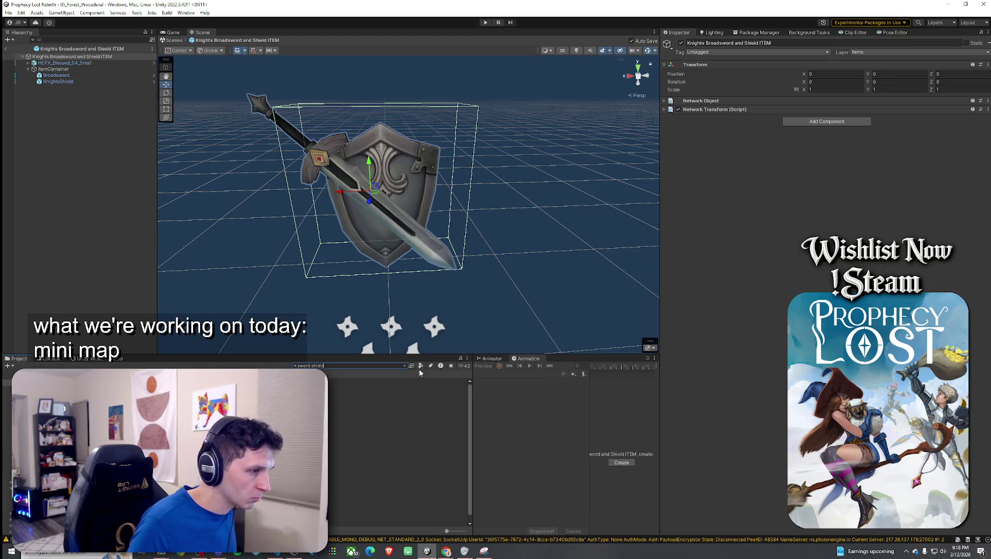
{"action": "left_click", "coordinate": [421, 365]}
{"action": "left_click", "coordinate": [432, 438]}
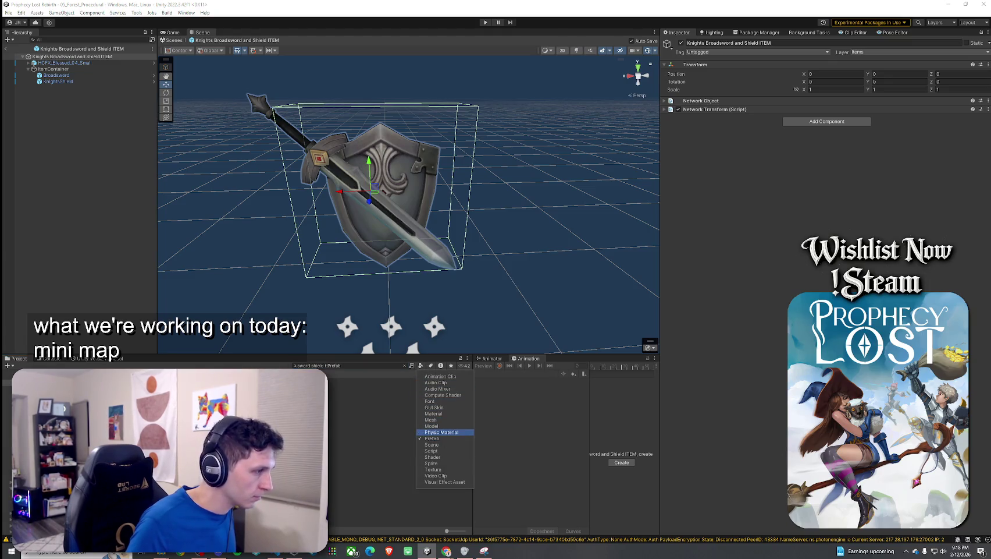
{"action": "left_click", "coordinate": [349, 393]}
{"action": "mouse_move", "coordinate": [349, 393]}
{"action": "left_mouse_down"}
{"action": "mouse_move", "coordinate": [84, 68]}
{"action": "mouse_move", "coordinate": [90, 81]}
{"action": "mouse_move", "coordinate": [76, 95]}
{"action": "left_mouse_up"}
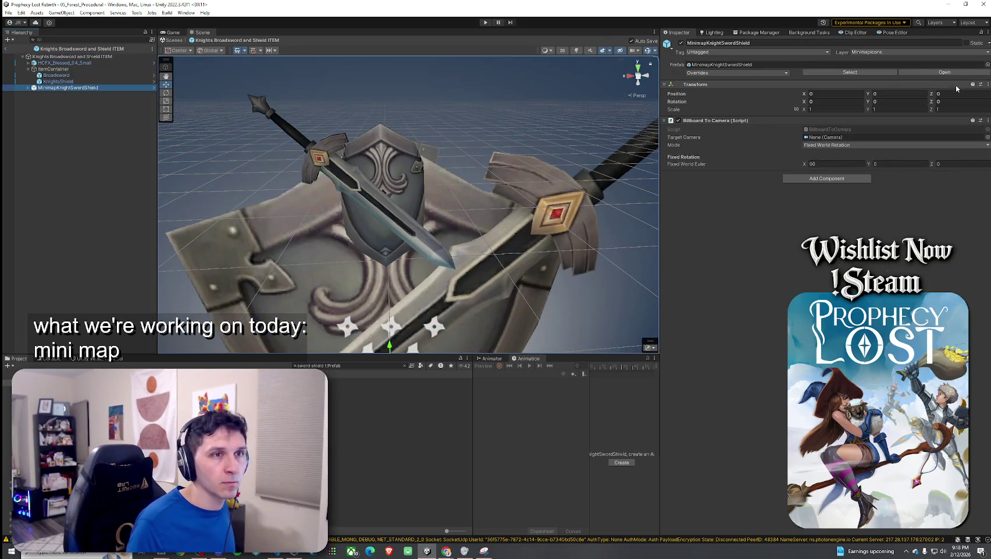
Step: Paste the copied transform onto the sword-and-shield icon, set uniform scale 20, and copy its transform
{"action": "left_click", "coordinate": [988, 84]}
{"action": "mouse_move", "coordinate": [864, 182]}
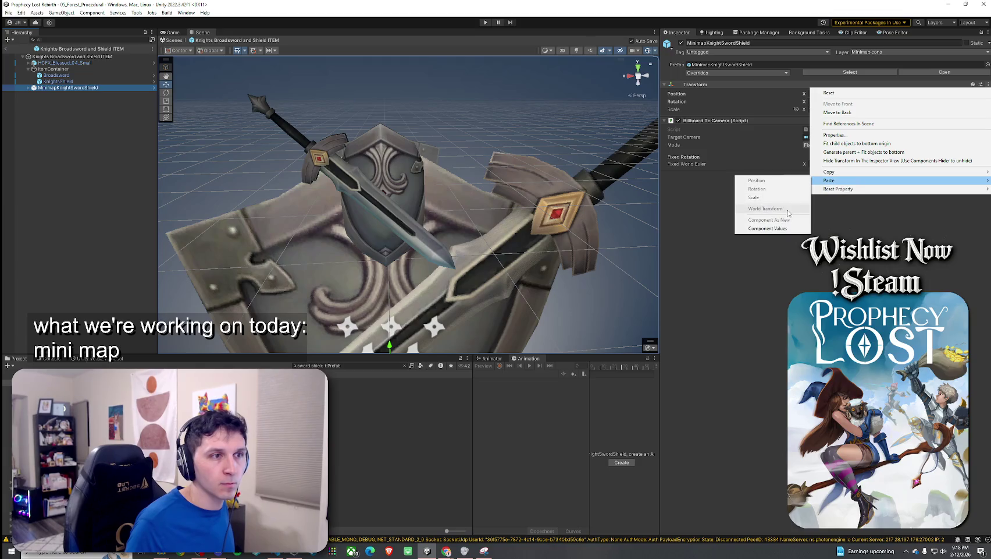
{"action": "left_click", "coordinate": [774, 229]}
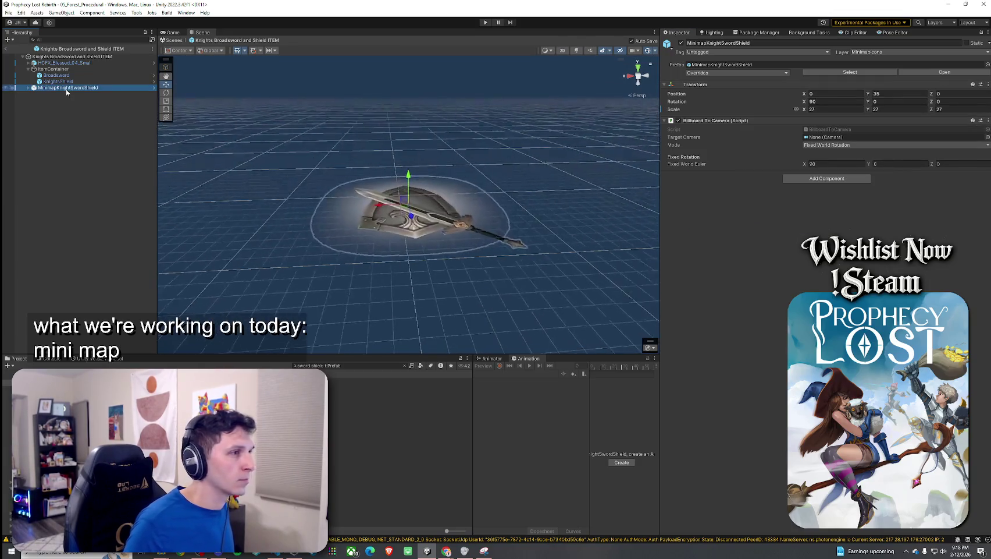
{"action": "double_click", "coordinate": [832, 109]}
{"action": "type", "text": "2"}
{"action": "key", "text": "Return"}
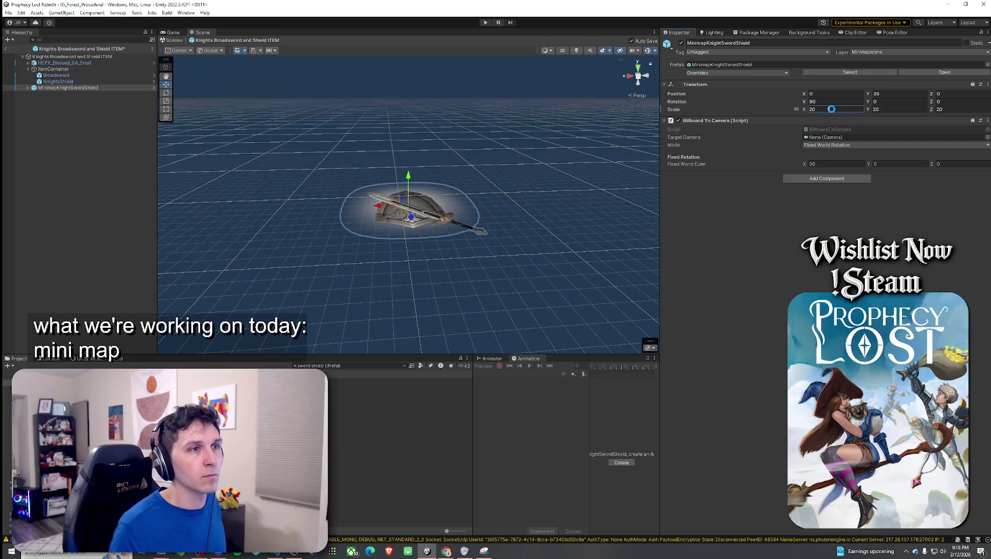
{"action": "left_click", "coordinate": [988, 84]}
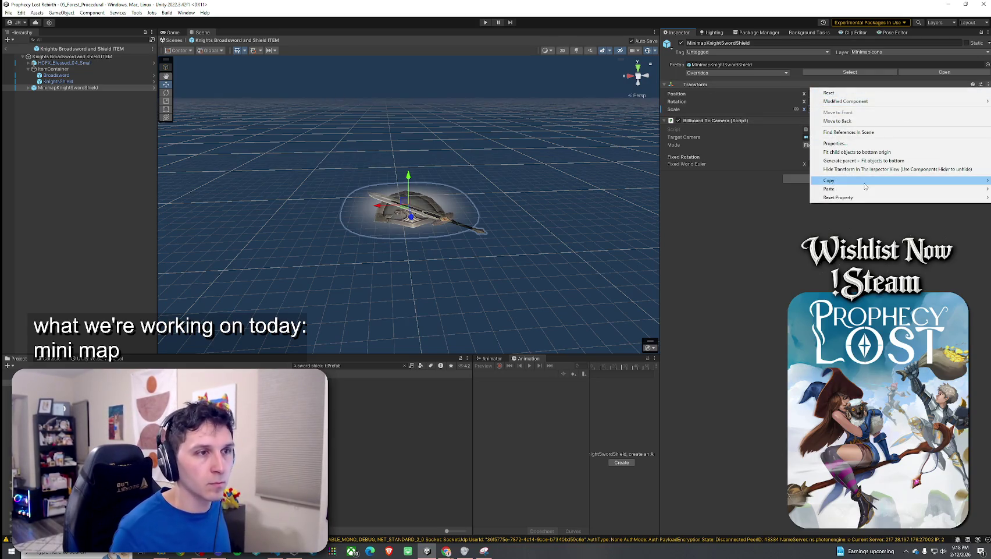
{"action": "mouse_move", "coordinate": [862, 181]}
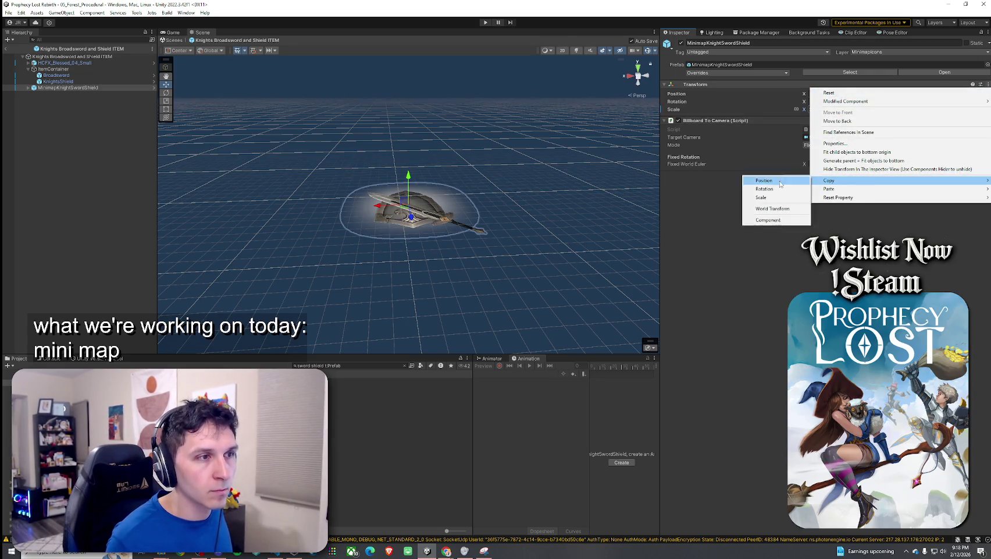
{"action": "left_click", "coordinate": [769, 220]}
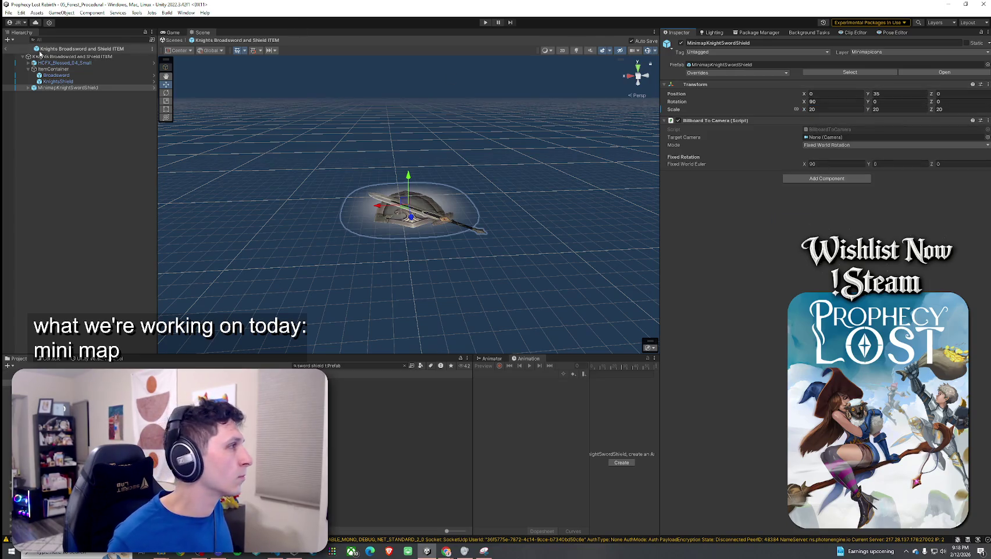
Step: Return to the scene, save it, and enter Play mode
{"action": "left_click", "coordinate": [6, 48]}
{"action": "left_click", "coordinate": [9, 12]}
{"action": "left_click", "coordinate": [24, 51]}
{"action": "key", "text": "ctrl+p"}
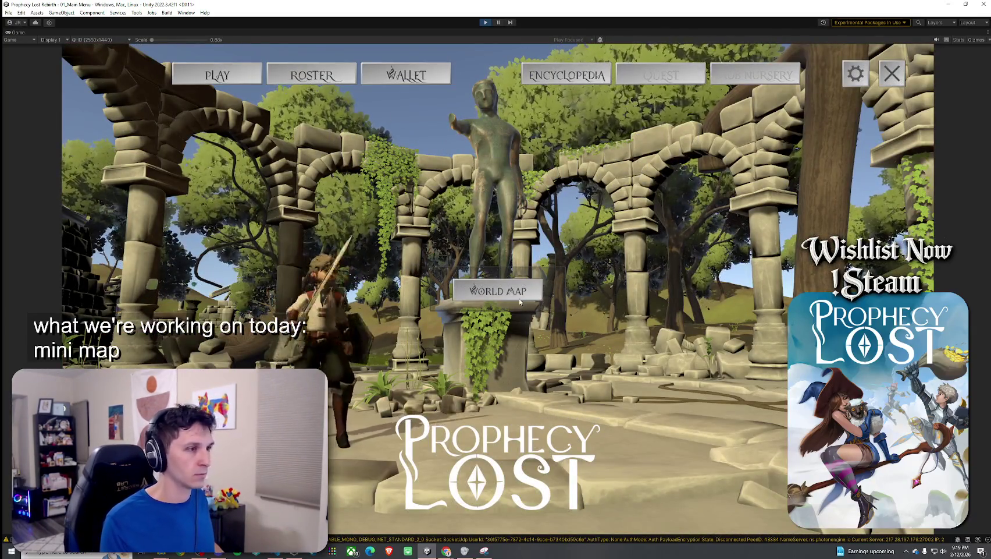
Step: Start the forest level from the World Map and resize the Game view to show the HUD and minimap
{"action": "left_click", "coordinate": [523, 296]}
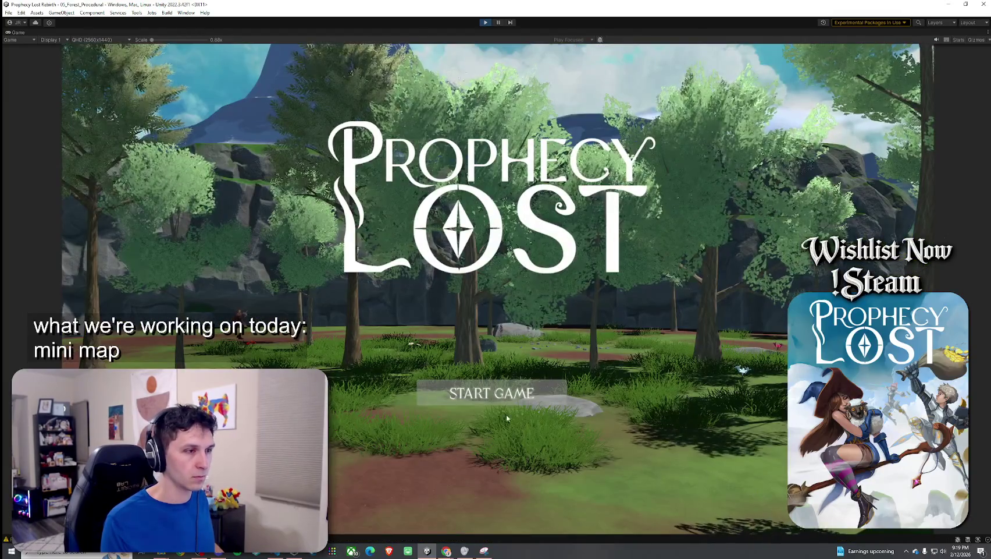
{"action": "left_click", "coordinate": [504, 400]}
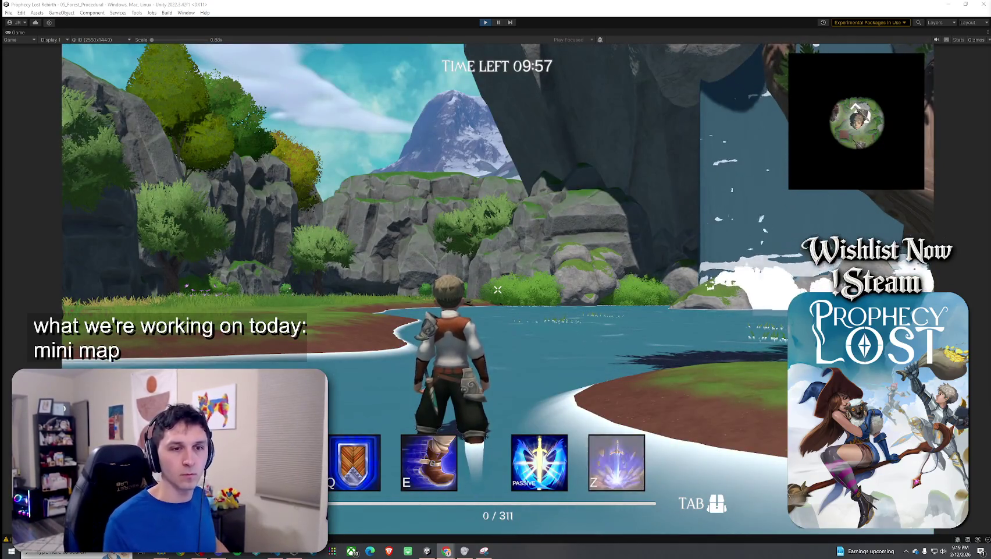
{"action": "key", "text": "w"}
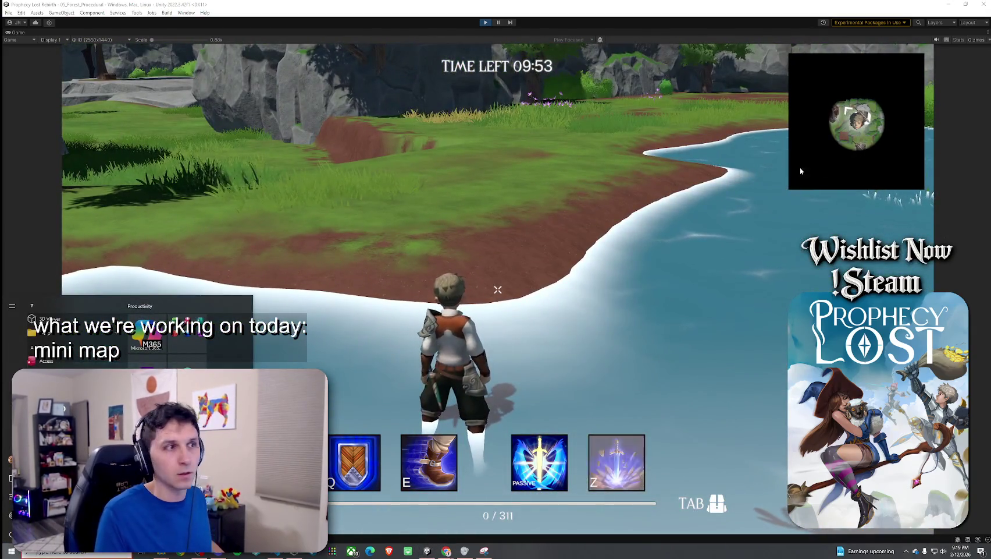
{"action": "key", "text": "super"}
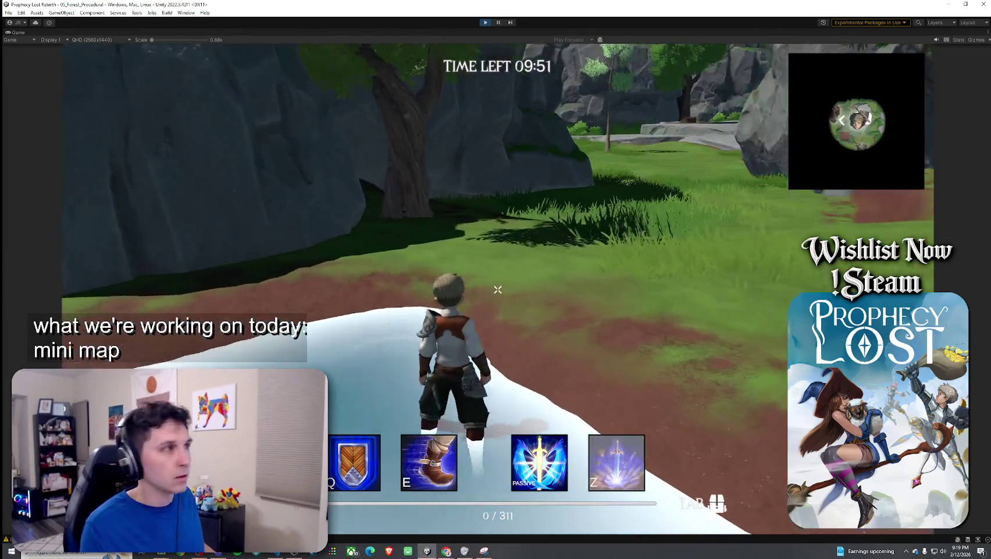
{"action": "left_click_drag", "start_coordinate": [153, 40], "coordinate": [167, 40]}
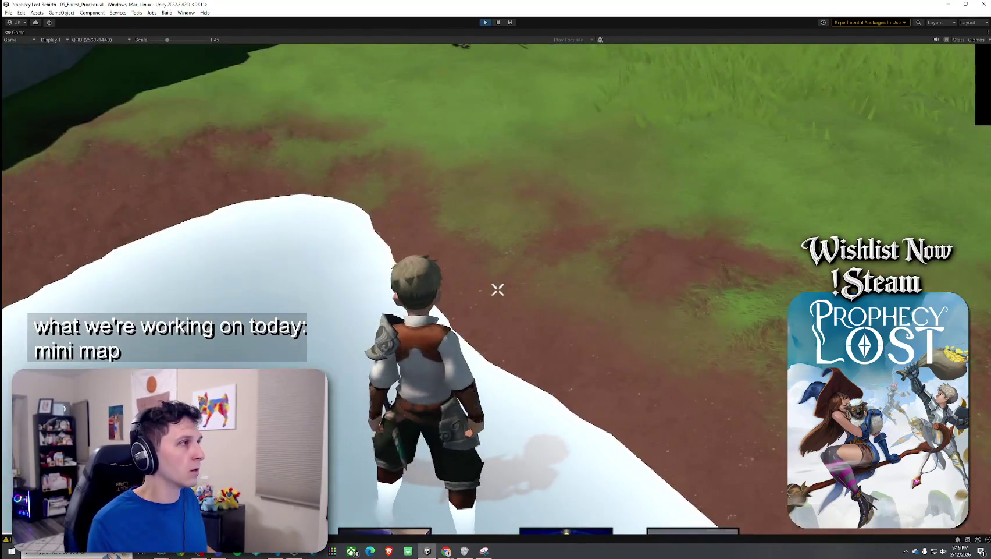
{"action": "key", "text": "super"}
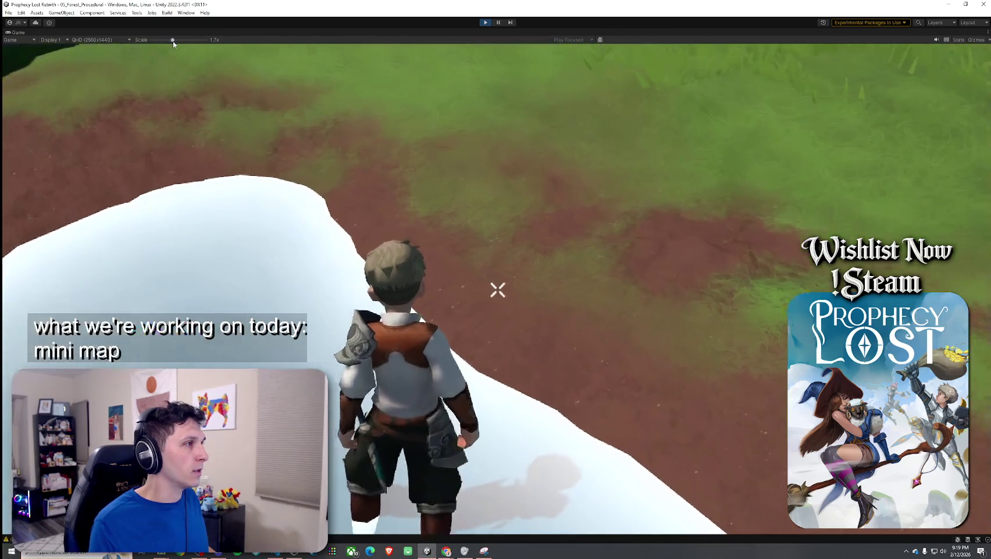
{"action": "mouse_move", "coordinate": [165, 39]}
{"action": "left_mouse_down"}
{"action": "mouse_move", "coordinate": [128, 42]}
{"action": "mouse_move", "coordinate": [152, 39]}
{"action": "left_mouse_up"}
{"action": "left_click", "coordinate": [384, 238]}
Step: Run through the forest, wade and jump across the water to the island, and collect the gold
{"action": "key", "text": "w"}
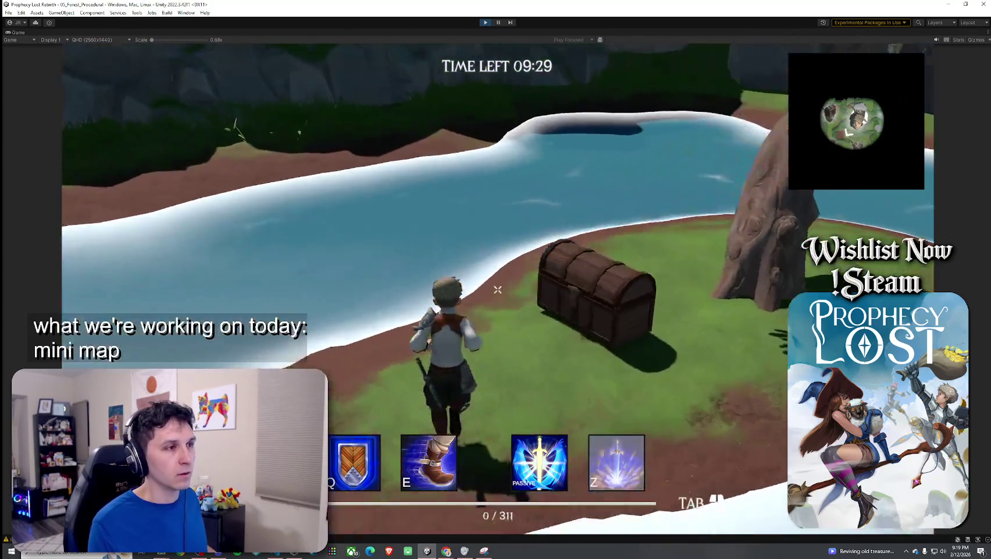
{"action": "key", "text": "w"}
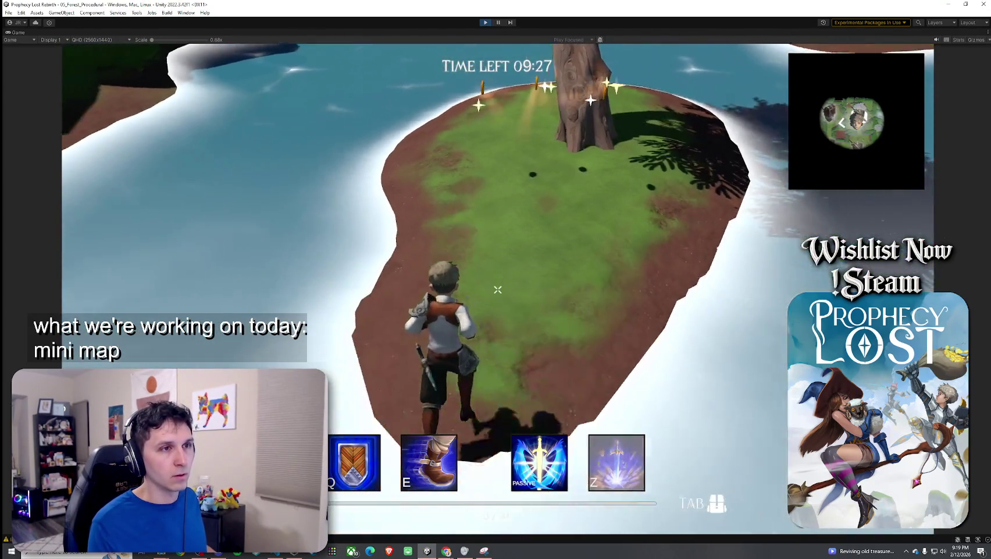
{"action": "key", "text": "w"}
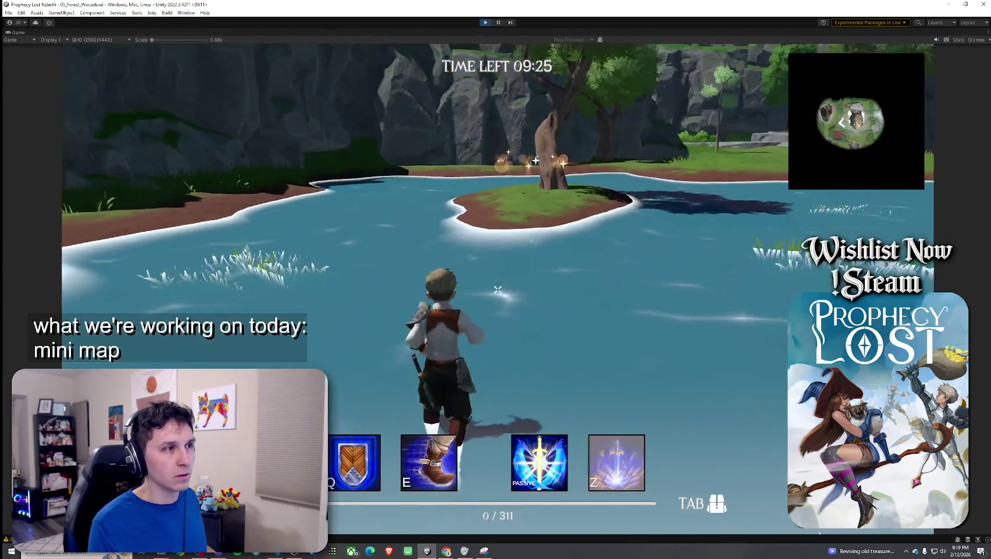
{"action": "key", "text": "w"}
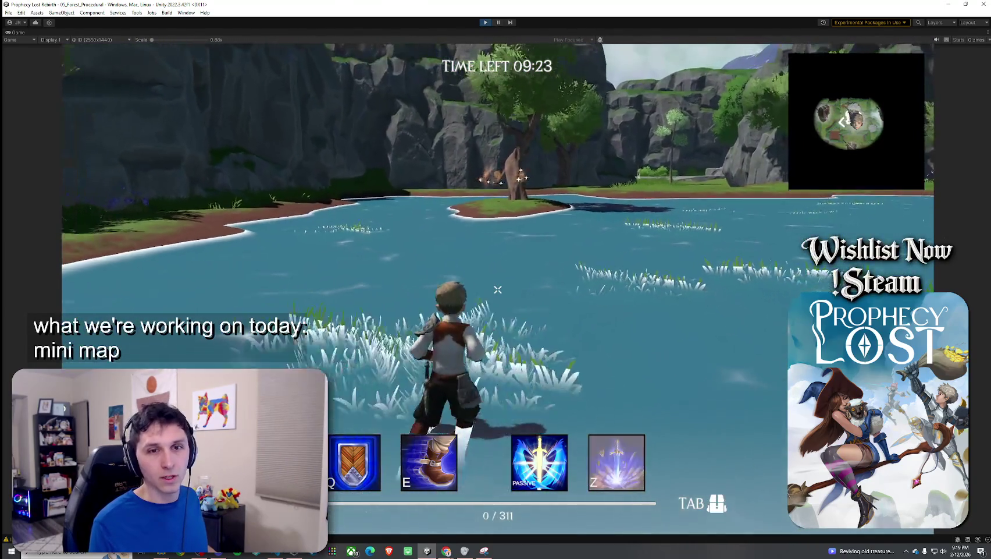
{"action": "key", "text": "w"}
{"action": "key", "text": "space"}
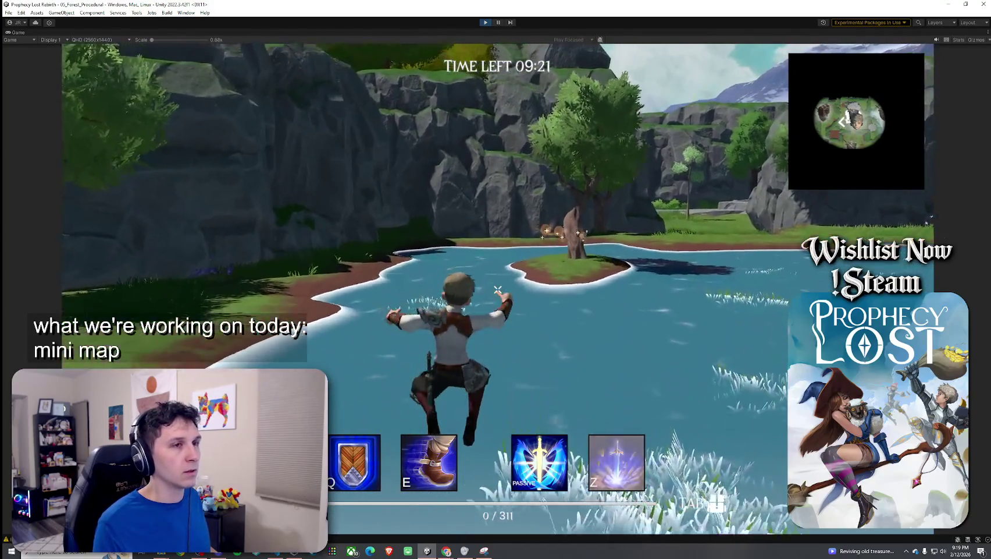
{"action": "key", "text": "space"}
{"action": "key", "text": "w"}
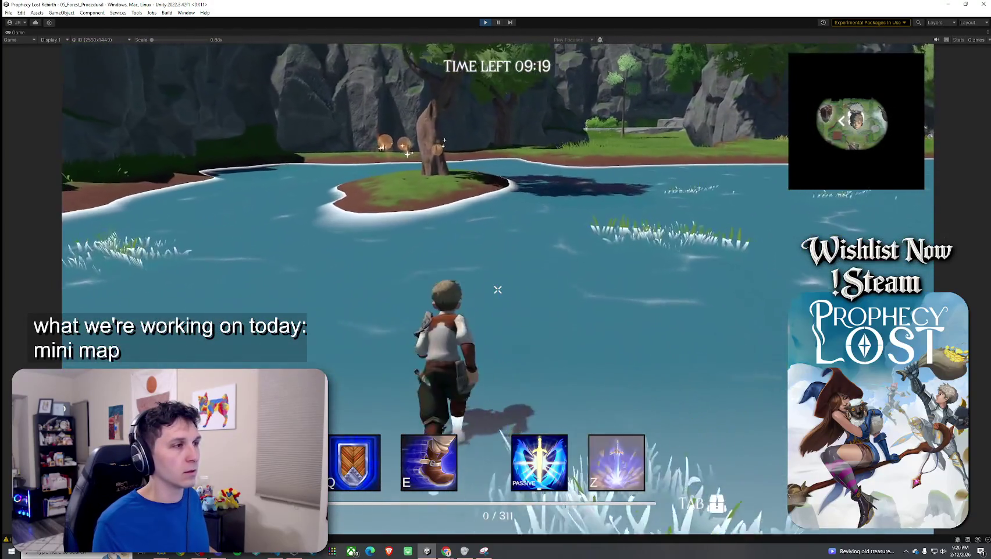
{"action": "key", "text": "space"}
{"action": "key", "text": "w"}
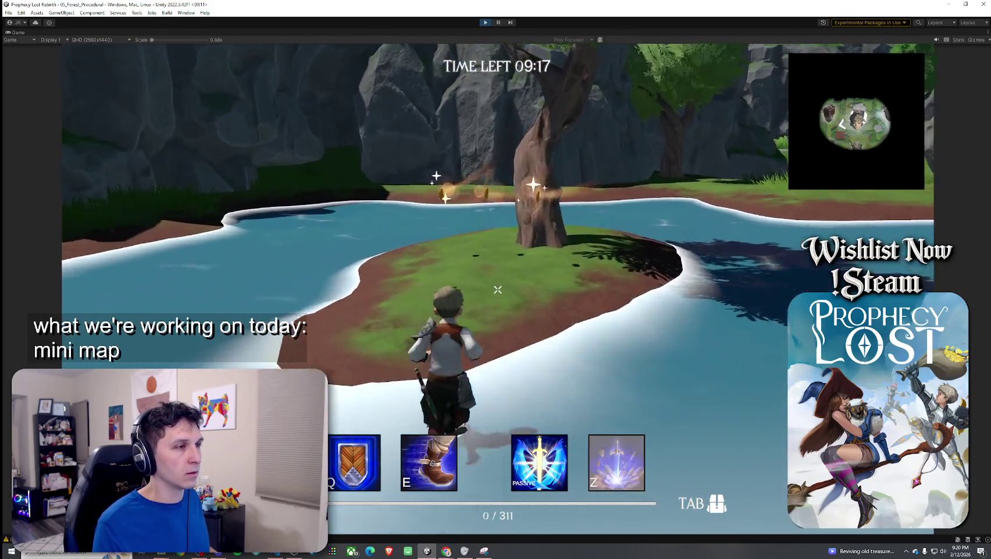
{"action": "key", "text": "w"}
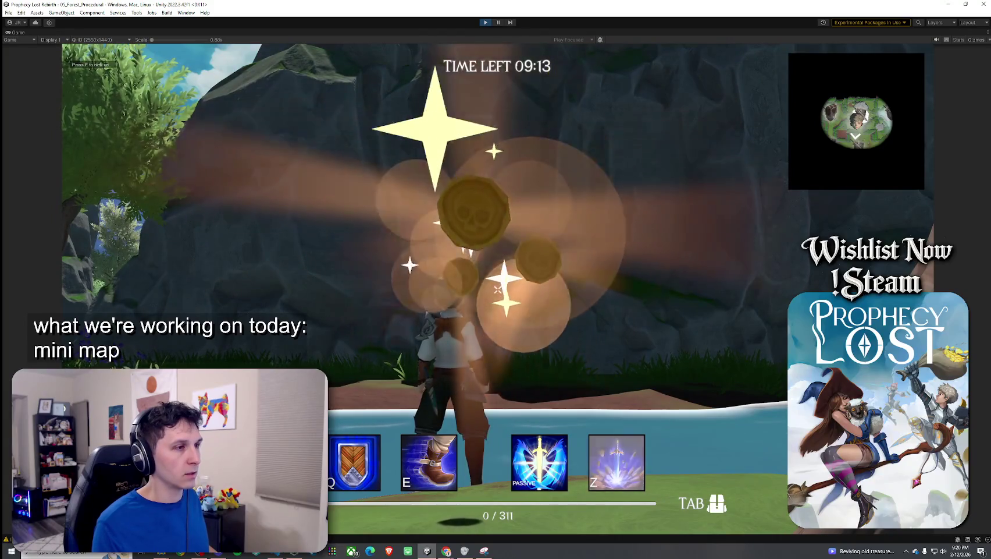
{"action": "key", "text": "Escape"}
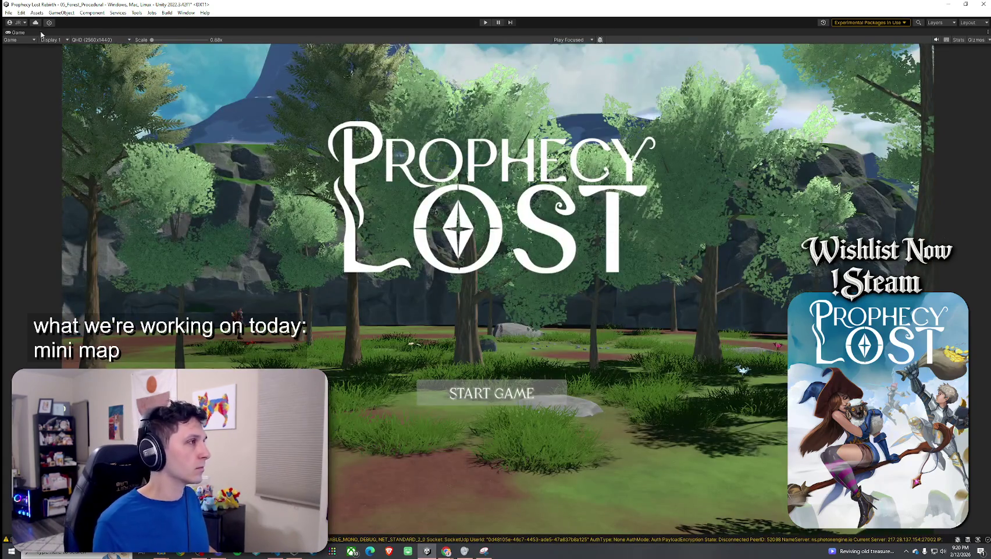
Step: Search 'gold', open the Gold prefab, and inspect Single Coin, Small Gold Container and the Gold root
{"action": "key", "text": "shift+space"}
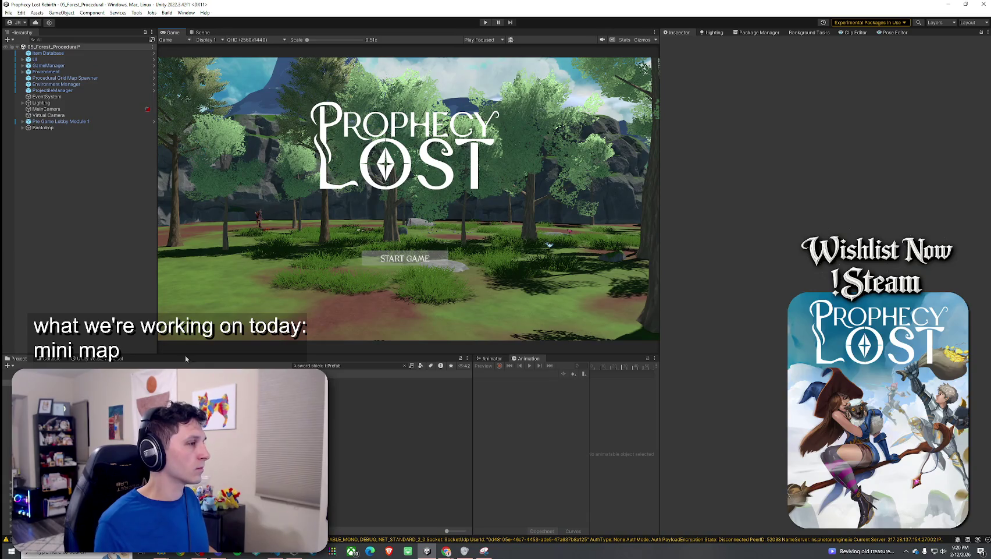
{"action": "left_click", "coordinate": [330, 364]}
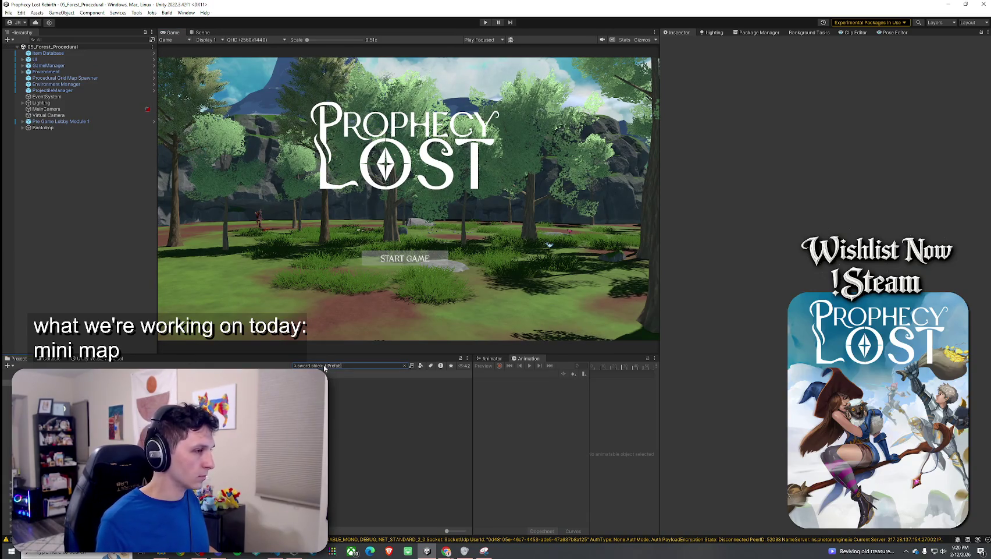
{"action": "type", "text": "gold"}
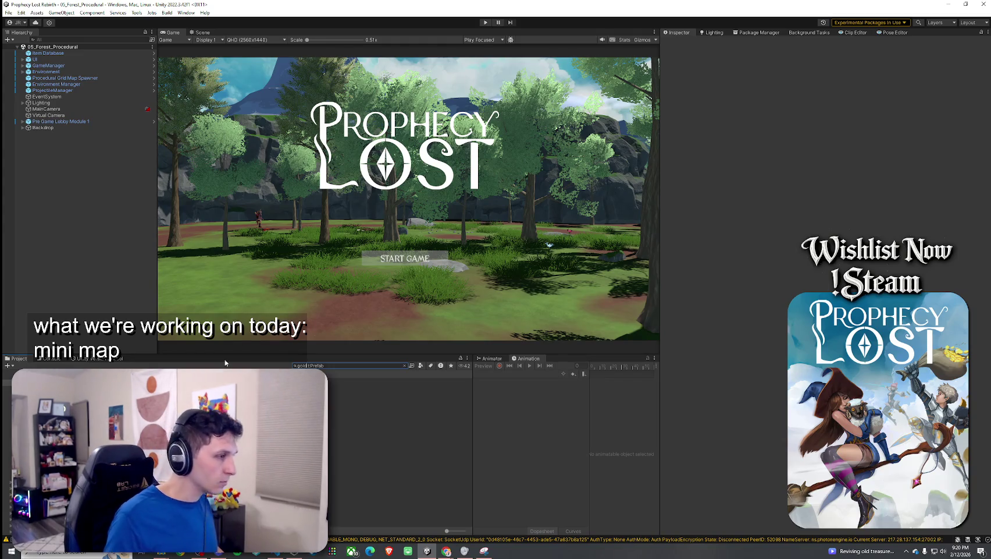
{"action": "double_click", "coordinate": [349, 381]}
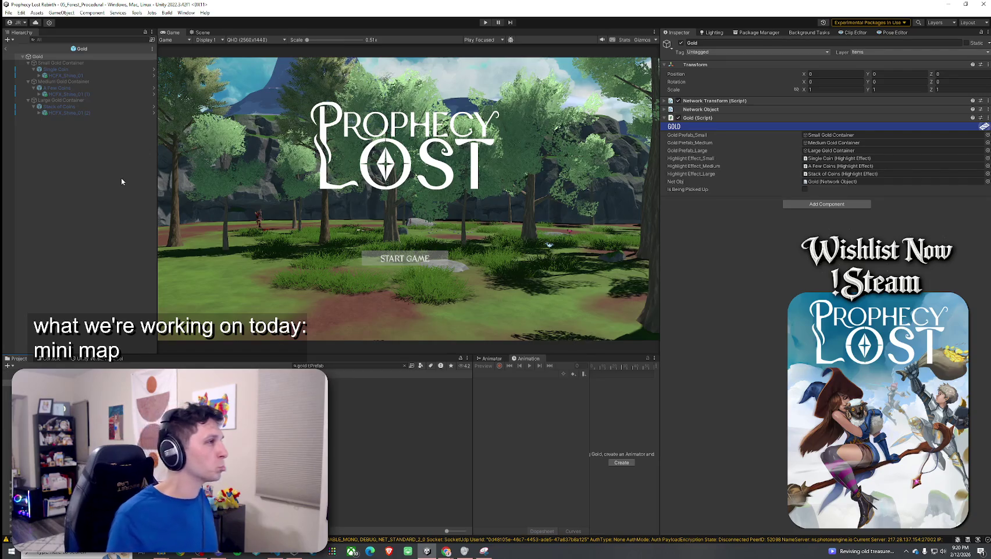
{"action": "left_click", "coordinate": [87, 69]}
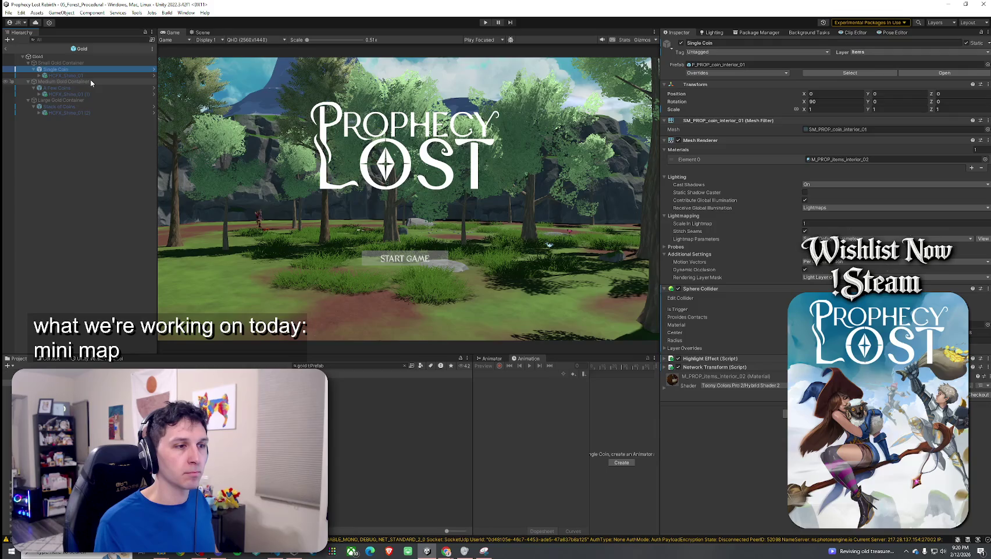
{"action": "left_click", "coordinate": [94, 63]}
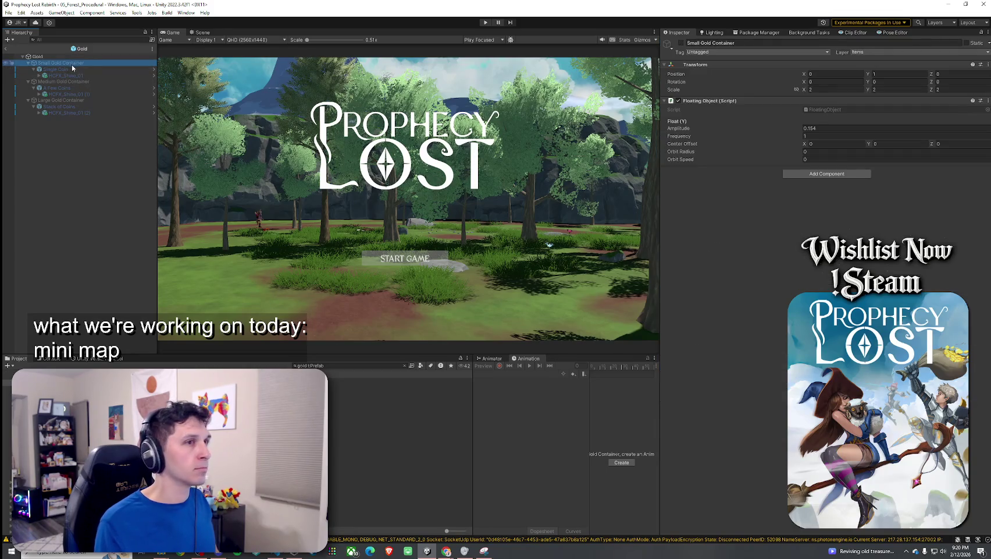
{"action": "key", "text": "Up"}
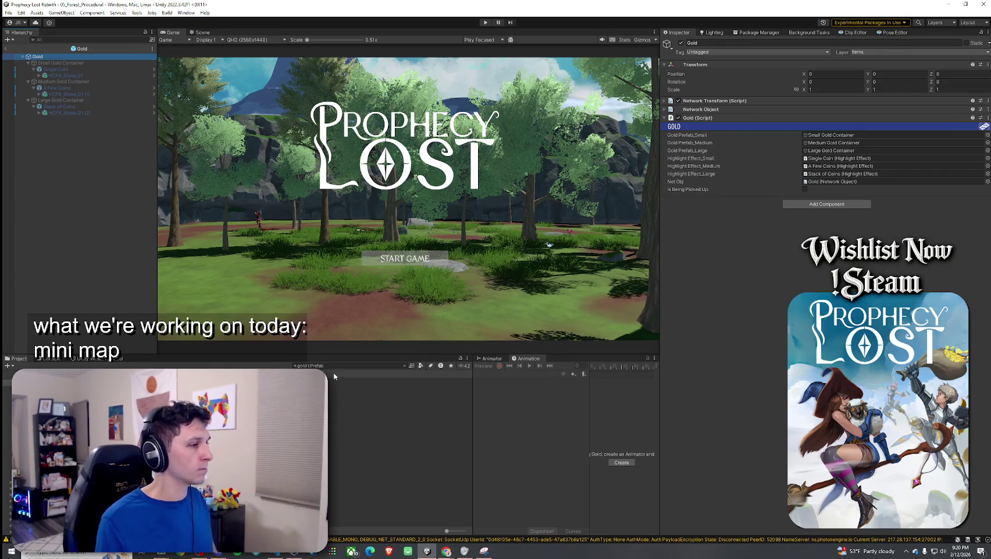
{"action": "left_click", "coordinate": [137, 13]}
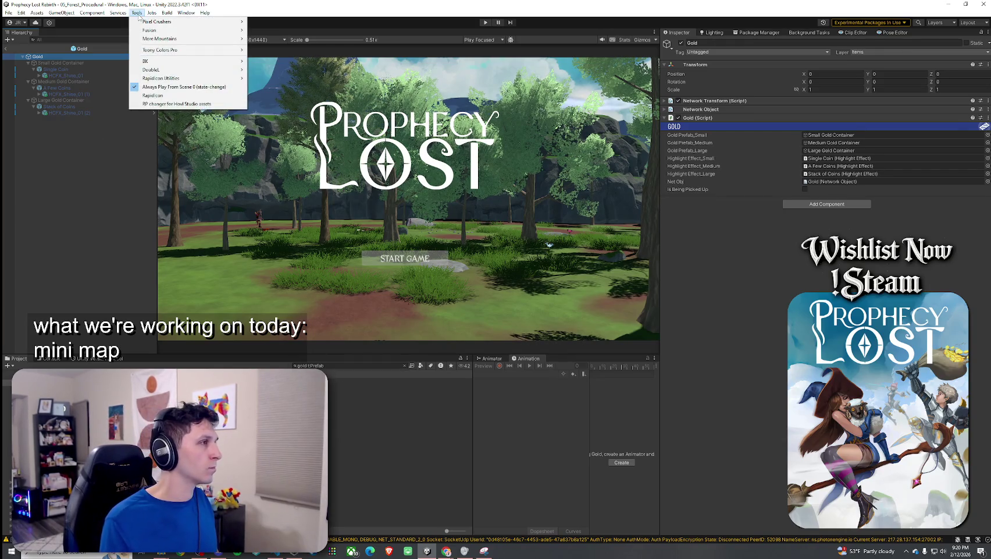
Step: Briefly launch RapidIcon, close it, and leave the Gold prefab for the scene
{"action": "left_click", "coordinate": [153, 95]}
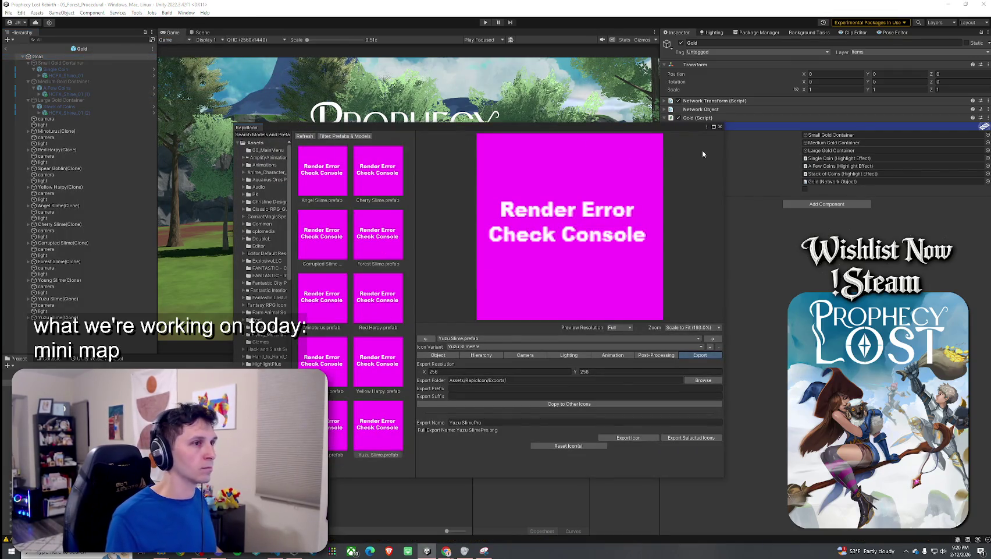
{"action": "left_click", "coordinate": [720, 127]}
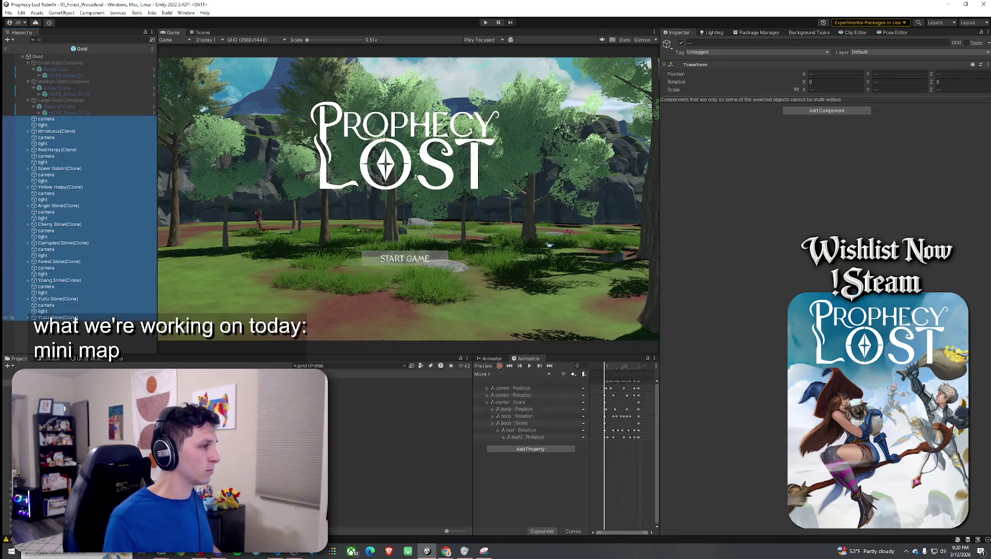
{"action": "left_click", "coordinate": [6, 49]}
Step: Reopen RapidIcon from Tools > RapidIcon Utilities and filter its assets by 'gold'
{"action": "left_click", "coordinate": [9, 13]}
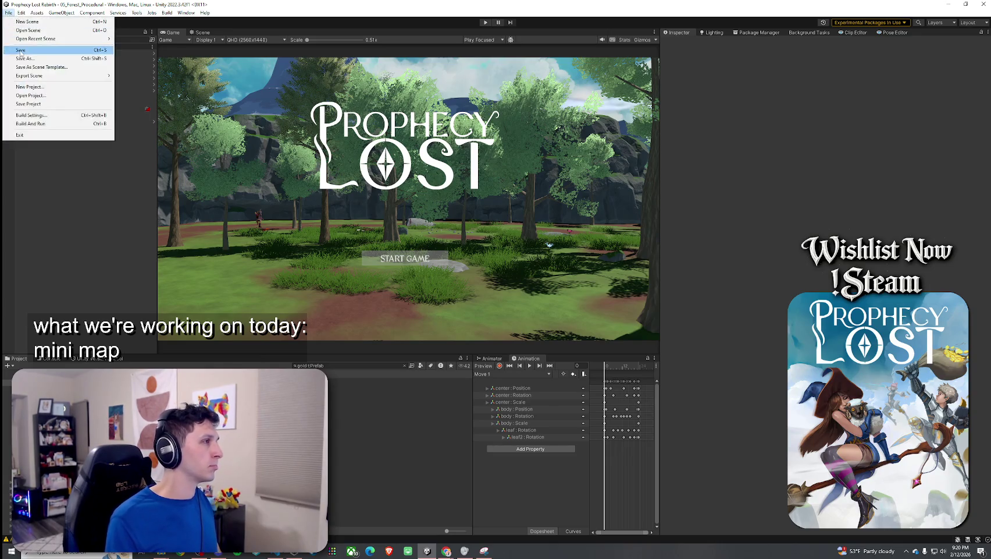
{"action": "left_click", "coordinate": [137, 12]}
{"action": "left_click", "coordinate": [153, 95]}
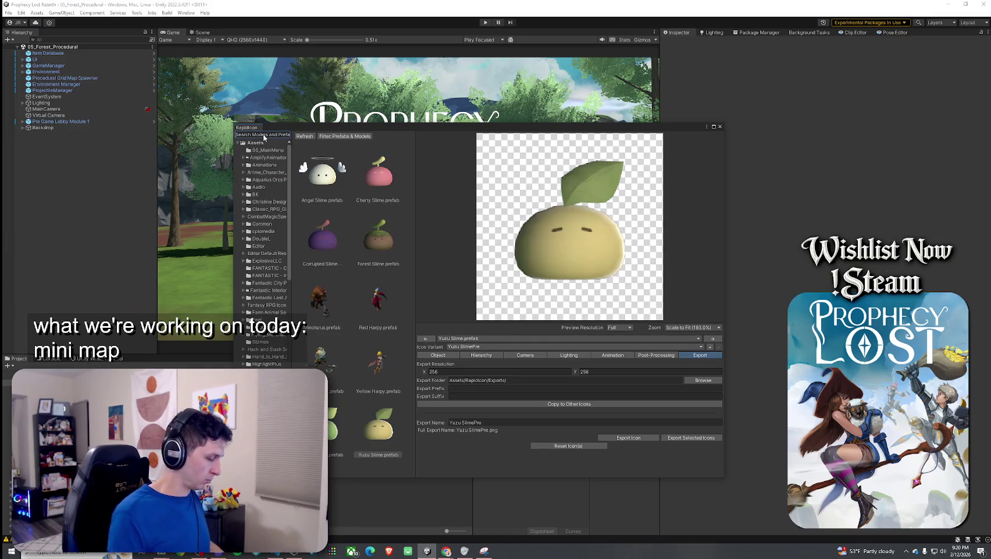
{"action": "type", "text": "golden"}
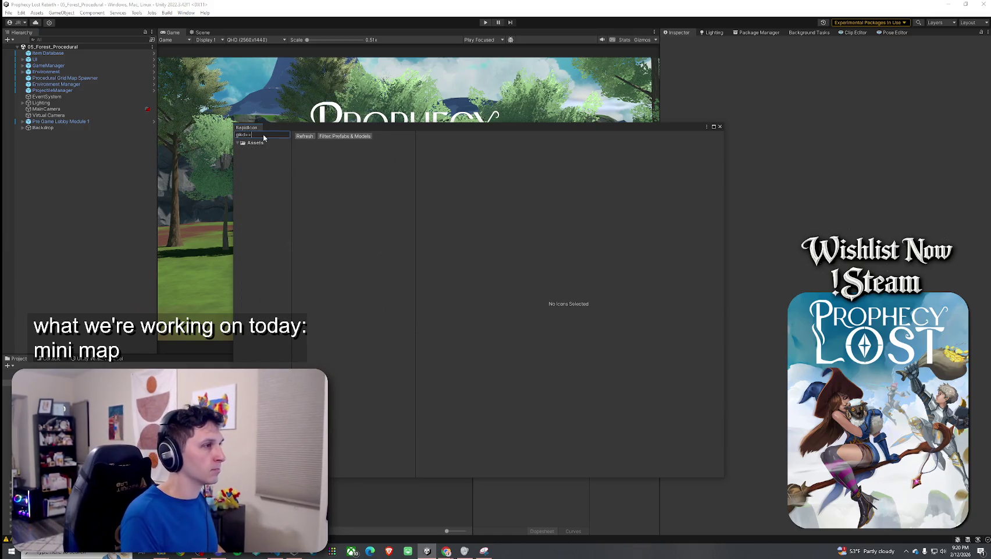
{"action": "key", "text": "BackSpace"}
{"action": "key", "text": "BackSpace"}
{"action": "key", "text": "BackSpace"}
{"action": "type", "text": "old"}
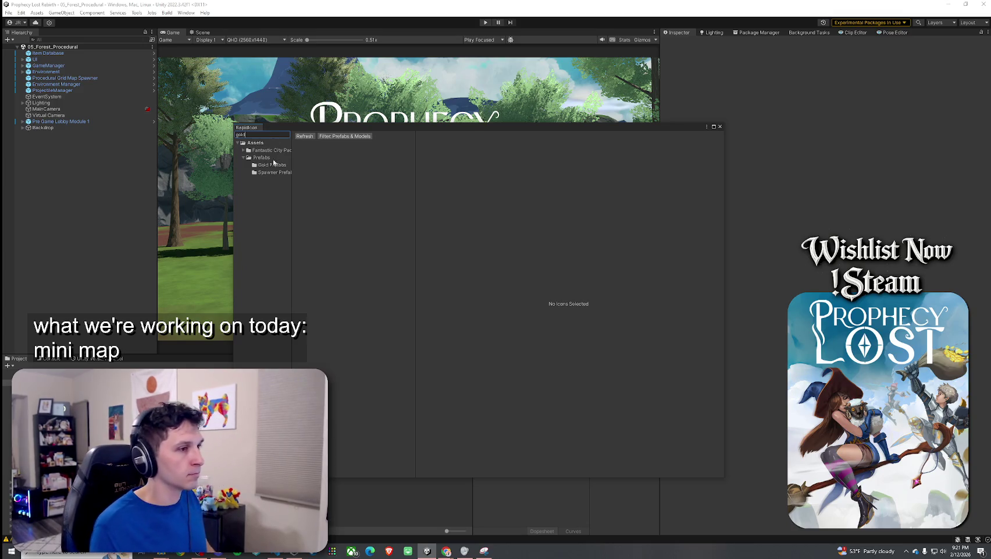
Step: Browse Gold Prefabs, Spawner Prefabs and the city pack's Props and Crafting gold ingot
{"action": "left_click", "coordinate": [265, 166]}
{"action": "left_click", "coordinate": [321, 170]}
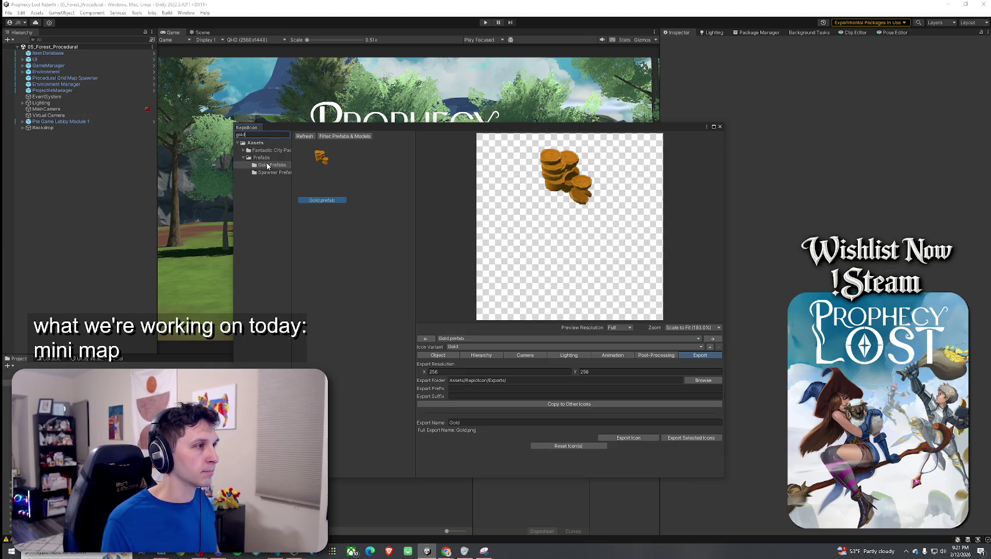
{"action": "left_click", "coordinate": [243, 151]}
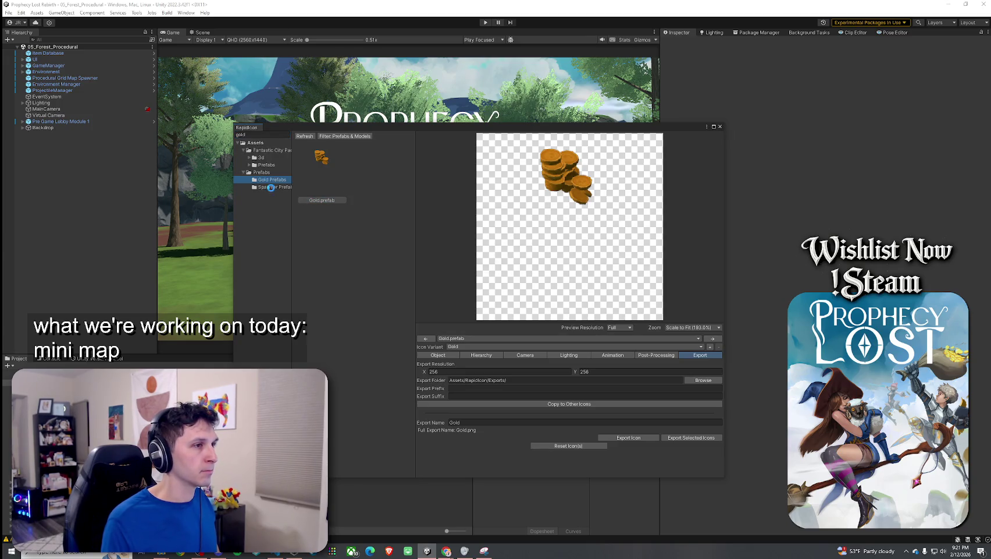
{"action": "left_click", "coordinate": [271, 187]}
{"action": "left_click", "coordinate": [268, 181]}
{"action": "left_click", "coordinate": [249, 166]}
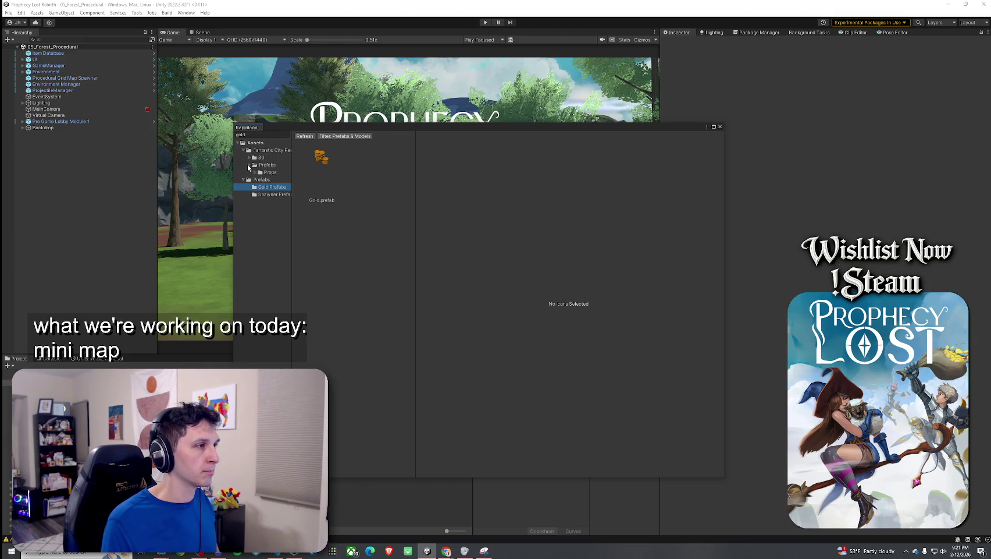
{"action": "left_click", "coordinate": [256, 173]}
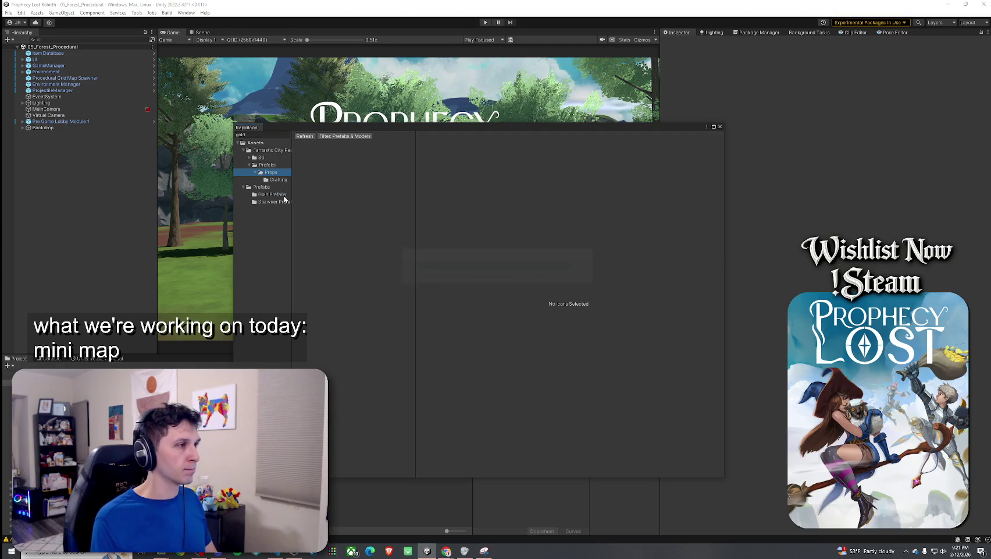
{"action": "left_click", "coordinate": [279, 180]}
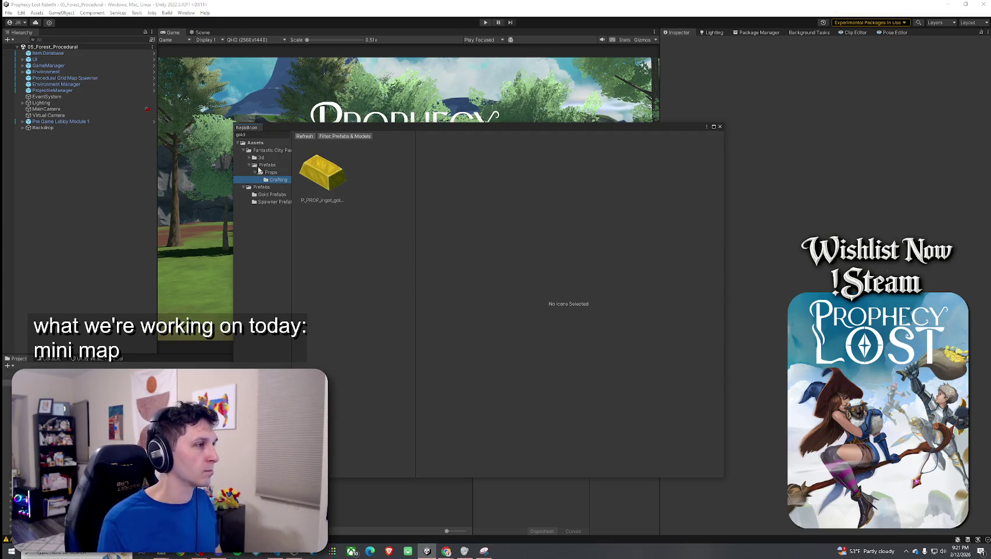
Step: Compare the ingots in 3d Props and Crafting, then select Gold.prefab in Gold Prefabs
{"action": "left_click", "coordinate": [250, 158]}
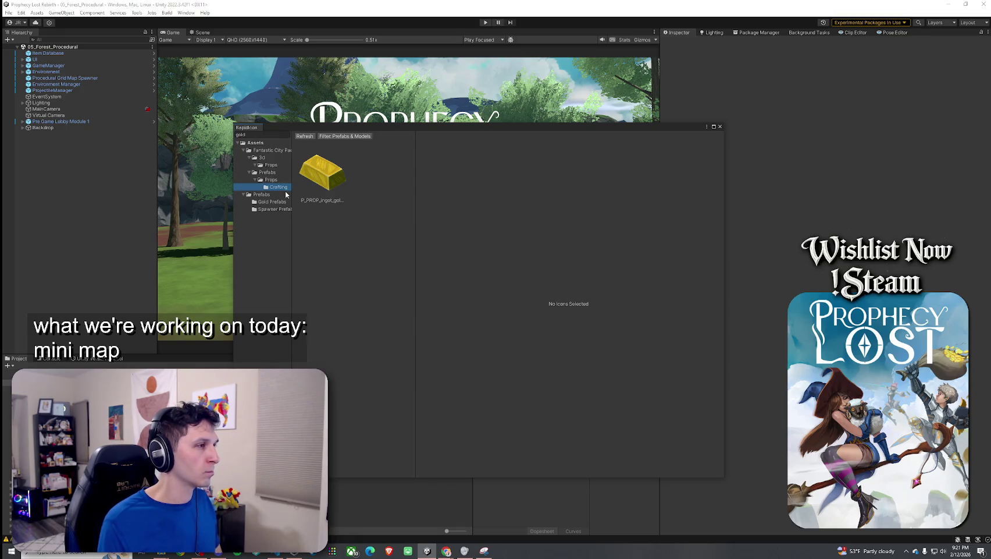
{"action": "left_click", "coordinate": [276, 166]}
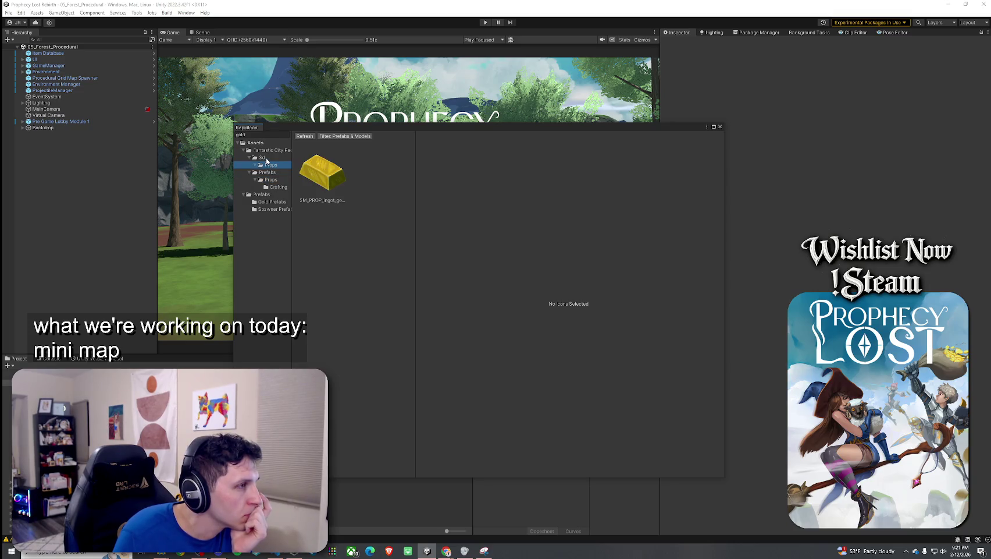
{"action": "left_click", "coordinate": [275, 187]}
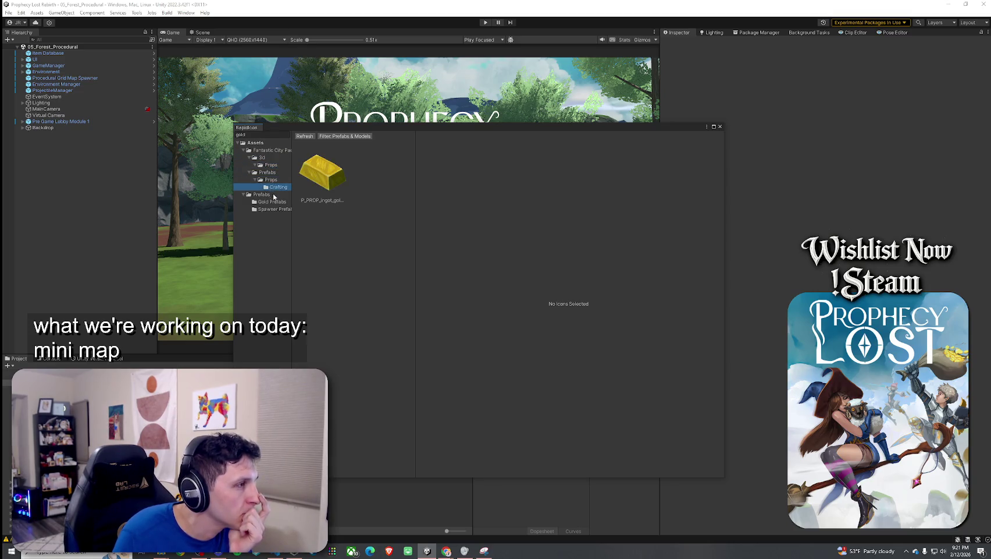
{"action": "left_click", "coordinate": [271, 167]}
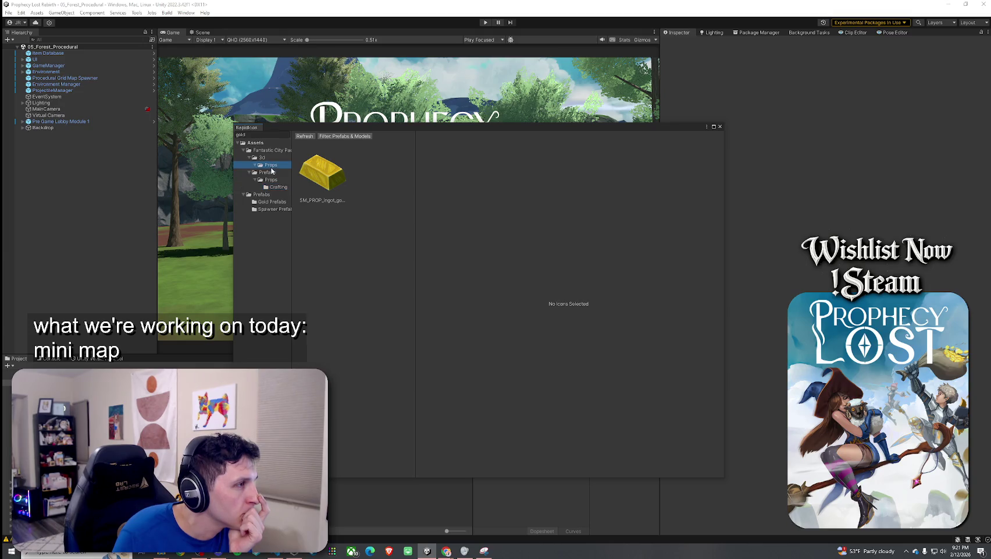
{"action": "left_click", "coordinate": [271, 202]}
{"action": "left_click", "coordinate": [322, 174]}
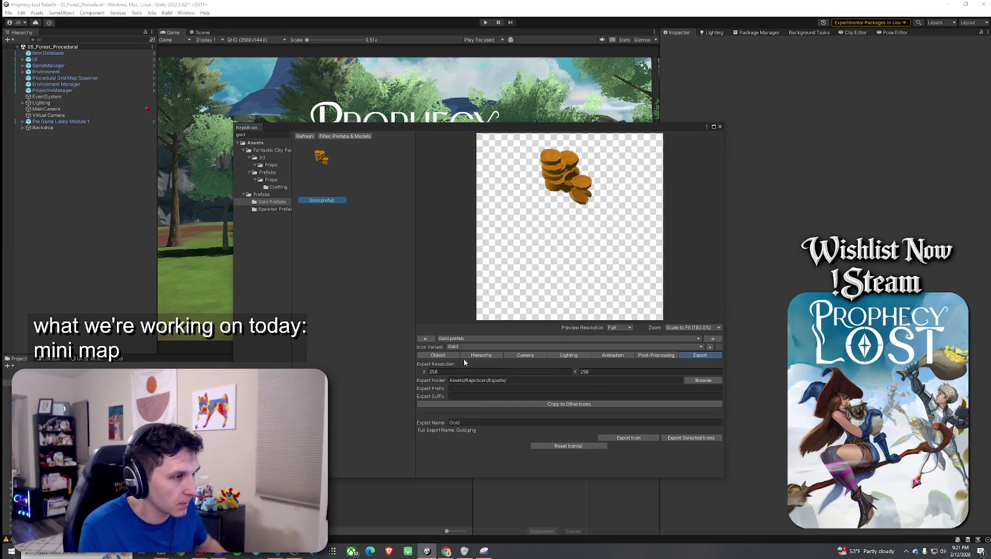
Step: Try tilting the gold object's X and Z rotation, then undo the changes
{"action": "left_click", "coordinate": [442, 355]}
{"action": "left_click", "coordinate": [525, 387]}
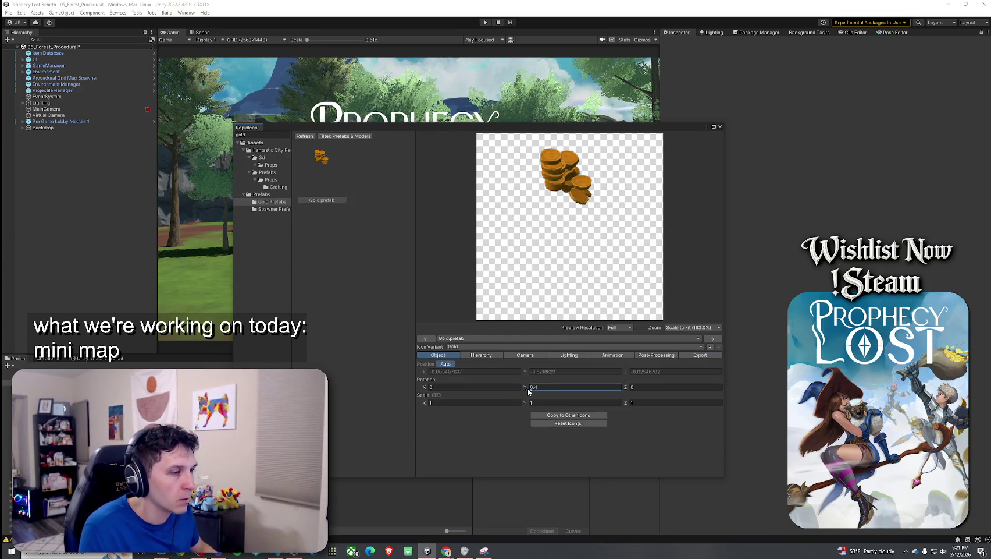
{"action": "type", "text": "0"}
{"action": "left_click", "coordinate": [628, 387]}
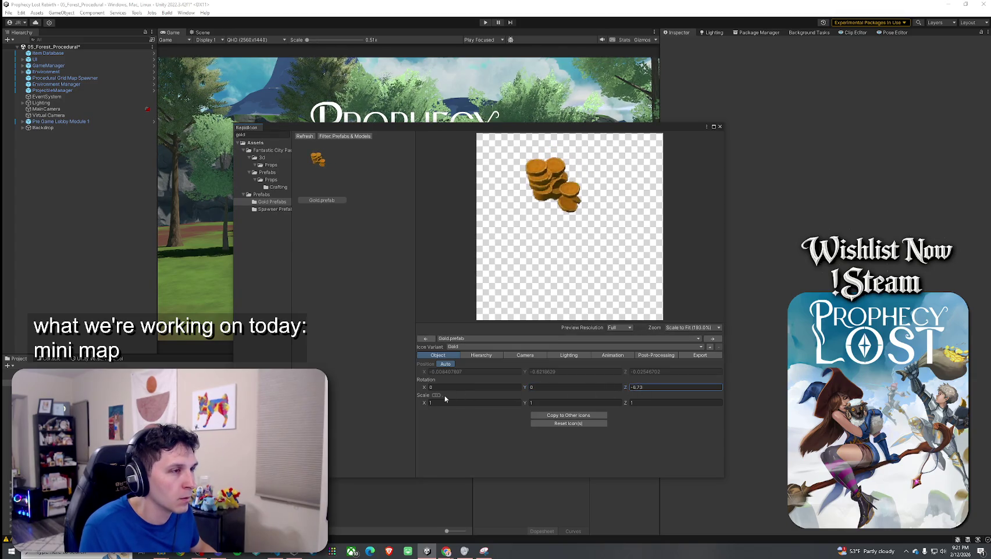
{"action": "left_click_drag", "start_coordinate": [425, 389], "coordinate": [370, 392]}
{"action": "left_click_drag", "start_coordinate": [627, 388], "coordinate": [657, 388]}
{"action": "key", "text": "ctrl+z"}
{"action": "key", "text": "ctrl+z"}
{"action": "key", "text": "ctrl+z"}
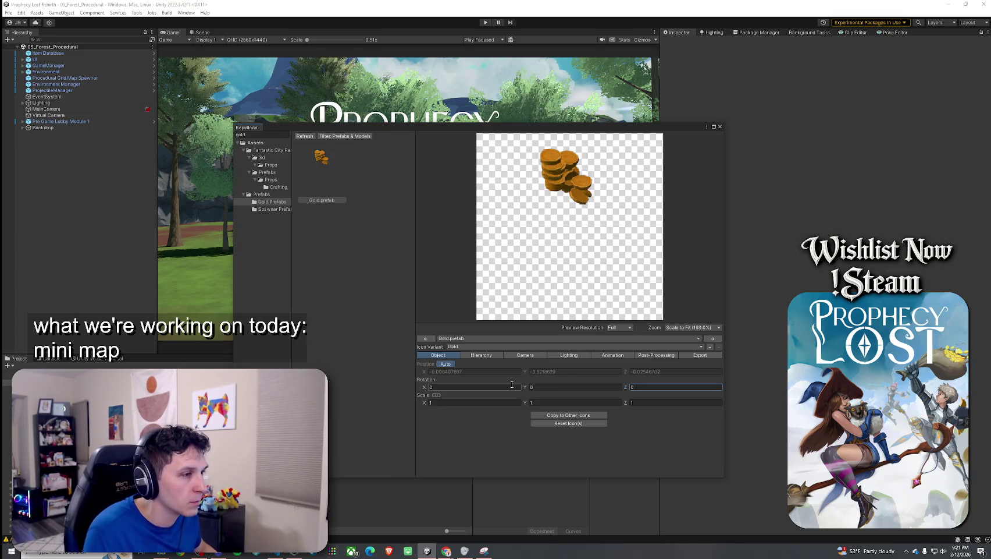
Step: Adjust the camera height, lower the coin pile to Position Y -1.02, and set Scale Factor 1.63
{"action": "left_click", "coordinate": [524, 355]}
{"action": "mouse_move", "coordinate": [524, 372]}
{"action": "left_mouse_down"}
{"action": "mouse_move", "coordinate": [587, 370]}
{"action": "mouse_move", "coordinate": [486, 375]}
{"action": "mouse_move", "coordinate": [511, 381]}
{"action": "left_mouse_up"}
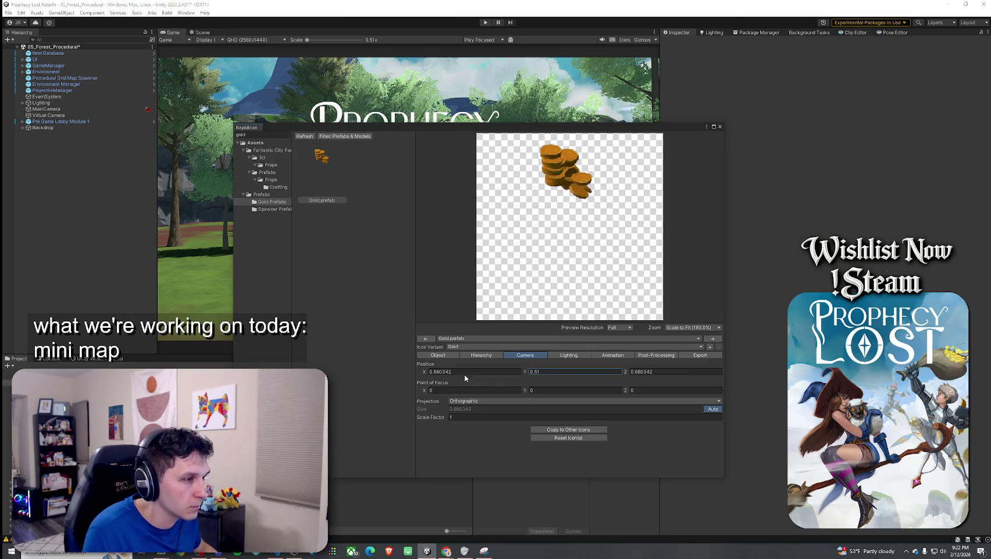
{"action": "left_click", "coordinate": [442, 355]}
{"action": "left_click", "coordinate": [518, 372]}
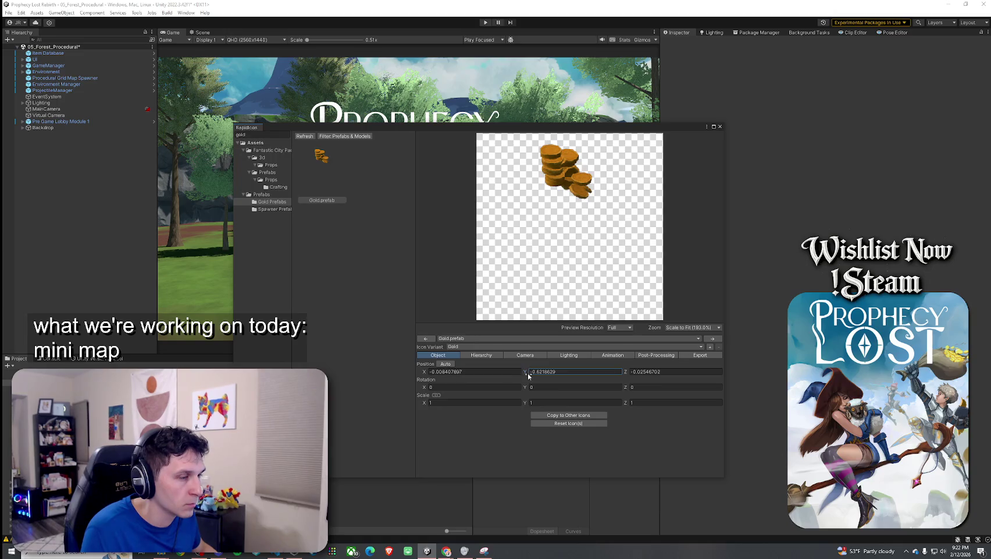
{"action": "left_click_drag", "start_coordinate": [525, 375], "coordinate": [521, 373]}
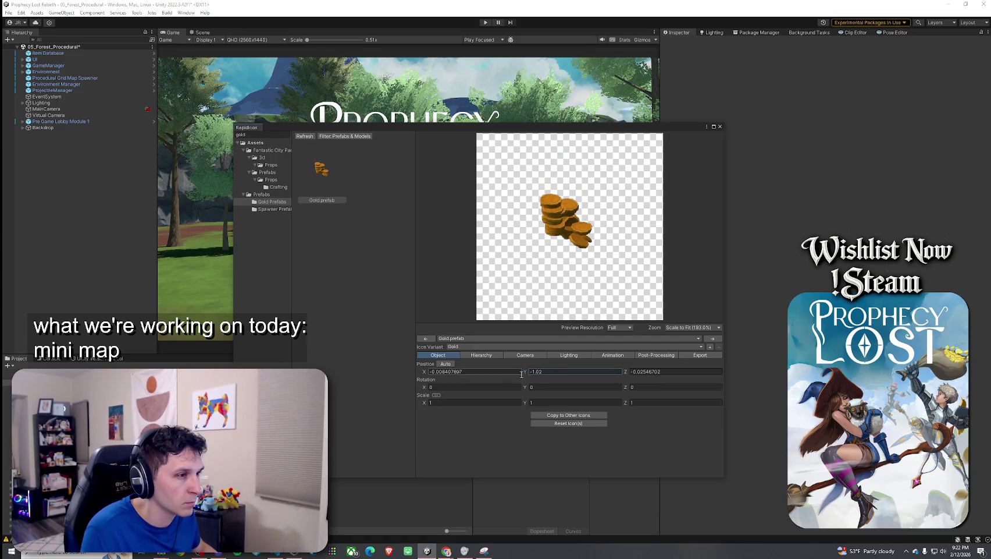
{"action": "left_click", "coordinate": [481, 354]}
{"action": "left_click", "coordinate": [516, 357]}
{"action": "left_click_drag", "start_coordinate": [443, 414], "coordinate": [456, 420]}
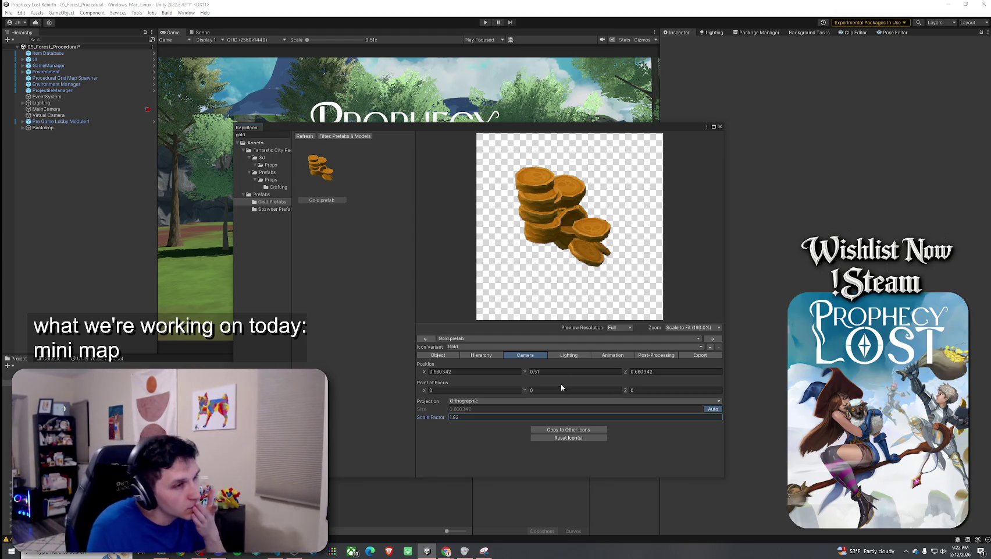
Step: Set the icon camera position to X -0.99, Y 0.42, Z 5.64
{"action": "left_click", "coordinate": [425, 373]}
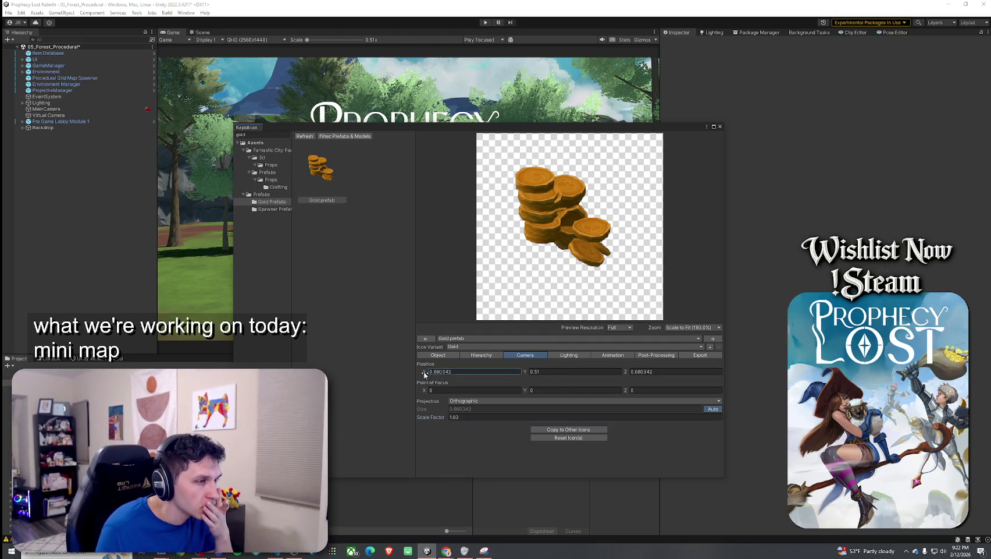
{"action": "type", "text": "-0.99"}
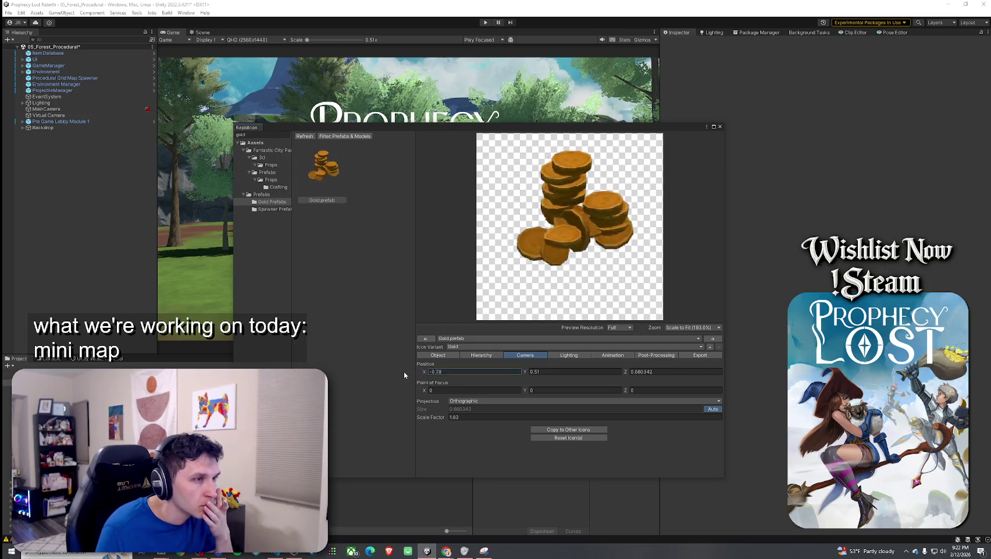
{"action": "type", "text": "0.87"}
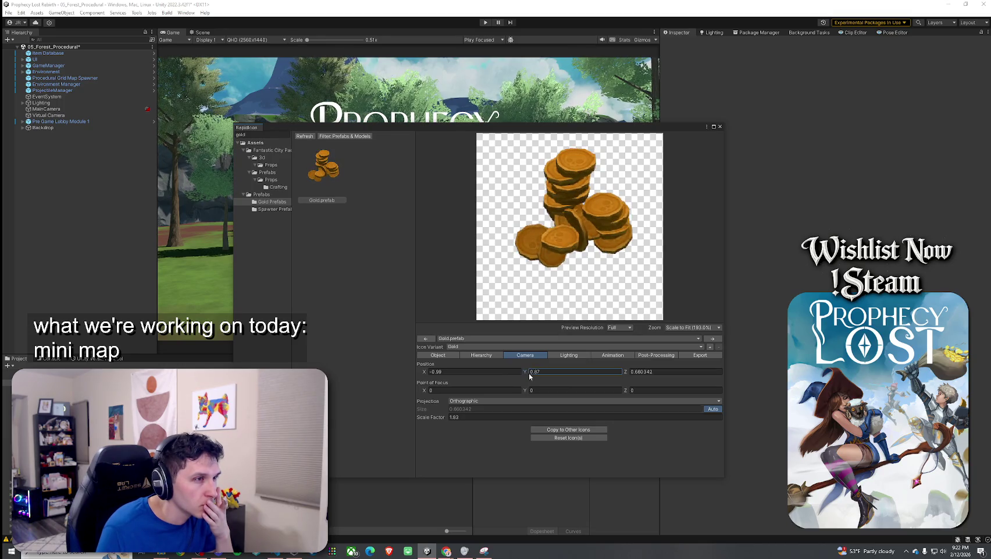
{"action": "left_click_drag", "start_coordinate": [529, 374], "coordinate": [523, 373]}
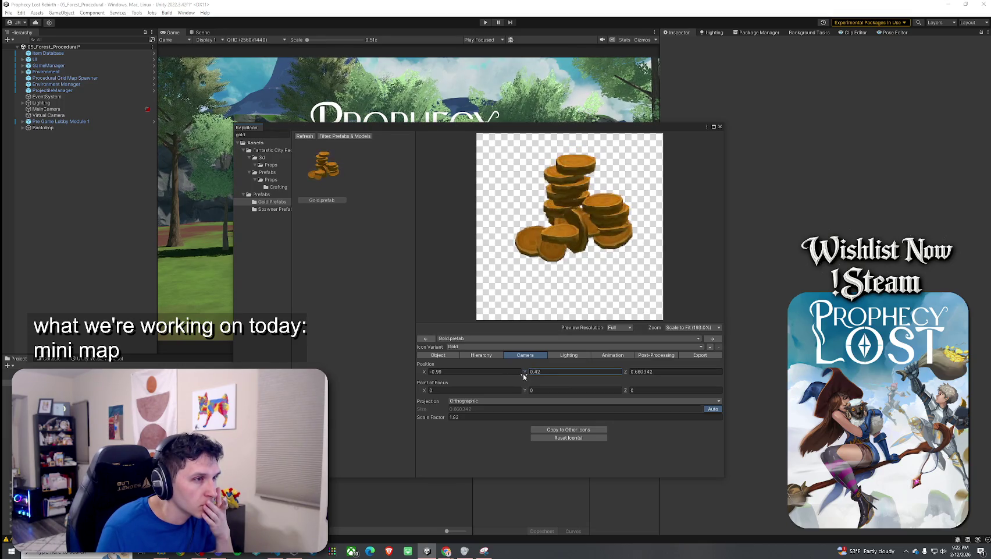
{"action": "mouse_move", "coordinate": [625, 373]}
{"action": "left_mouse_down"}
{"action": "mouse_move", "coordinate": [383, 402]}
{"action": "mouse_move", "coordinate": [640, 405]}
{"action": "mouse_move", "coordinate": [628, 408]}
{"action": "left_mouse_up"}
{"action": "type", "text": "0.64"}
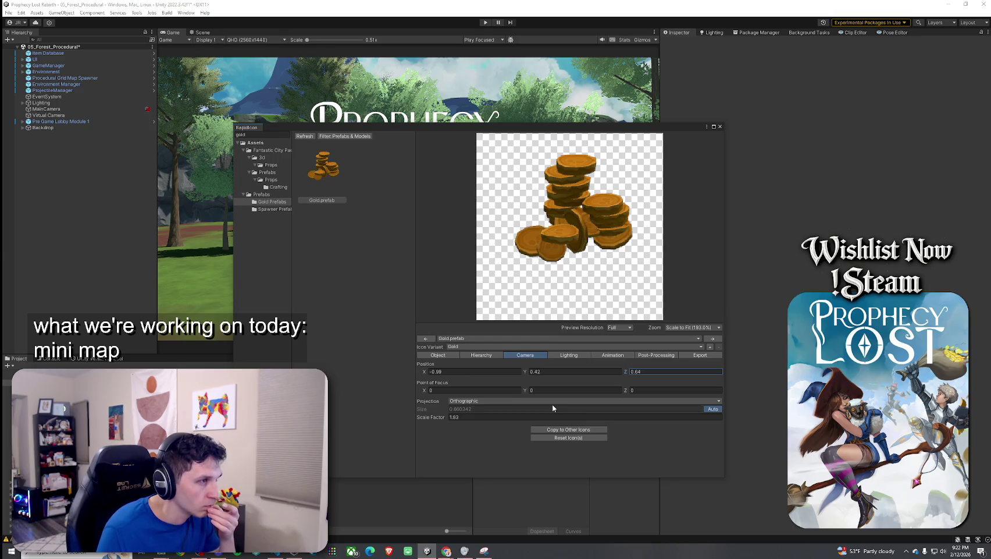
Step: Browse the city pack's 3d Props, Prefabs, Crafting, Gold Prefabs and Spawner Prefabs folders
{"action": "left_click", "coordinate": [269, 156]}
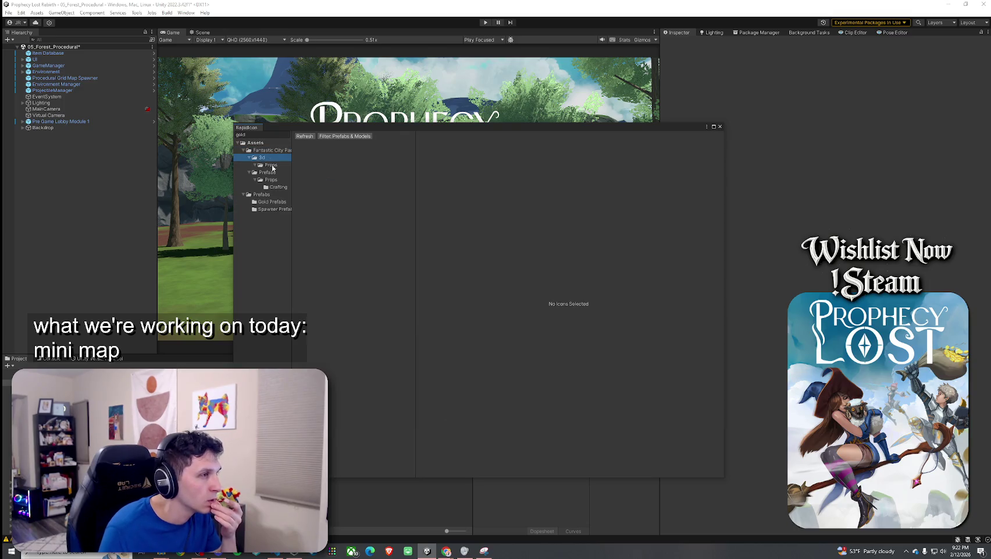
{"action": "left_click", "coordinate": [269, 166]}
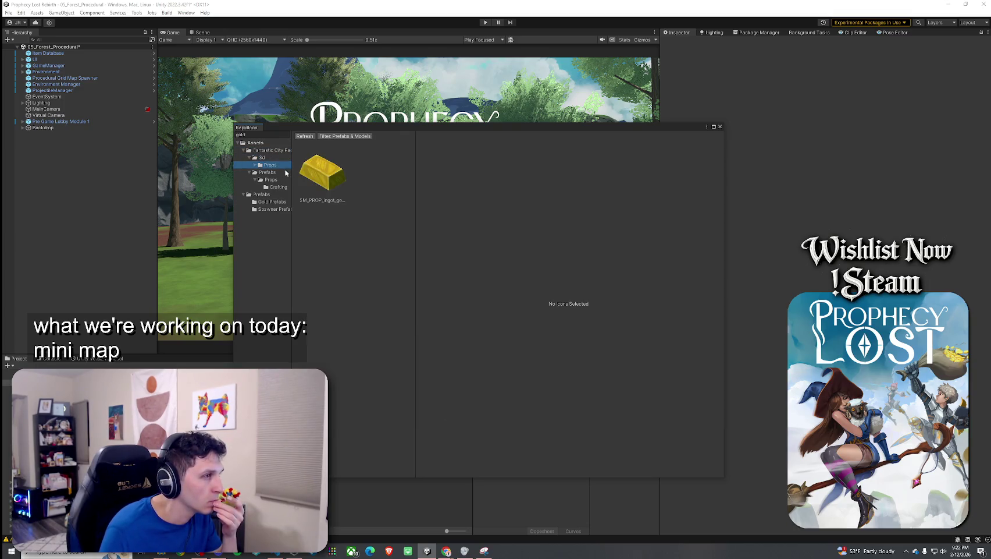
{"action": "left_click", "coordinate": [281, 172]}
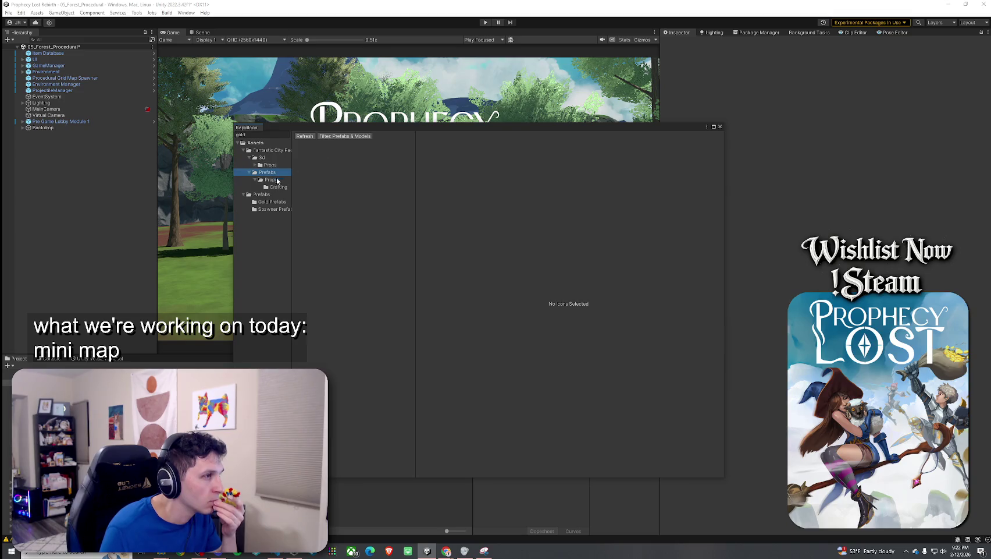
{"action": "left_click", "coordinate": [277, 187]}
{"action": "left_click", "coordinate": [272, 181]}
{"action": "left_click", "coordinate": [272, 194]}
{"action": "left_click", "coordinate": [274, 202]}
{"action": "left_click", "coordinate": [276, 210]}
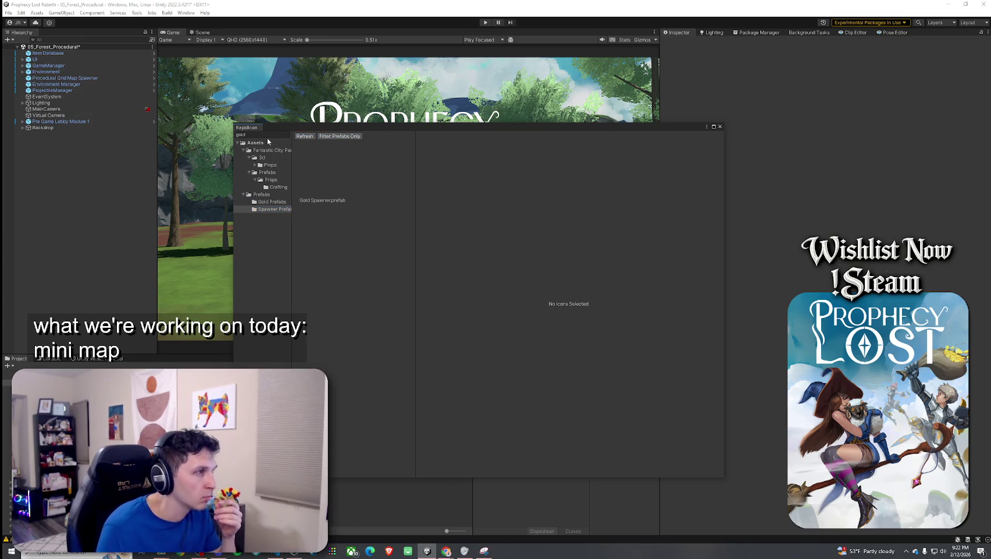
Step: Search 'coin' and select P_PROP_coin_city_01 in the Deco folder
{"action": "double_click", "coordinate": [241, 134]}
{"action": "type", "text": "c"}
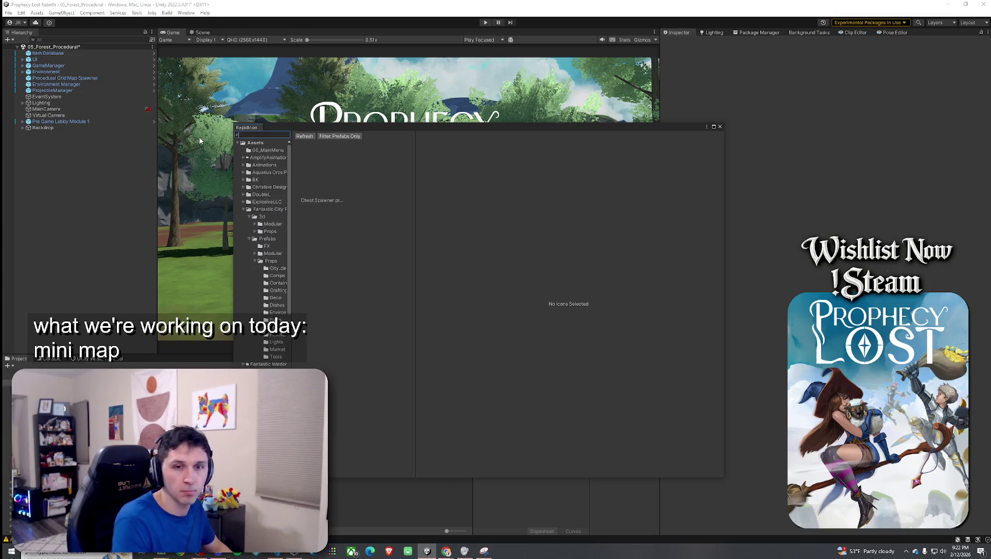
{"action": "type", "text": "oin"}
{"action": "left_click", "coordinate": [273, 167]}
{"action": "left_click", "coordinate": [277, 187]}
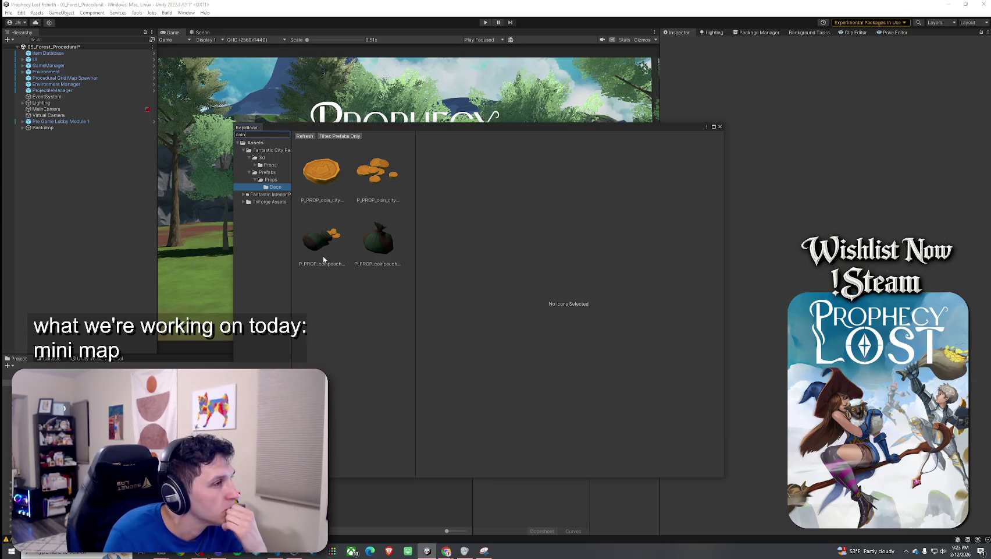
{"action": "left_click", "coordinate": [321, 172]}
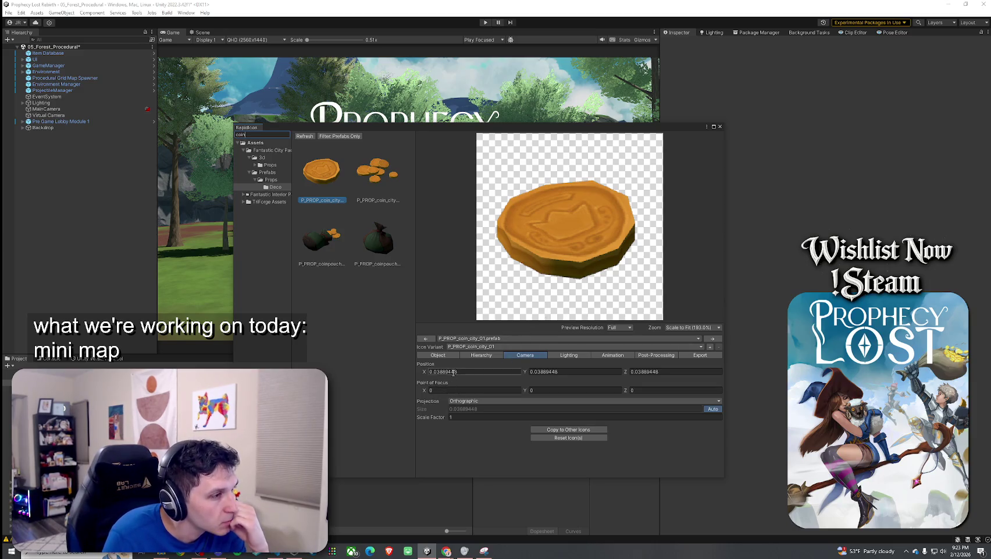
Step: Set the coin preview's camera Position Y to 0.06
{"action": "left_click", "coordinate": [530, 371]}
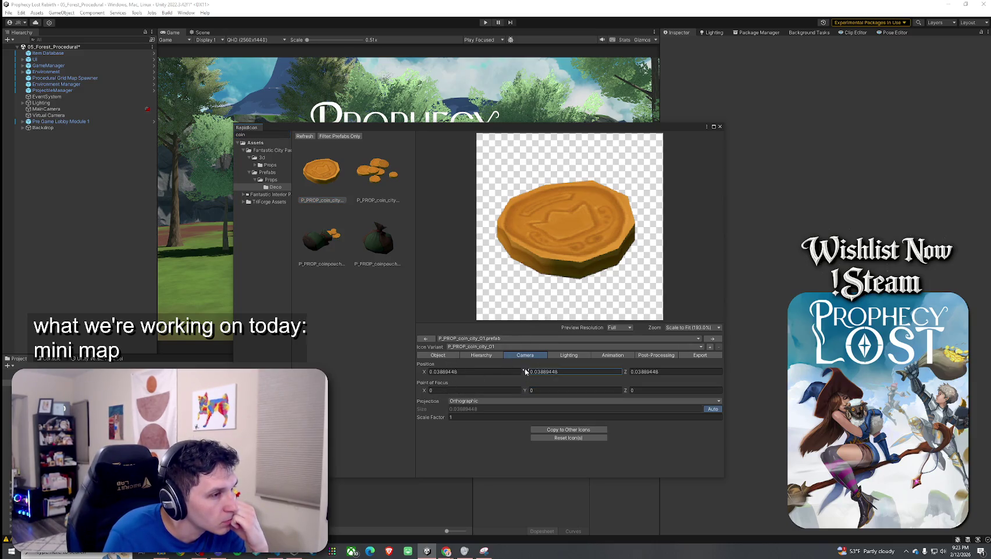
{"action": "type", "text": "0.13"}
{"action": "left_click_drag", "start_coordinate": [530, 373], "coordinate": [545, 375]}
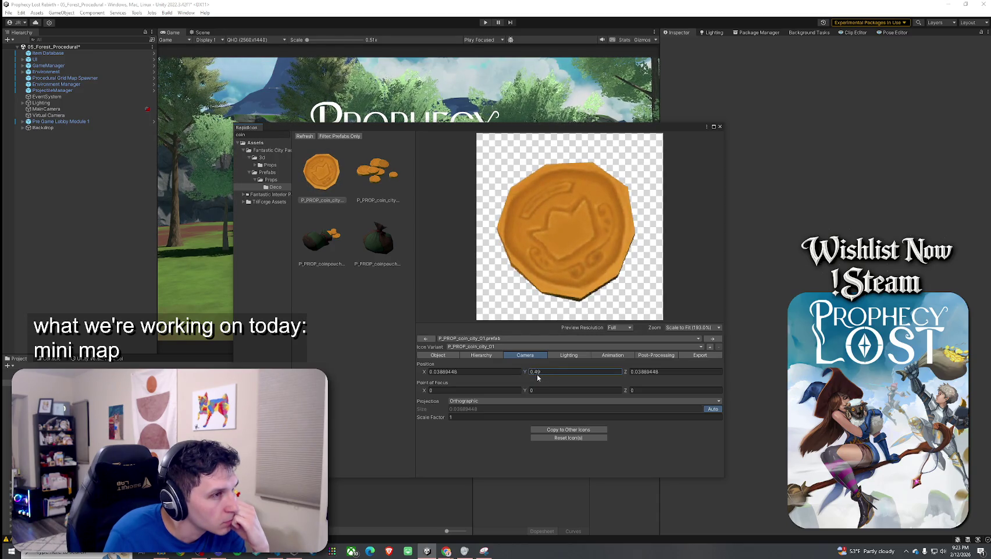
{"action": "key", "text": "BackSpace"}
{"action": "type", "text": "1"}
{"action": "key", "text": "BackSpace"}
{"action": "key", "text": "BackSpace"}
{"action": "key", "text": "BackSpace"}
{"action": "type", "text": "0.03"}
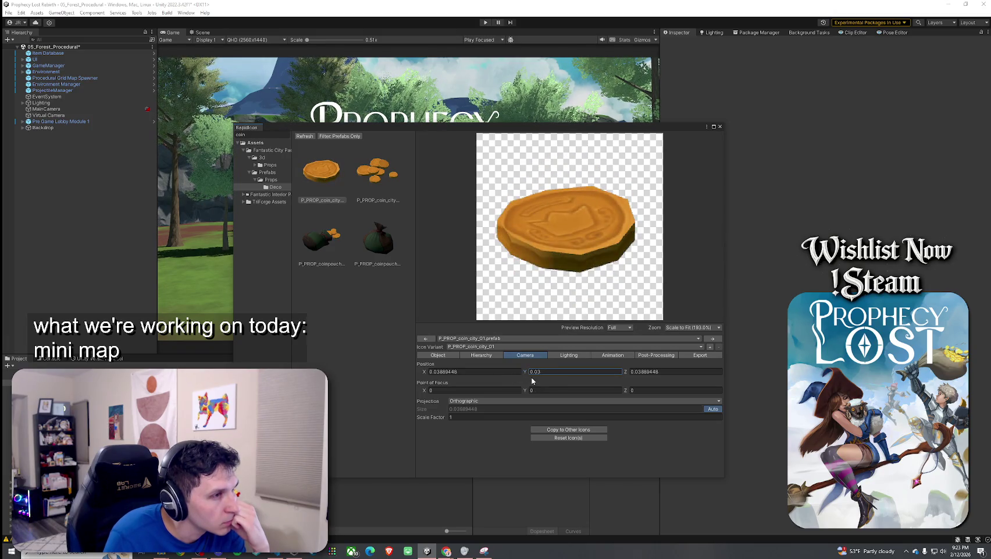
{"action": "key", "text": "BackSpace"}
{"action": "type", "text": "6"}
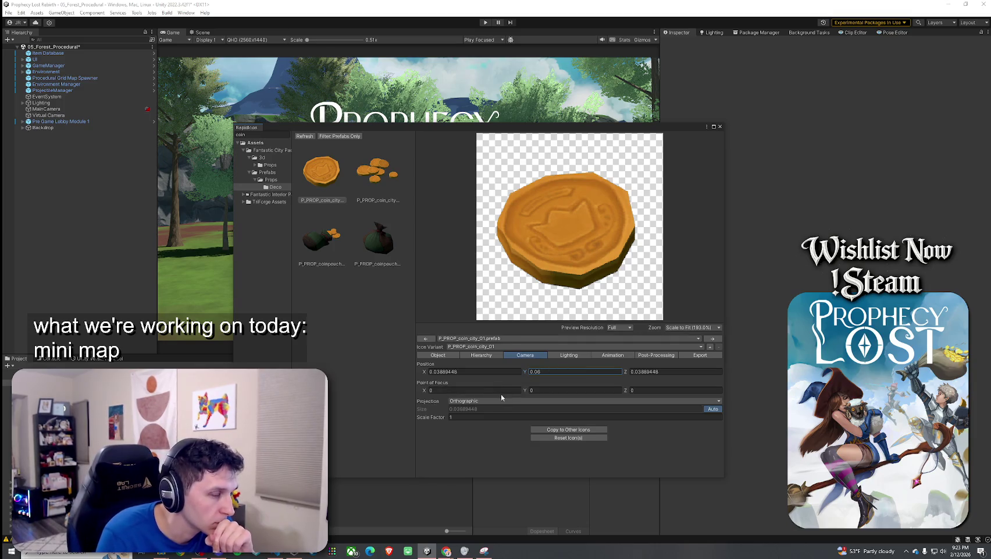
Step: Angle the light to about X 81, Y -128.03, Z 10.26 to light the coin orange
{"action": "left_click", "coordinate": [571, 354]}
{"action": "left_click", "coordinate": [483, 396]}
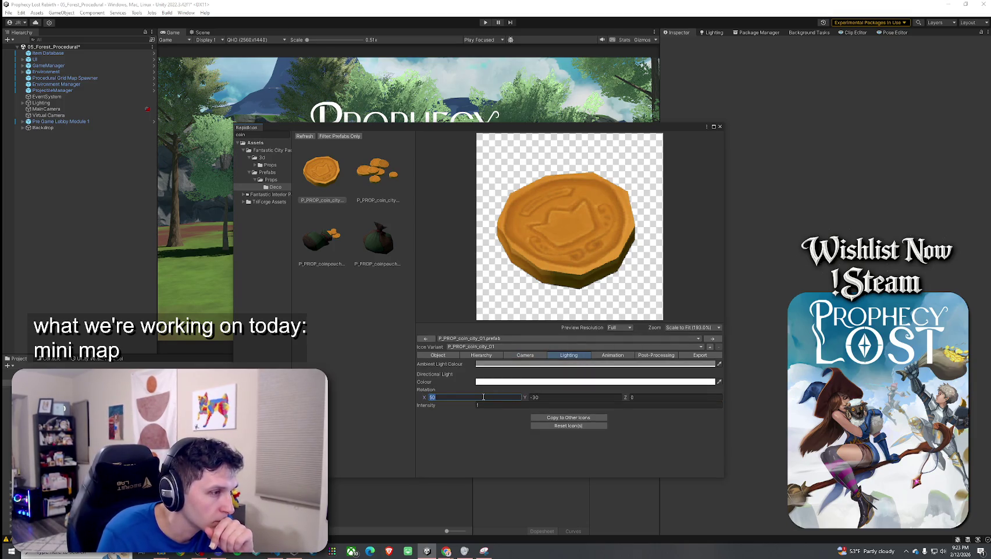
{"action": "type", "text": "0"}
{"action": "left_click", "coordinate": [556, 397]}
{"action": "type", "text": "-45"}
{"action": "left_click", "coordinate": [630, 398]}
{"action": "type", "text": "0.18"}
{"action": "key", "text": "BackSpace"}
{"action": "key", "text": "BackSpace"}
{"action": "key", "text": "BackSpace"}
{"action": "type", "text": "10.26"}
{"action": "left_click", "coordinate": [526, 397]}
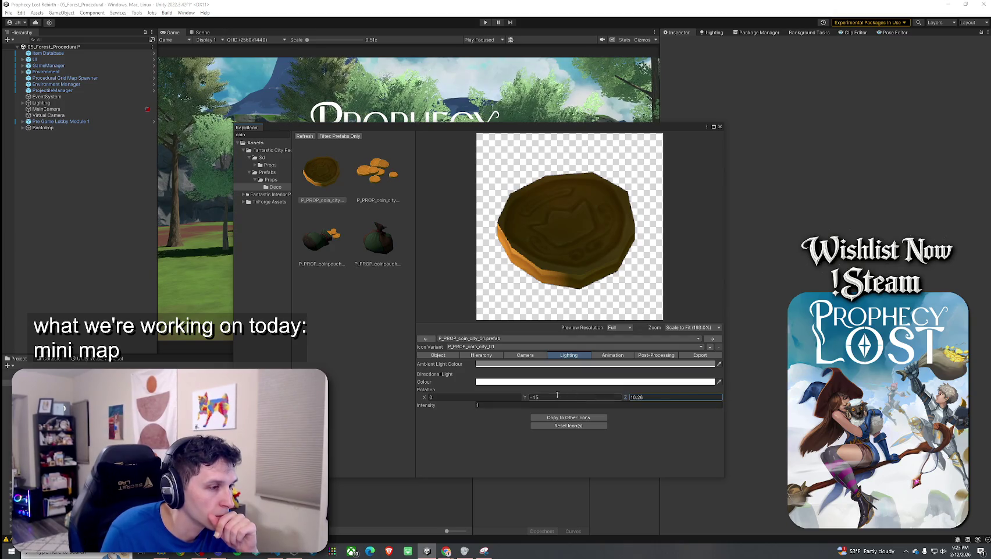
{"action": "left_click_drag", "start_coordinate": [525, 398], "coordinate": [489, 413]}
{"action": "mouse_move", "coordinate": [424, 394]}
{"action": "left_mouse_down"}
{"action": "mouse_move", "coordinate": [603, 408]}
{"action": "mouse_move", "coordinate": [545, 409]}
{"action": "mouse_move", "coordinate": [585, 408]}
{"action": "left_mouse_up"}
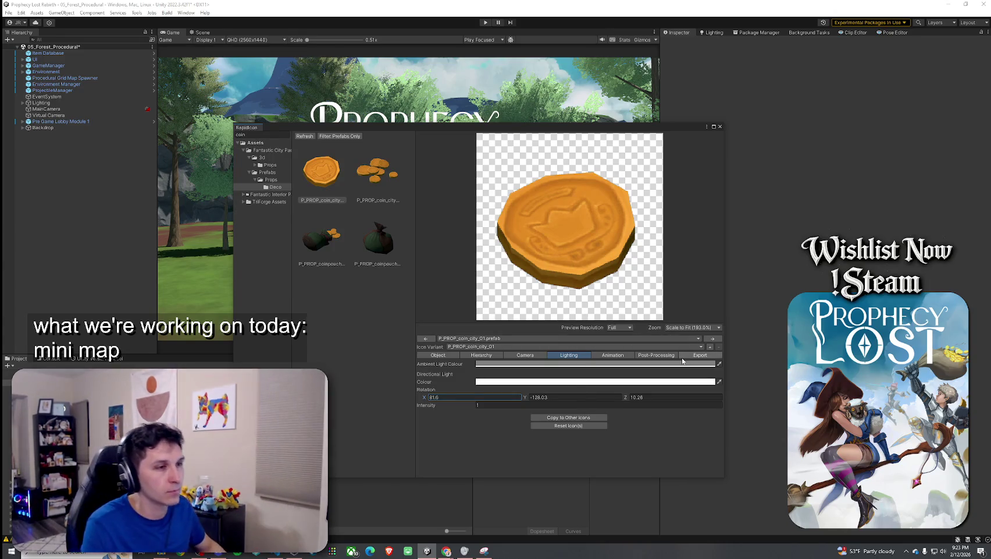
Step: Export the currently selected variant as 'Coin Icon Pre'
{"action": "left_click", "coordinate": [700, 354]}
{"action": "left_click", "coordinate": [518, 423]}
{"action": "type", "text": "Coin Icon Pre"}
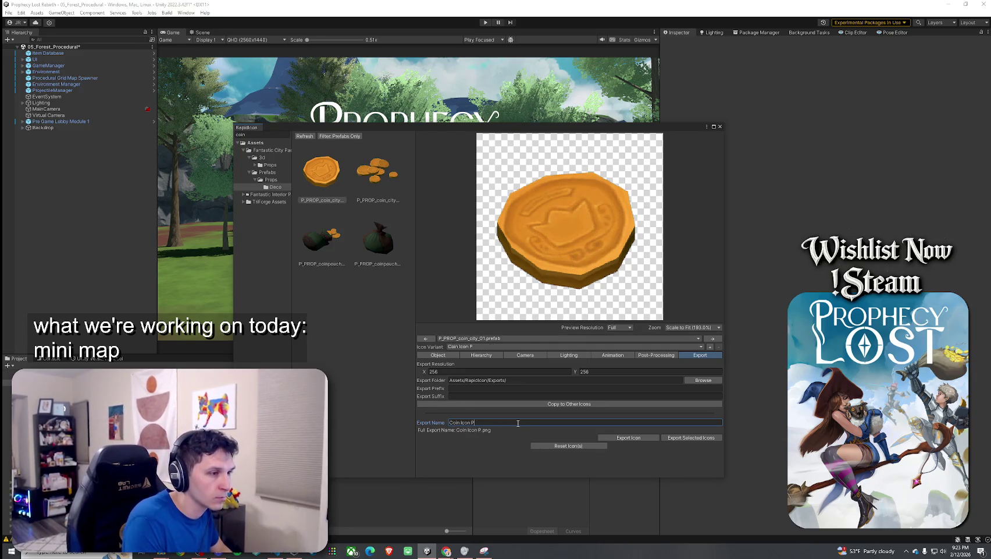
{"action": "left_click", "coordinate": [625, 436]}
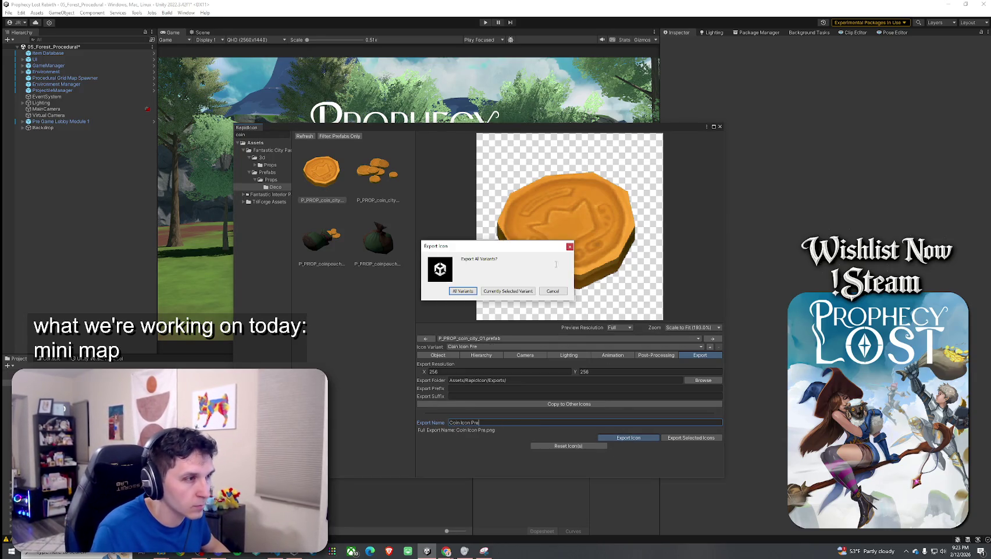
{"action": "left_click", "coordinate": [508, 291]}
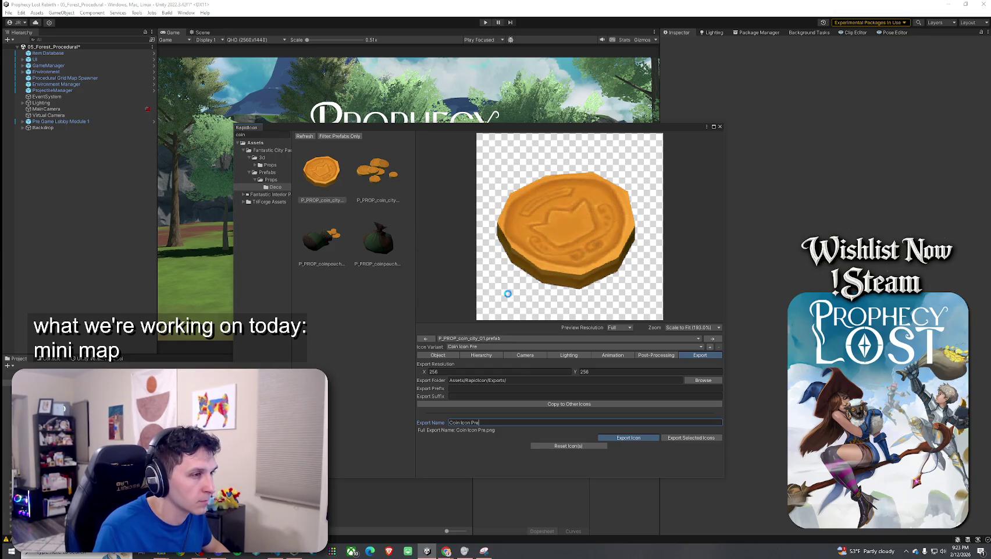
Step: Close RapidIcon and search the Project for 'minimap icon'
{"action": "left_click", "coordinate": [720, 128]}
{"action": "left_click", "coordinate": [349, 365]}
{"action": "type", "text": "minimap ic"}
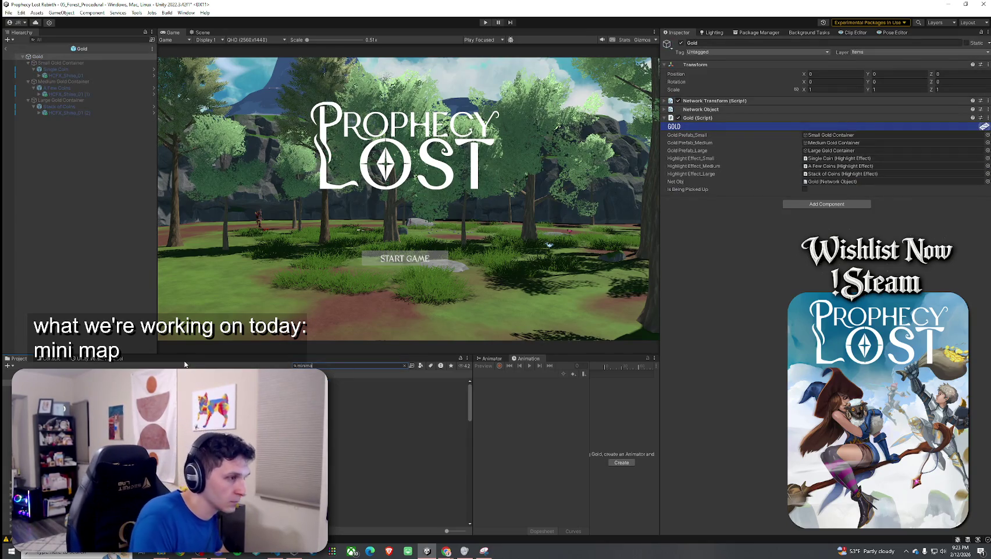
{"action": "type", "text": "on"}
Step: Duplicate the MinimapBroom prefab as MinimapGold and open it in Prefab Mode
{"action": "double_click", "coordinate": [419, 378]}
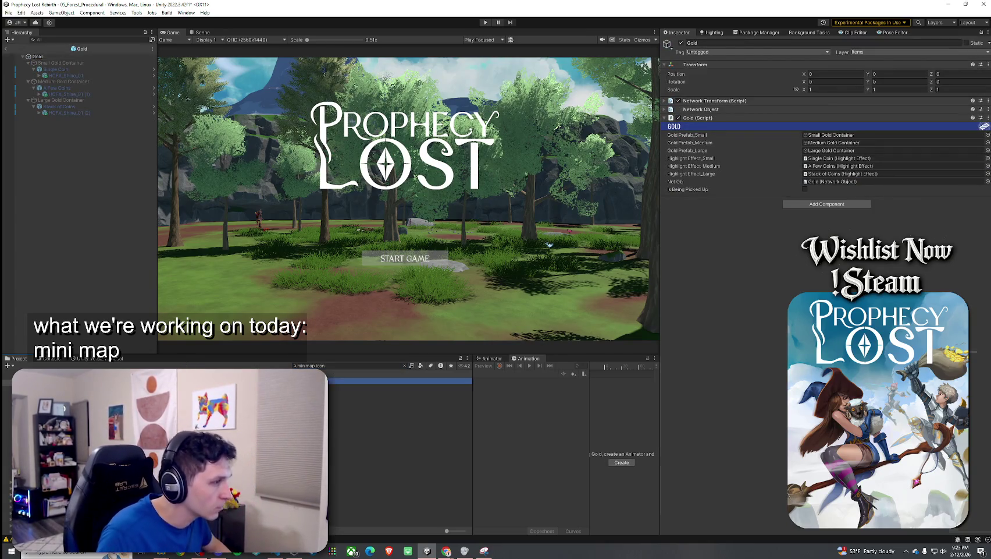
{"action": "left_click", "coordinate": [405, 365]}
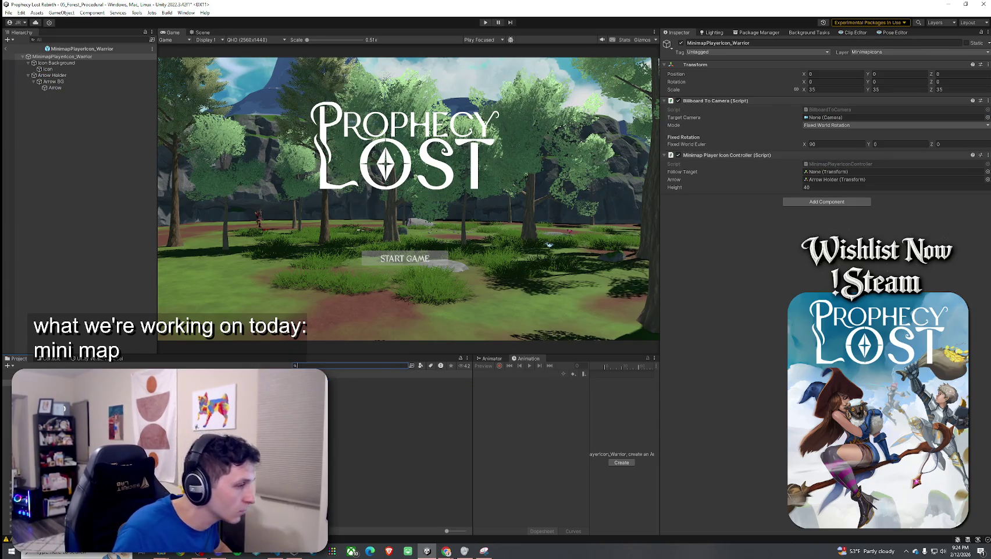
{"action": "left_click", "coordinate": [402, 387]}
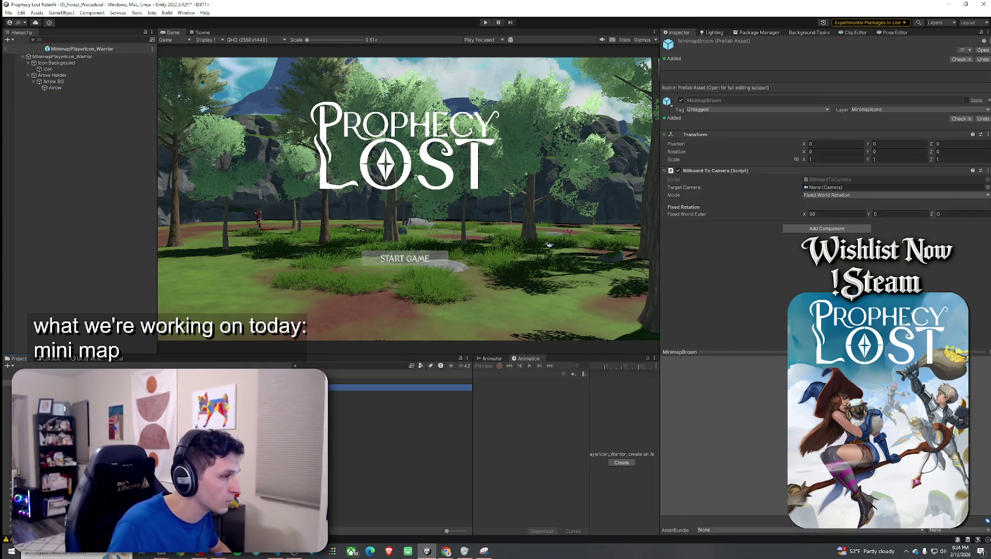
{"action": "key", "text": "ctrl+d"}
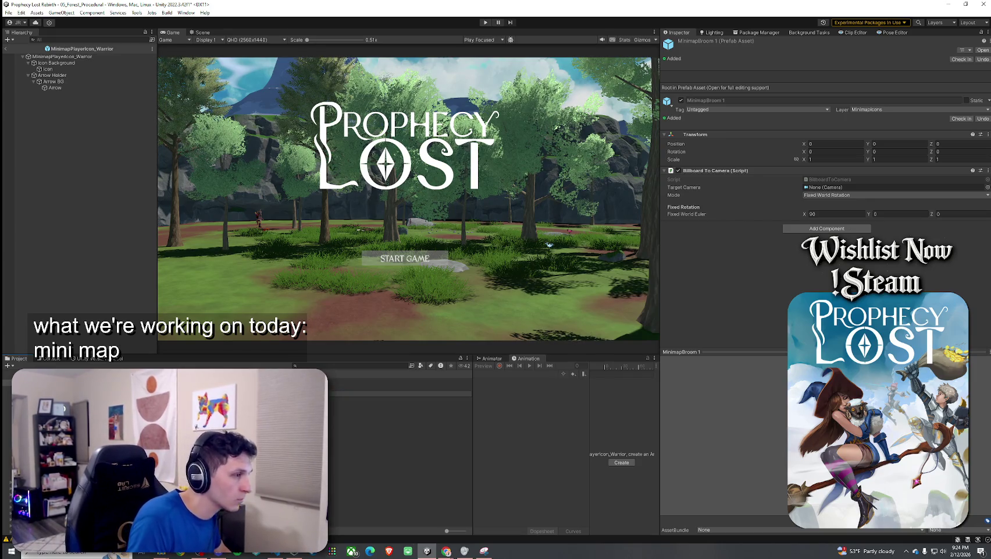
{"action": "double_click", "coordinate": [349, 412]}
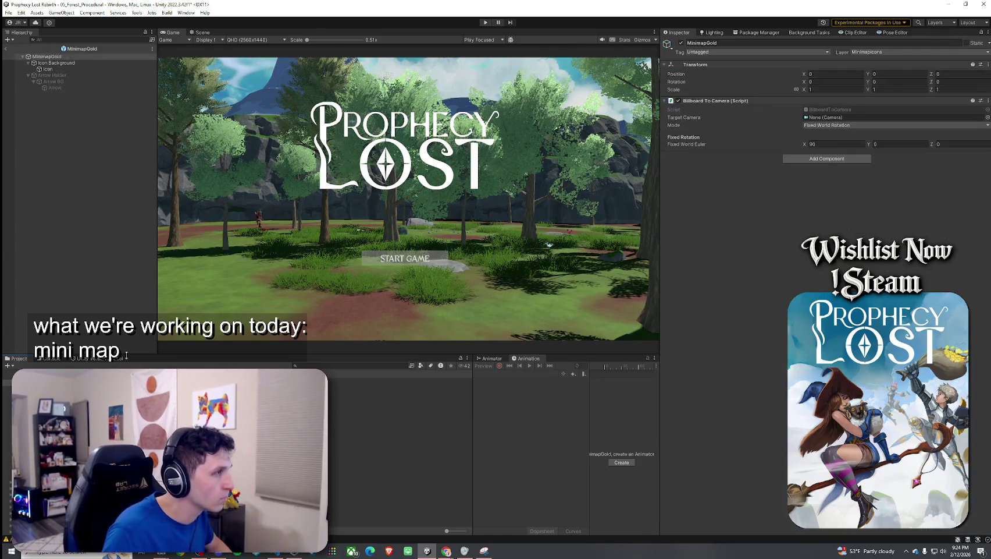
Step: Check the Icon object's sprite options, then search for 'Preold'
{"action": "left_click", "coordinate": [48, 68]}
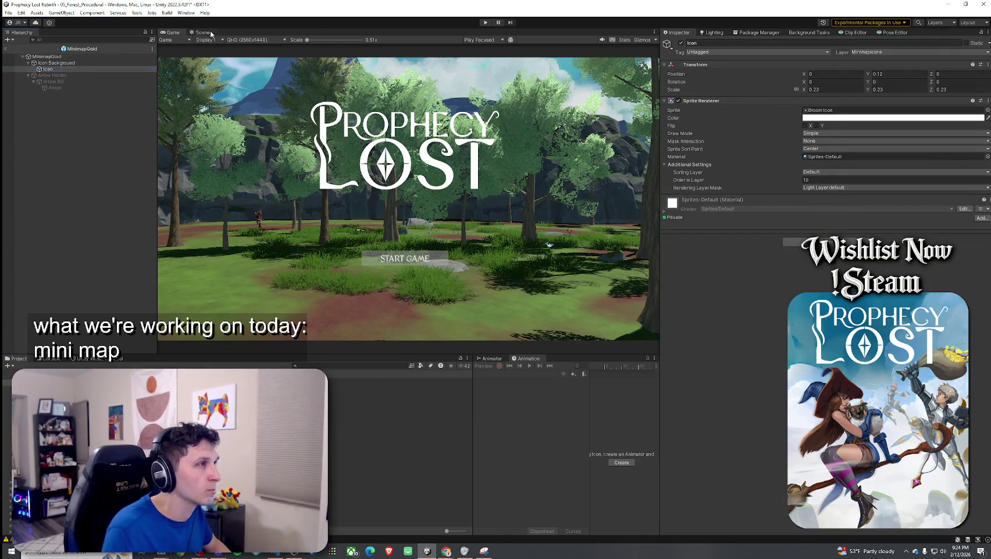
{"action": "left_click", "coordinate": [987, 110]}
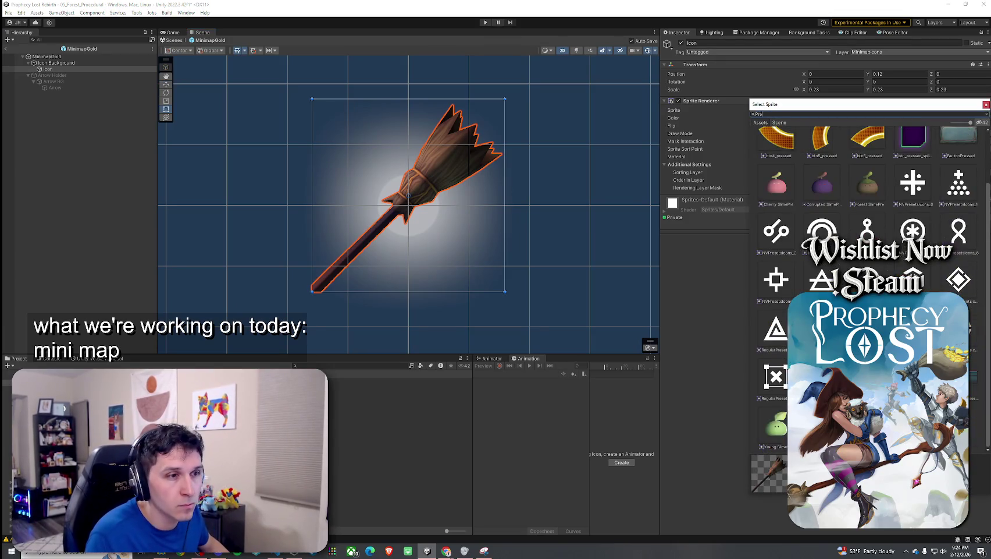
{"action": "scroll", "coordinate": [771, 125], "scroll_direction": "up", "scroll_amount": 2}
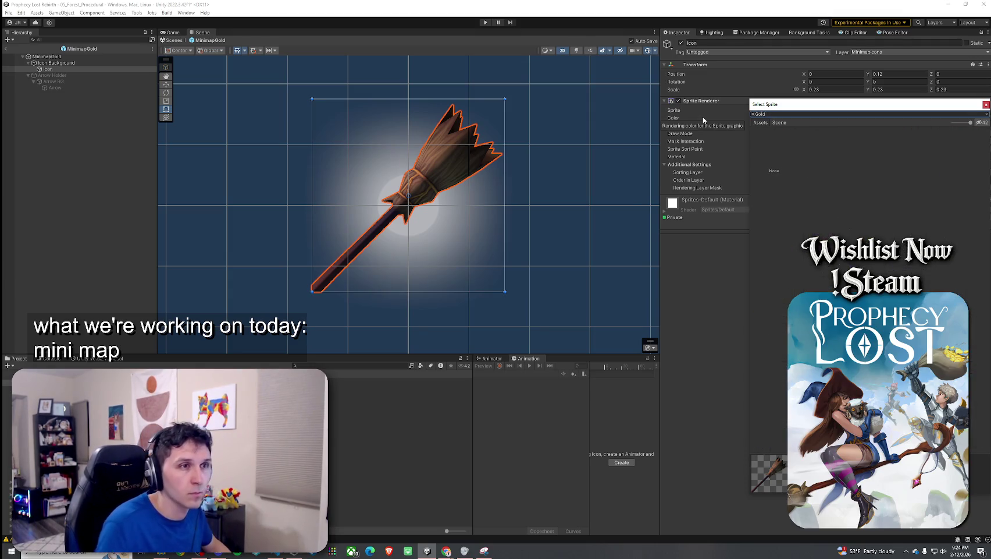
{"action": "left_click", "coordinate": [985, 106]}
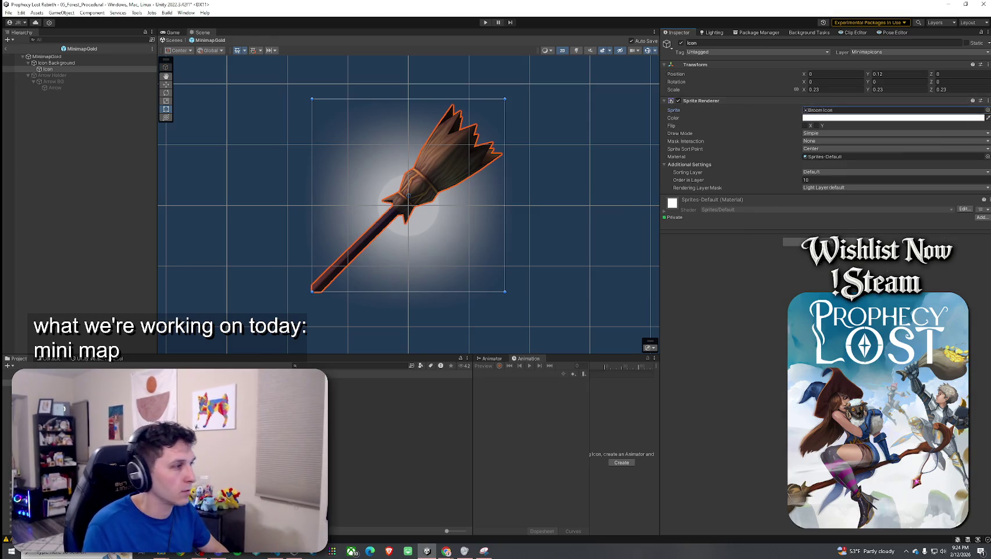
{"action": "type", "text": "Gold icon"}
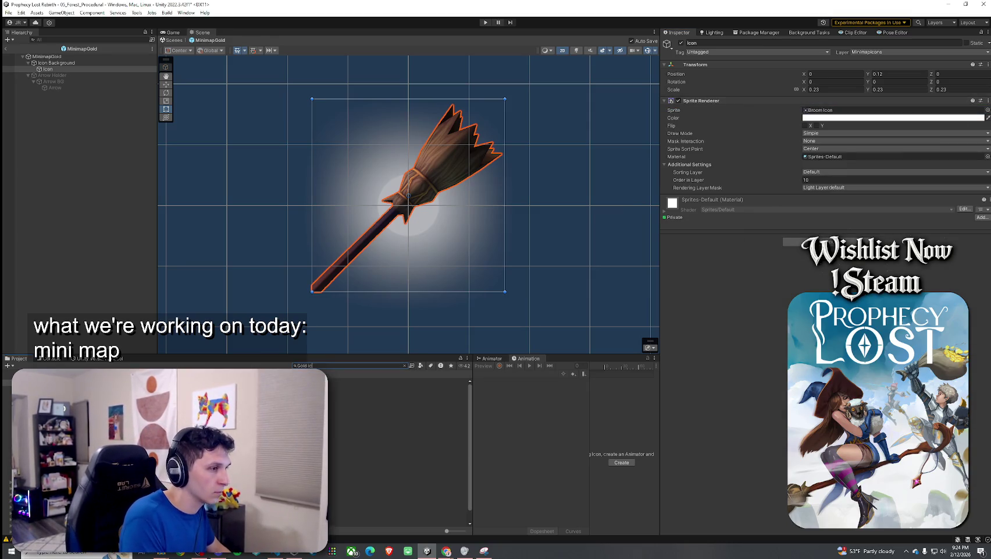
{"action": "key", "text": "ctrl+a"}
{"action": "type", "text": "Pre"}
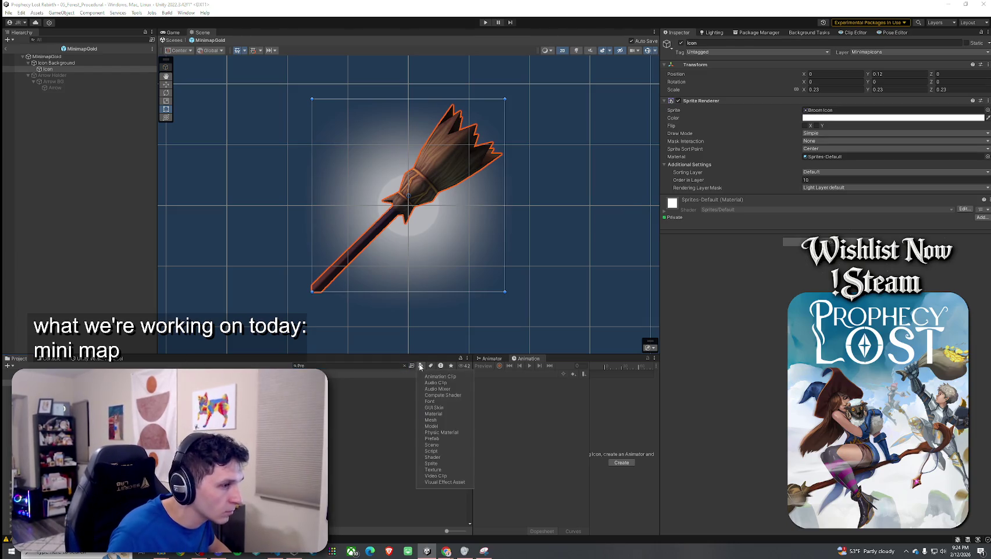
{"action": "type", "text": "gold"}
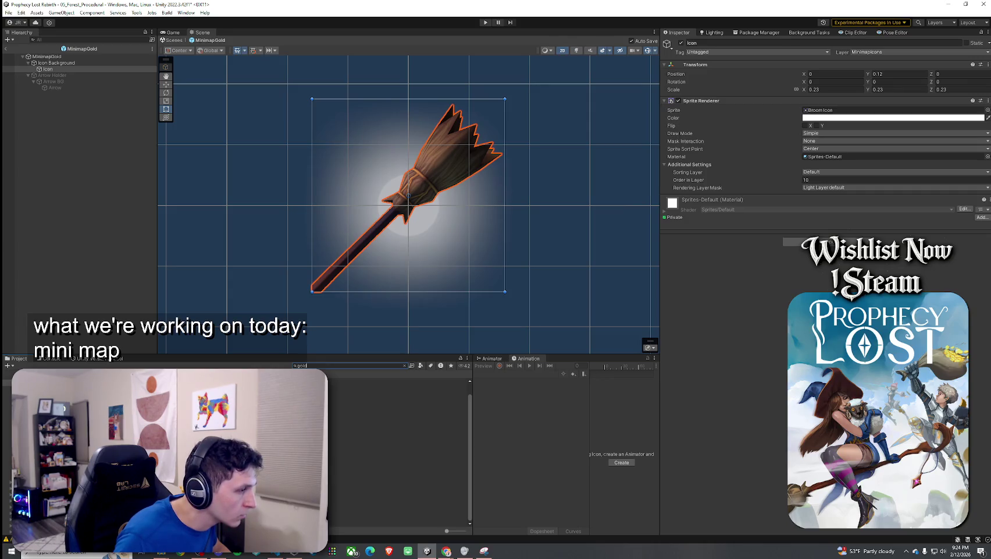
Step: Set Coin Icon Pre in the Rapid Icon folder to Texture Type Sprite (2D and UI) and apply
{"action": "left_click", "coordinate": [404, 365]}
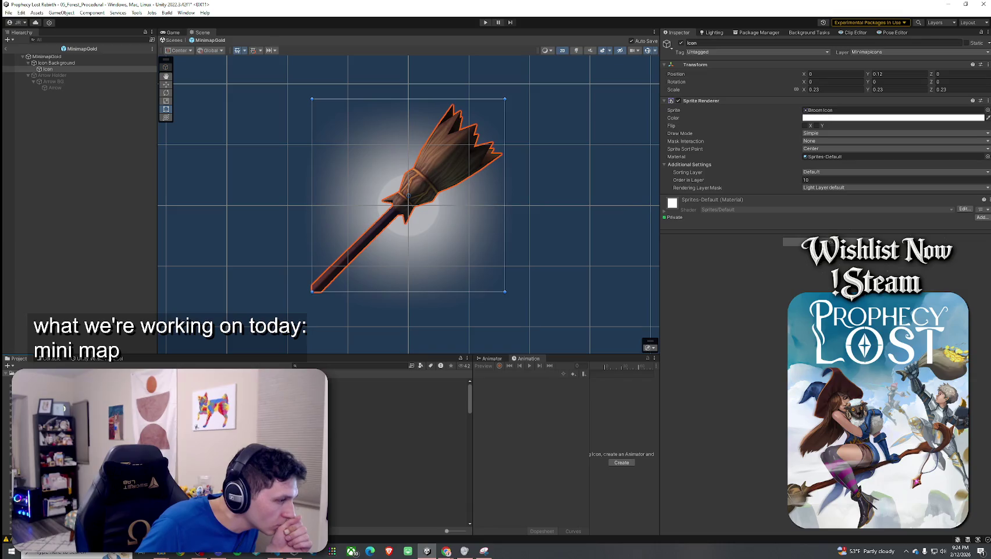
{"action": "scroll", "coordinate": [402, 442], "scroll_direction": "down", "scroll_amount": 5}
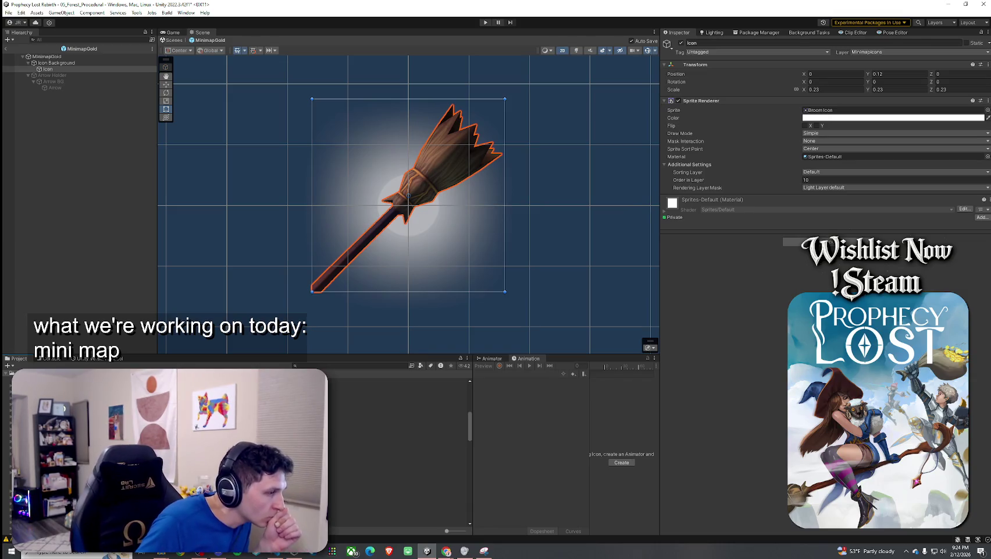
{"action": "left_click", "coordinate": [87, 442]}
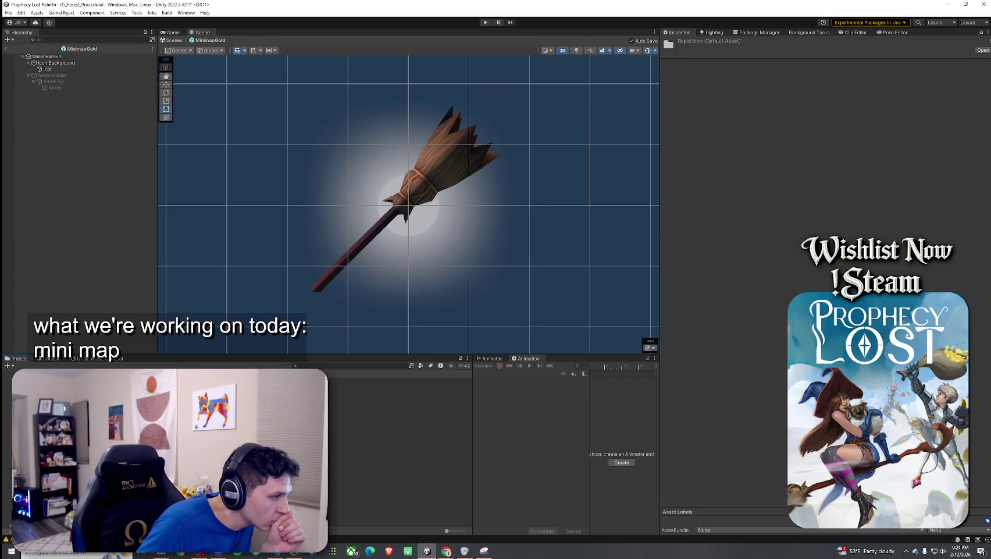
{"action": "left_click", "coordinate": [401, 412]}
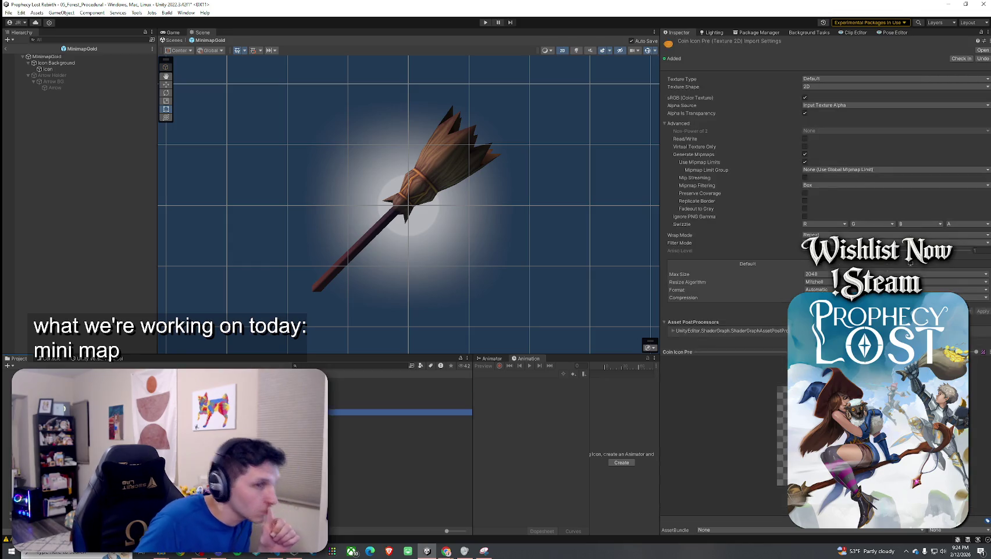
{"action": "left_click", "coordinate": [843, 79]}
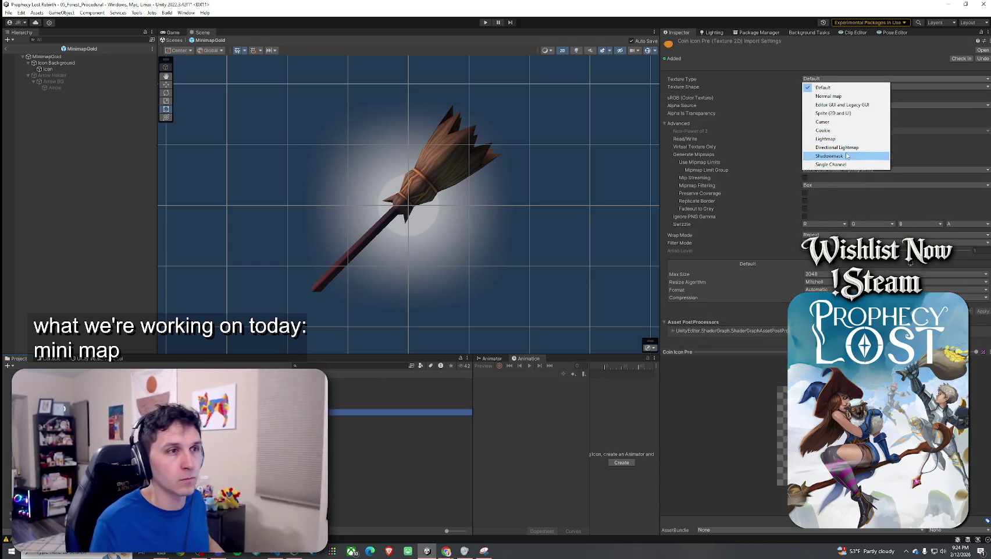
{"action": "left_click", "coordinate": [833, 113]}
{"action": "left_click", "coordinate": [982, 282]}
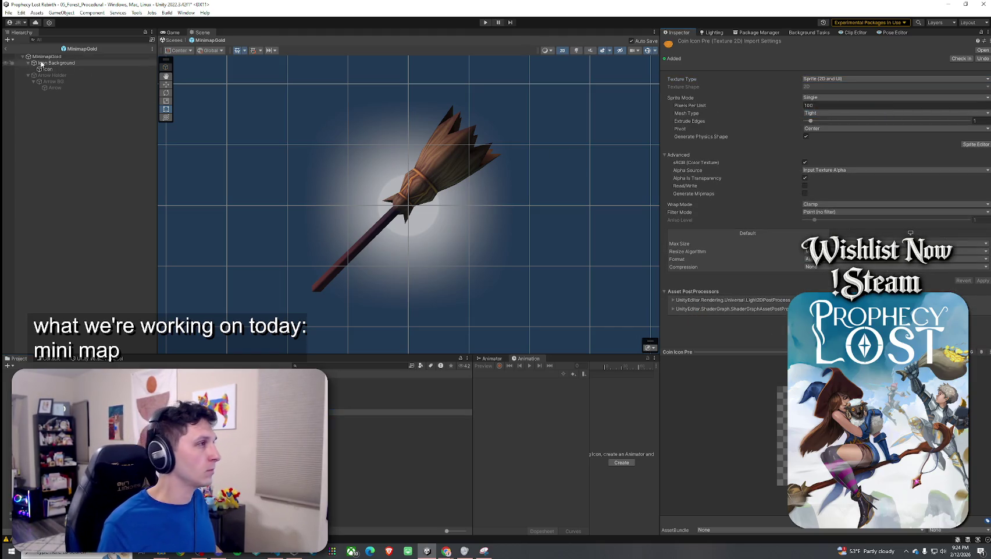
Step: Exit MinimapGold Prefab Mode and save the 05_Forest_Procedural scene
{"action": "left_click", "coordinate": [5, 49]}
{"action": "left_click", "coordinate": [8, 12]}
{"action": "left_click", "coordinate": [24, 50]}
{"action": "left_click", "coordinate": [320, 365]}
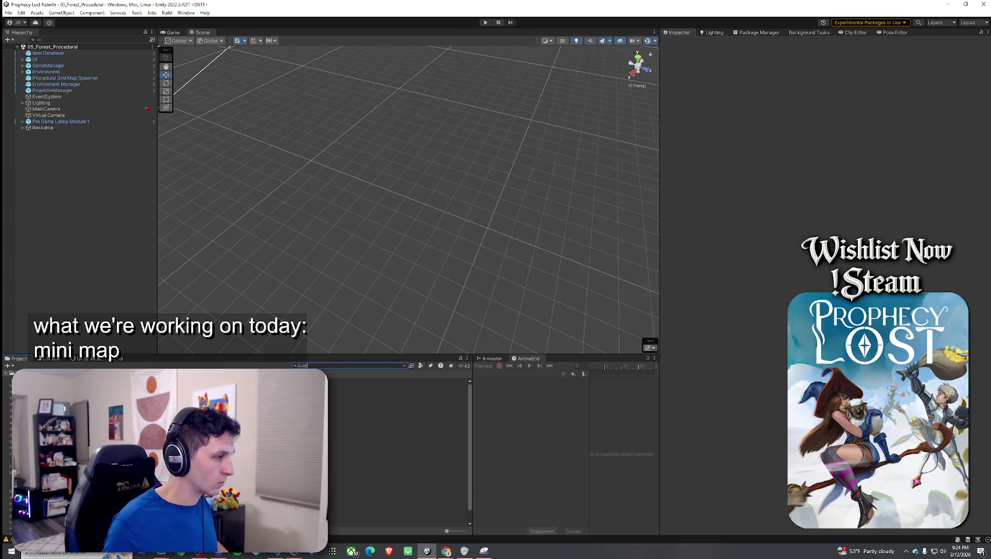
Step: Open the Gold prefab, search 'min', and open MinimapGold with its Icon selected
{"action": "double_click", "coordinate": [140, 396]}
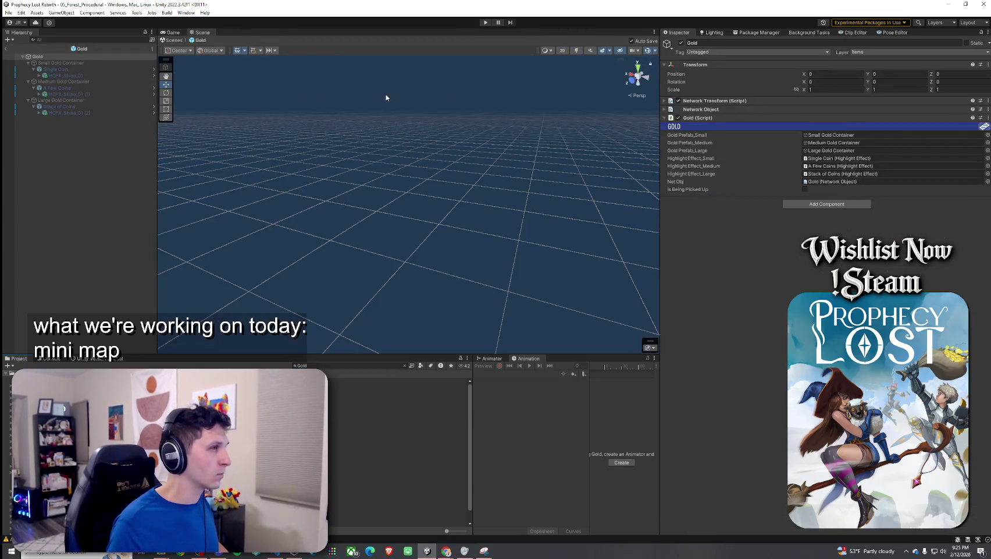
{"action": "left_click", "coordinate": [343, 367]}
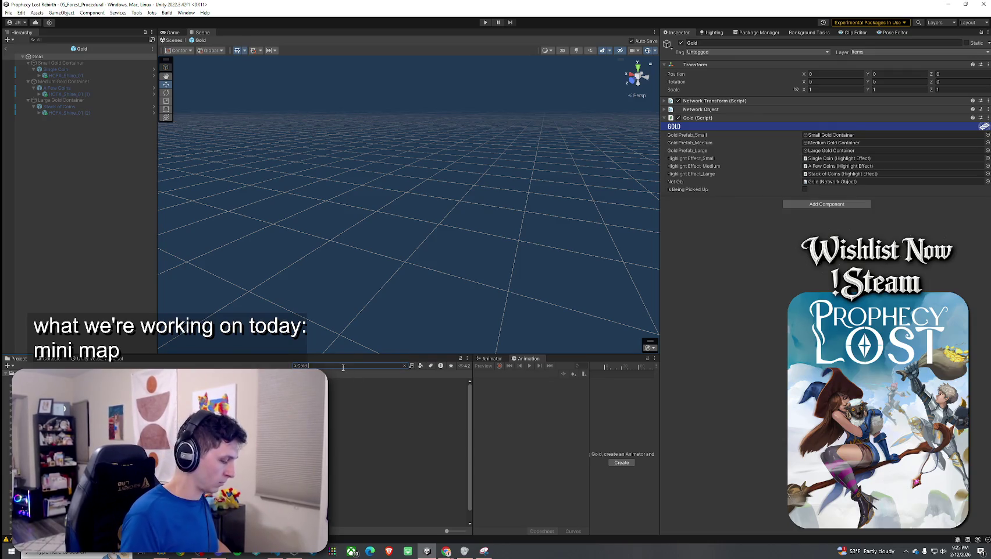
{"action": "type", "text": "icon"}
{"action": "key", "text": "ctrl+a"}
{"action": "type", "text": "min"}
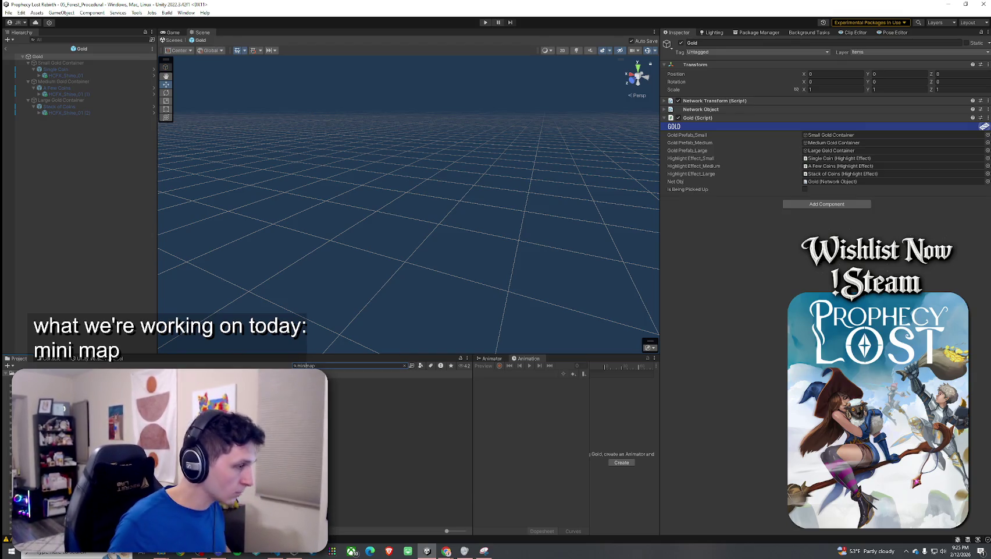
{"action": "left_click", "coordinate": [404, 365]}
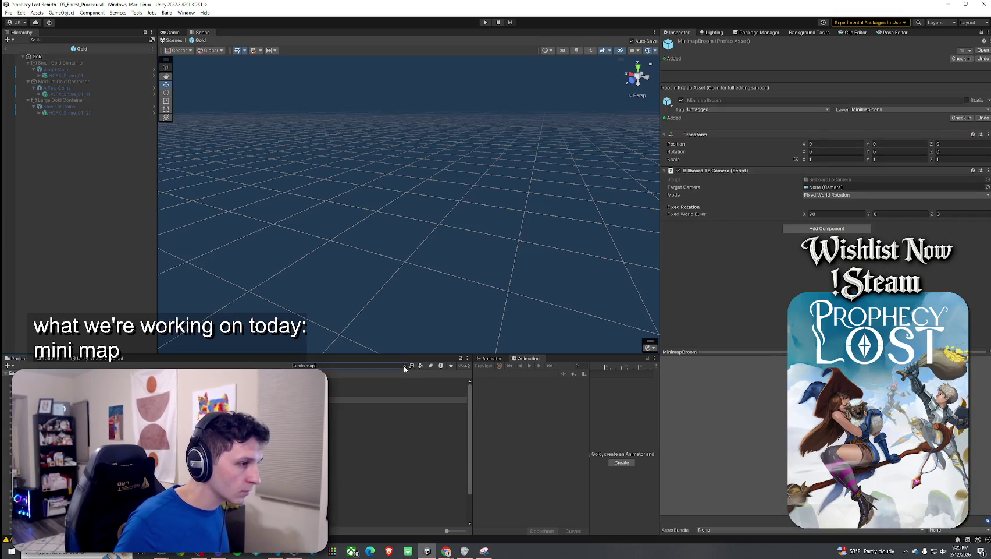
{"action": "double_click", "coordinate": [343, 413]}
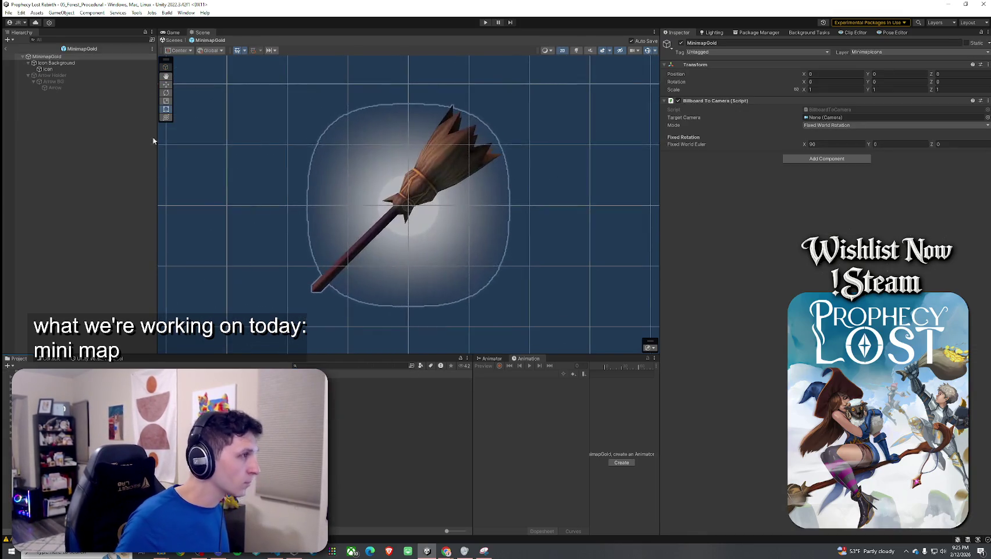
{"action": "left_click", "coordinate": [47, 69]}
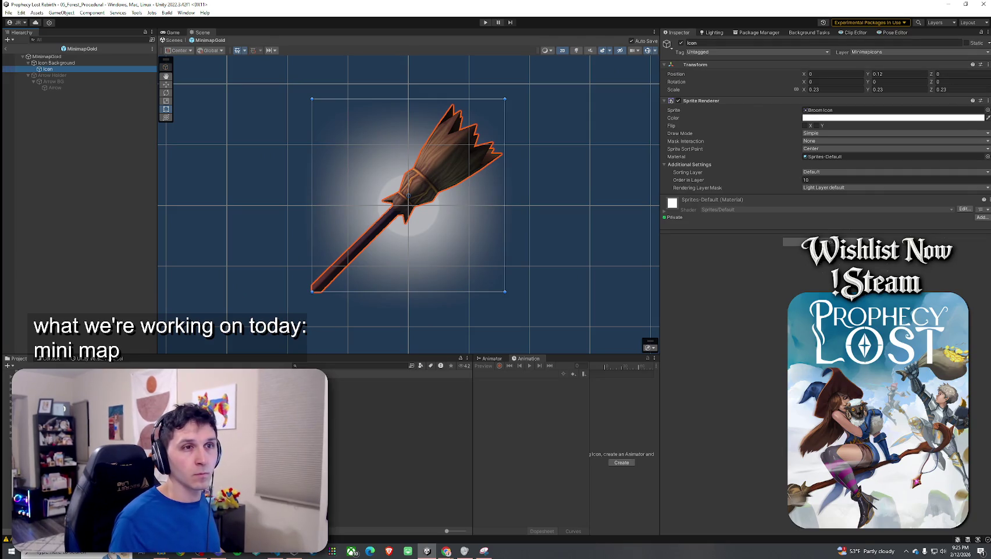
Step: Swap the Icon's sprite from the broom to Coin Icon Pre
{"action": "left_click", "coordinate": [987, 109]}
{"action": "type", "text": "d"}
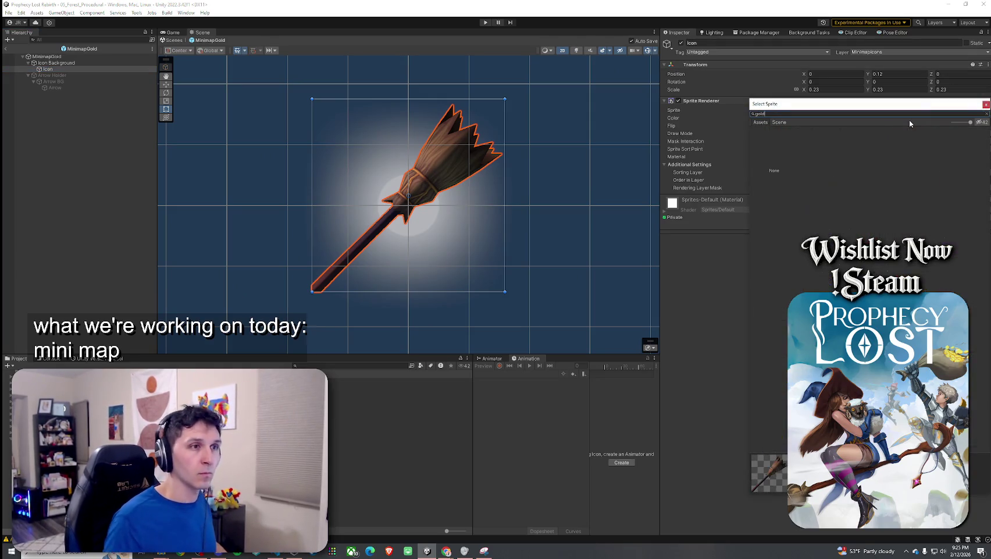
{"action": "key", "text": "BackSpace"}
{"action": "key", "text": "BackSpace"}
{"action": "key", "text": "BackSpace"}
{"action": "type", "text": "icon"}
{"action": "left_click", "coordinate": [919, 196]}
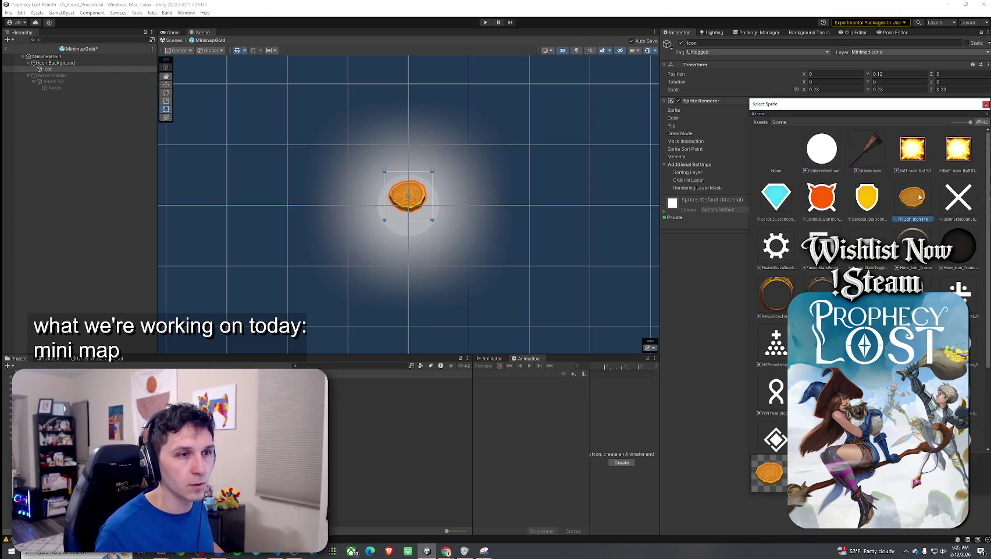
{"action": "key", "text": "Escape"}
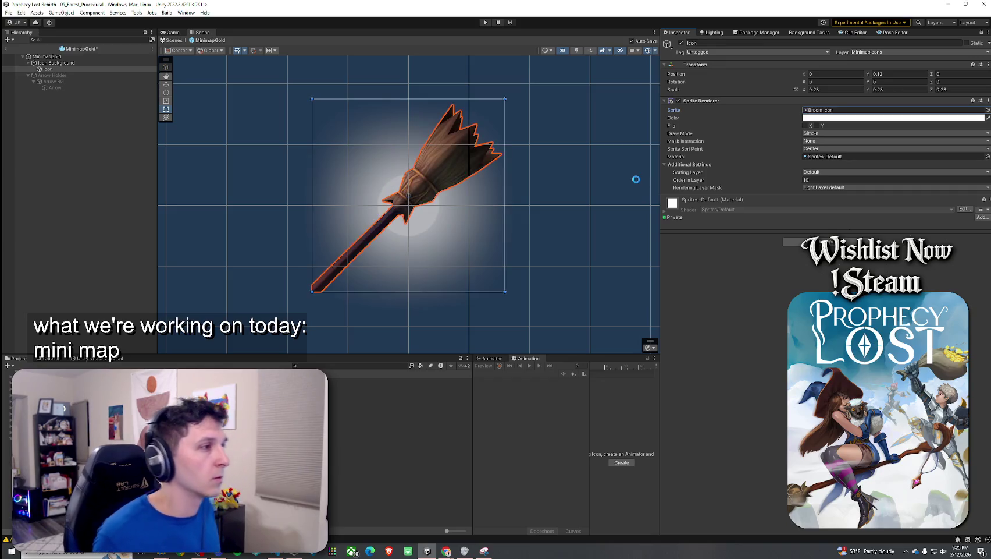
{"action": "key", "text": "ctrl+z"}
Step: Scale the Icon uniformly to 0.575
{"action": "left_click", "coordinate": [824, 89]}
{"action": "type", "text": "1"}
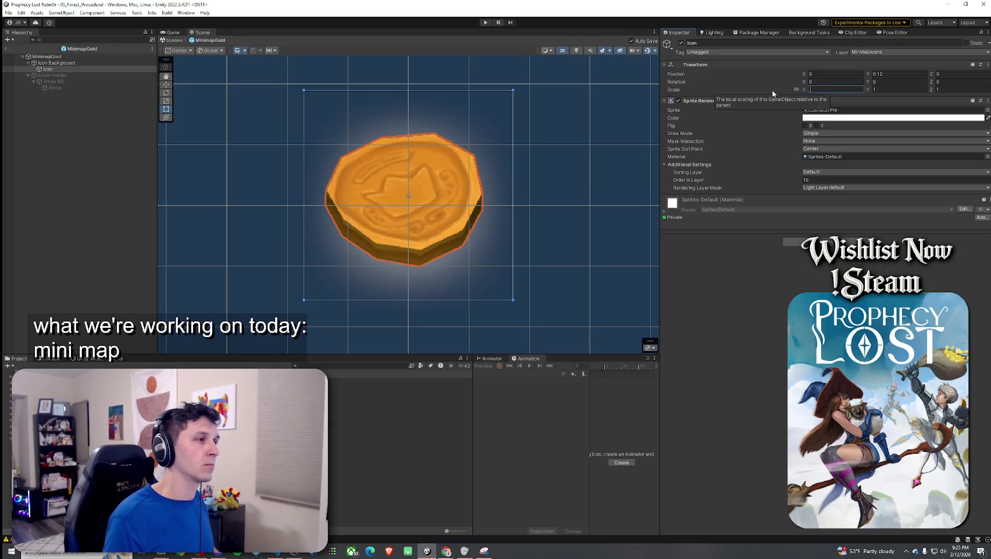
{"action": "type", "text": ".8"}
{"action": "key", "text": "BackSpace"}
{"action": "type", "text": "7"}
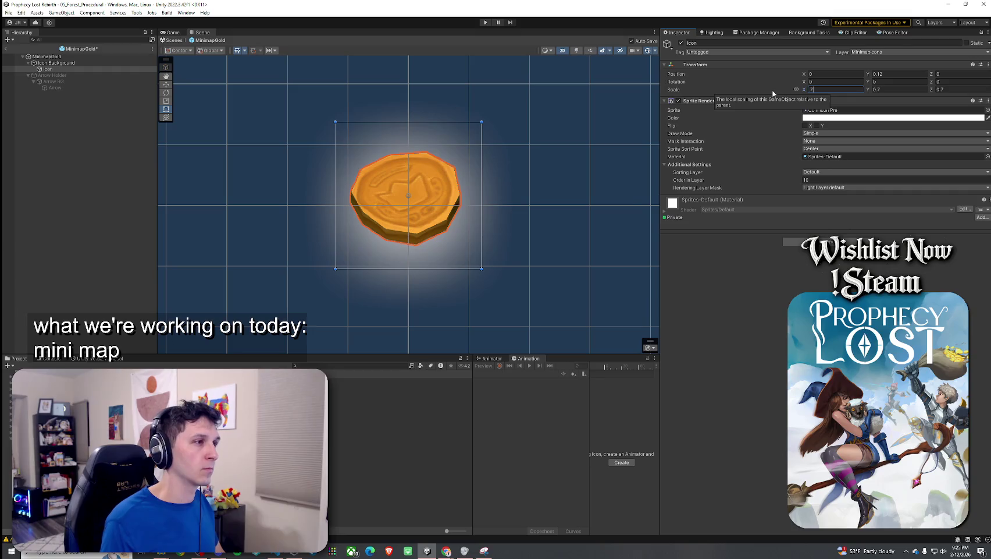
{"action": "key", "text": "BackSpace"}
{"action": "type", "text": "6"}
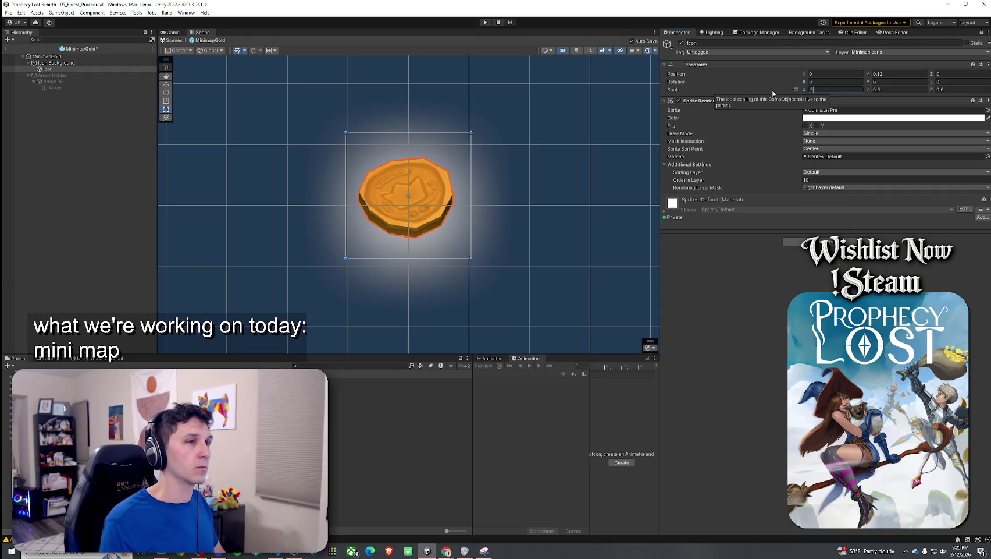
{"action": "key", "text": "BackSpace"}
{"action": "type", "text": "58"}
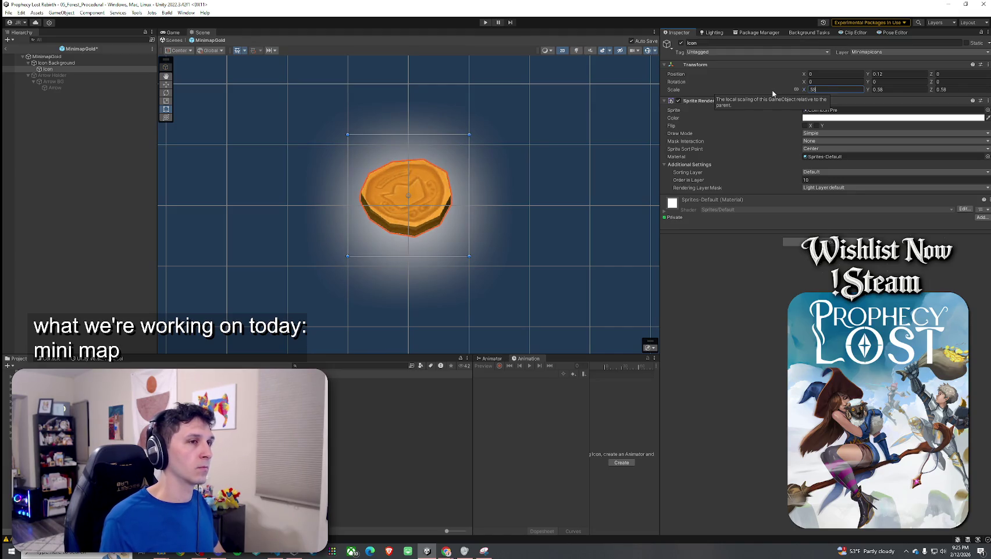
{"action": "key", "text": "BackSpace"}
{"action": "type", "text": "75"}
{"action": "key", "text": "Return"}
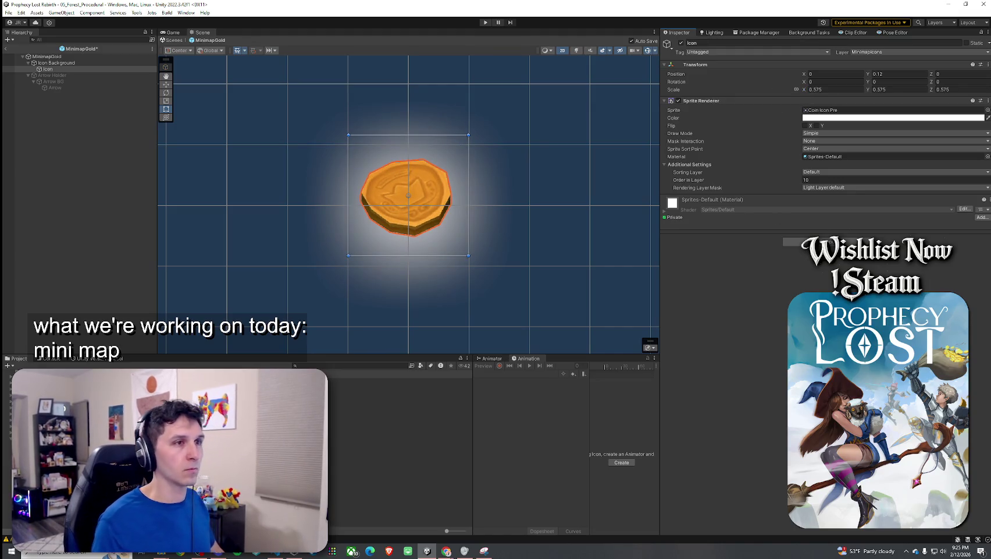
{"action": "left_click", "coordinate": [558, 273]}
{"action": "scroll", "coordinate": [549, 284], "scroll_direction": "down", "scroll_amount": 2}
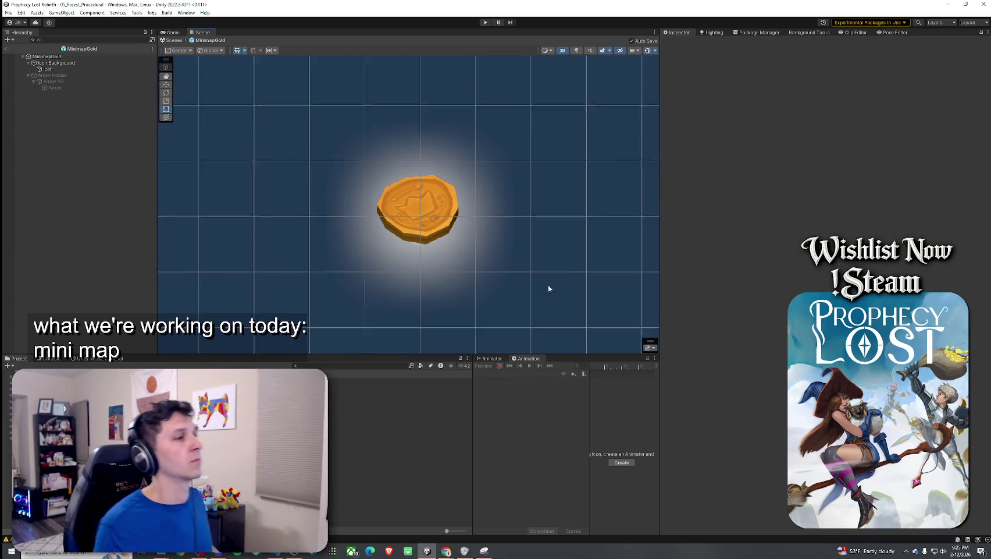
Step: Save MinimapGold with File > Save and exit Prefab Mode back to 05_Forest_Procedural
{"action": "scroll", "coordinate": [475, 290], "scroll_direction": "up", "scroll_amount": 3}
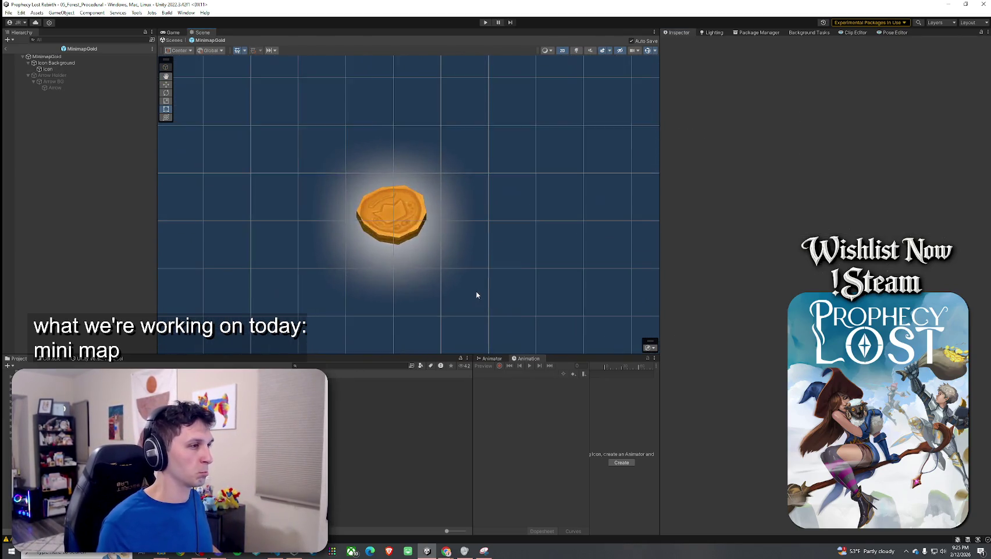
{"action": "left_click_drag", "start_coordinate": [484, 272], "coordinate": [485, 271]}
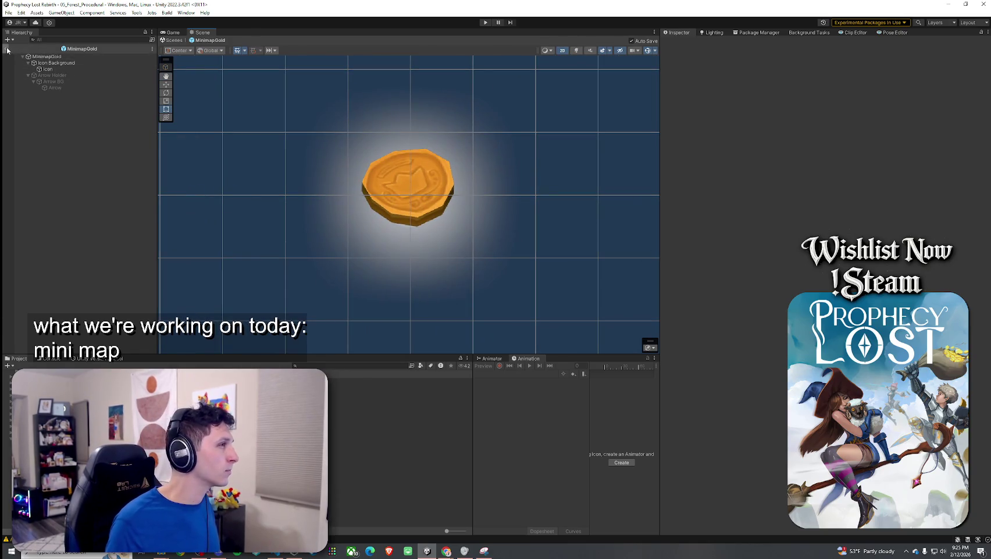
{"action": "left_click", "coordinate": [46, 57]}
{"action": "left_click_drag", "start_coordinate": [22, 32], "coordinate": [23, 34]}
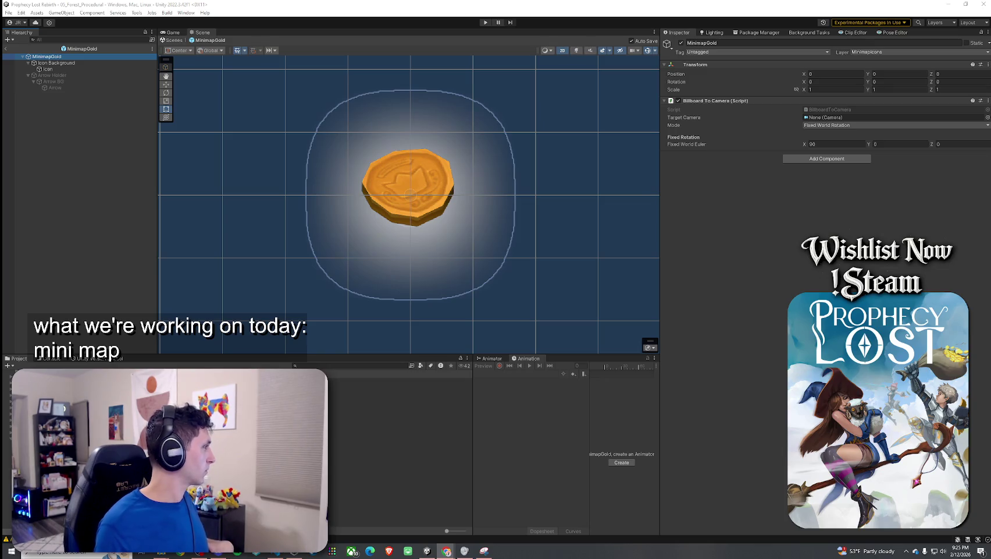
{"action": "left_click", "coordinate": [8, 12]}
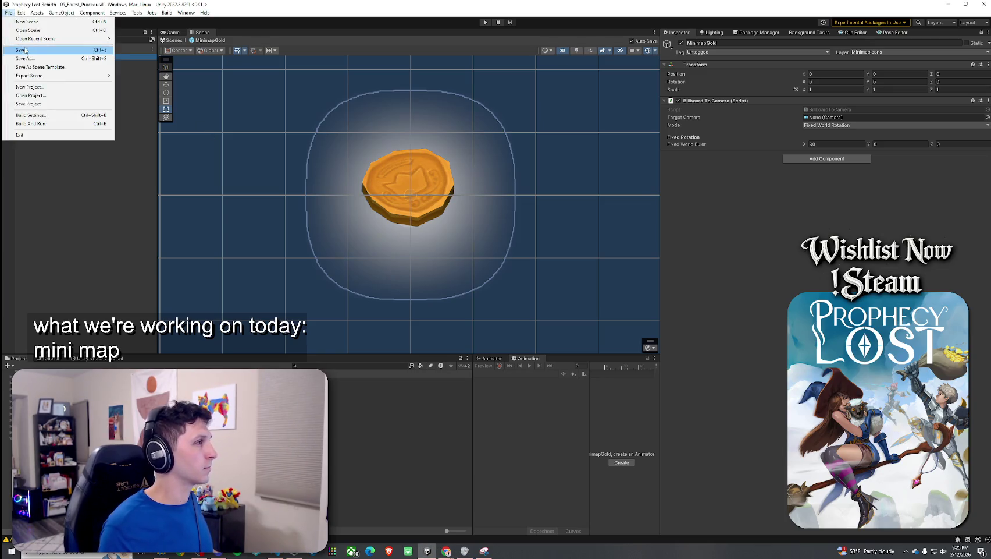
{"action": "left_click", "coordinate": [55, 62]}
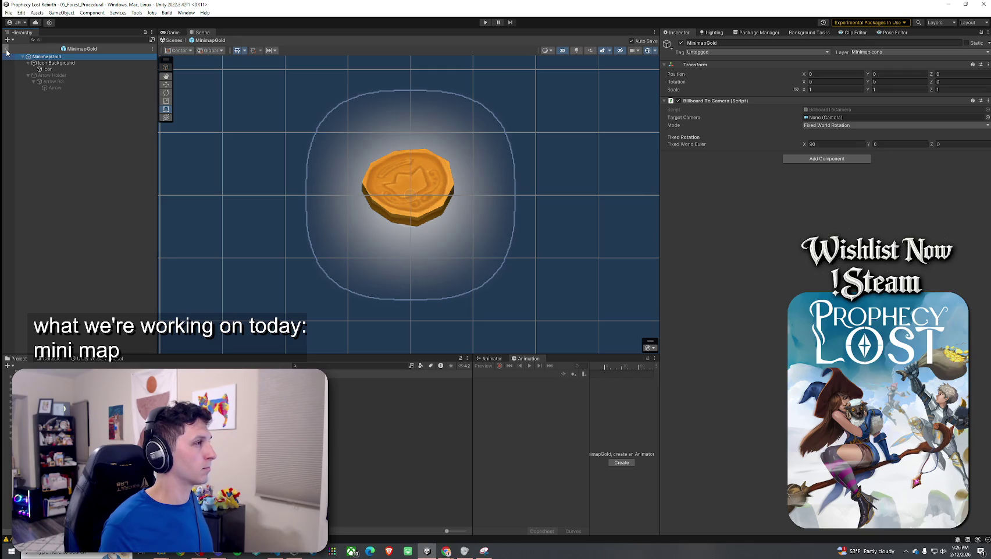
{"action": "left_click", "coordinate": [8, 13]}
{"action": "left_click", "coordinate": [7, 52]}
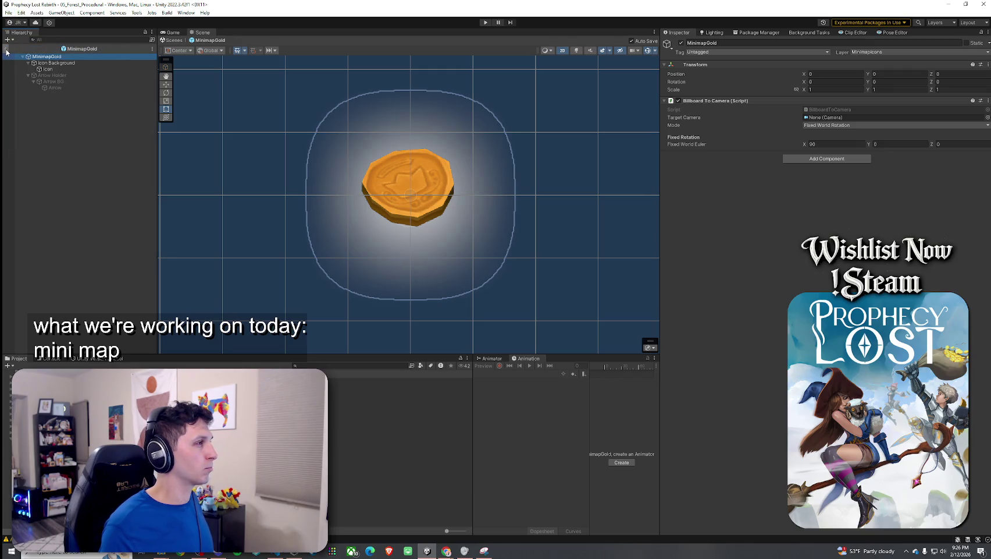
{"action": "left_click", "coordinate": [6, 50]}
{"action": "left_click", "coordinate": [309, 366]}
{"action": "type", "text": "Gold"}
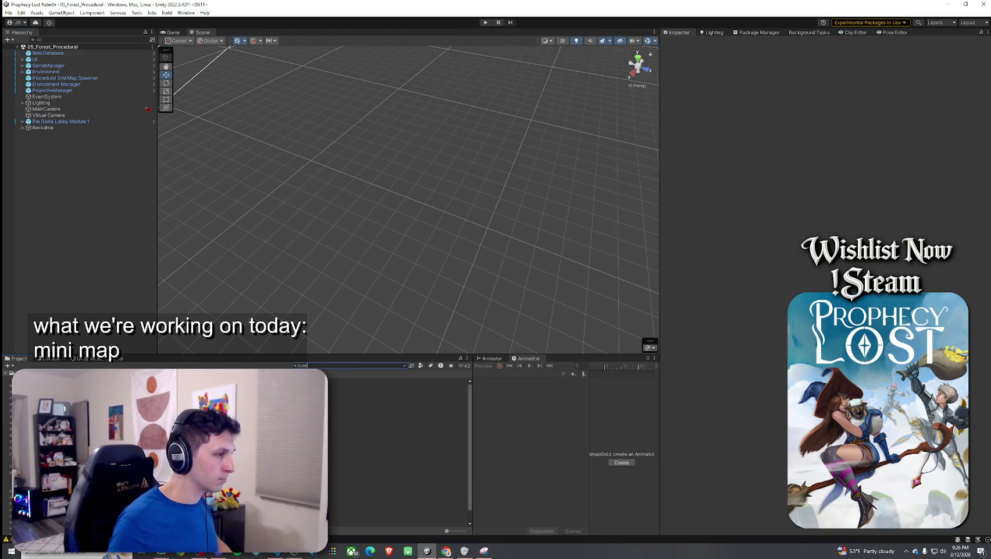
Step: Place MinimapGold in the Gold prefab with pasted transform: Y 35, X rotation 90, scale 20
{"action": "double_click", "coordinate": [133, 419]}
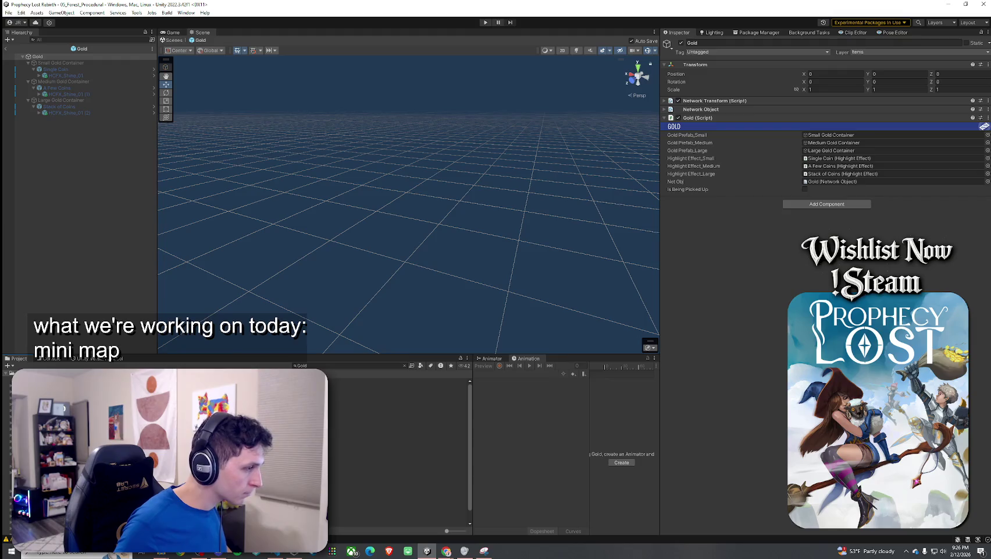
{"action": "left_click_drag", "start_coordinate": [398, 455], "coordinate": [50, 61]}
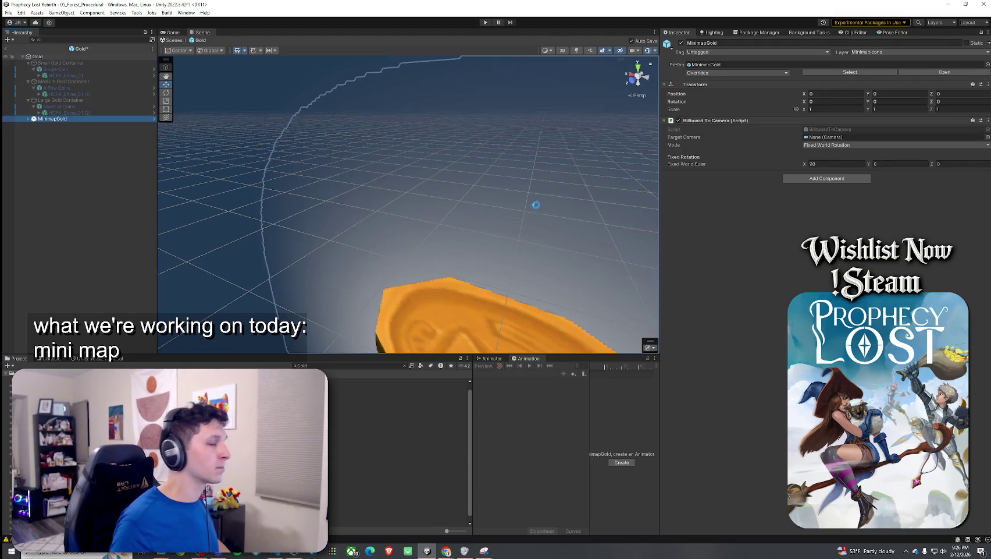
{"action": "left_click", "coordinate": [986, 85]}
{"action": "mouse_move", "coordinate": [843, 180]}
{"action": "left_click", "coordinate": [782, 225]}
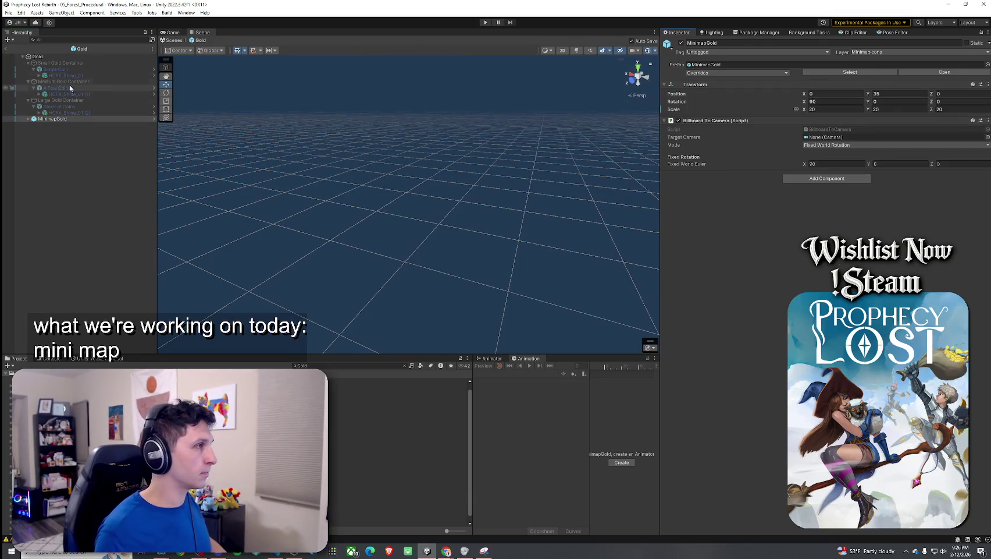
Step: Exit the Gold prefab to the scene and enter Play mode
{"action": "left_click", "coordinate": [56, 58]}
{"action": "left_click", "coordinate": [65, 119]}
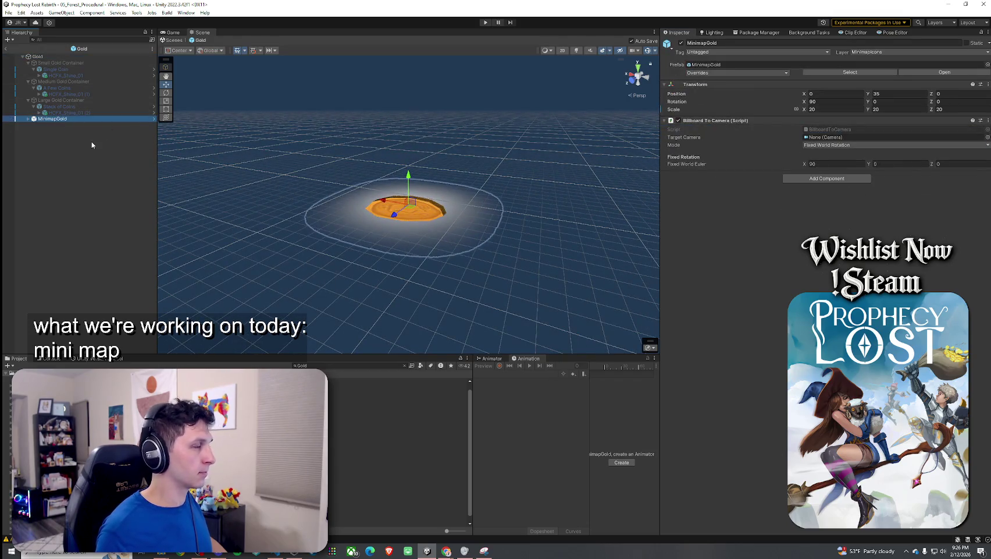
{"action": "left_click", "coordinate": [90, 143]}
{"action": "left_click", "coordinate": [76, 119]}
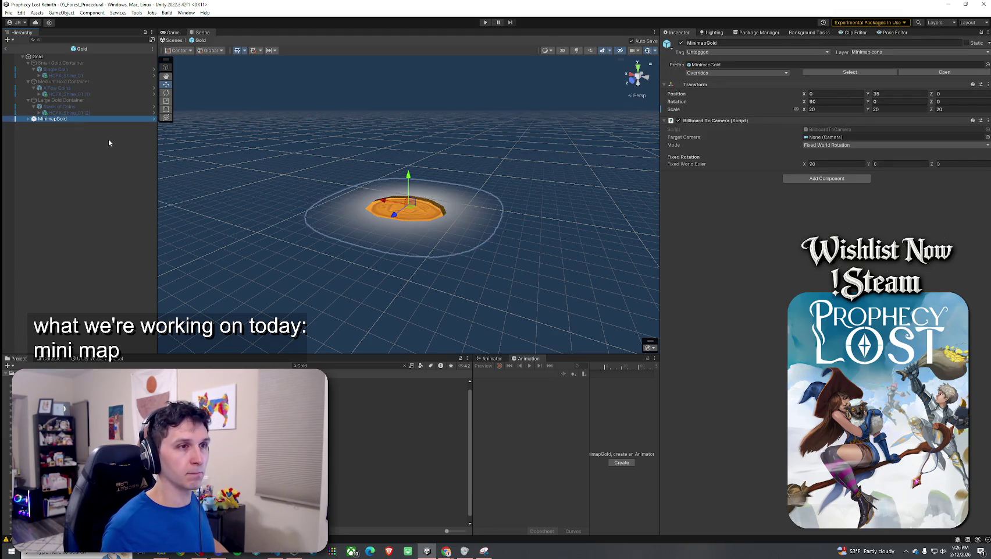
{"action": "left_click", "coordinate": [6, 49]}
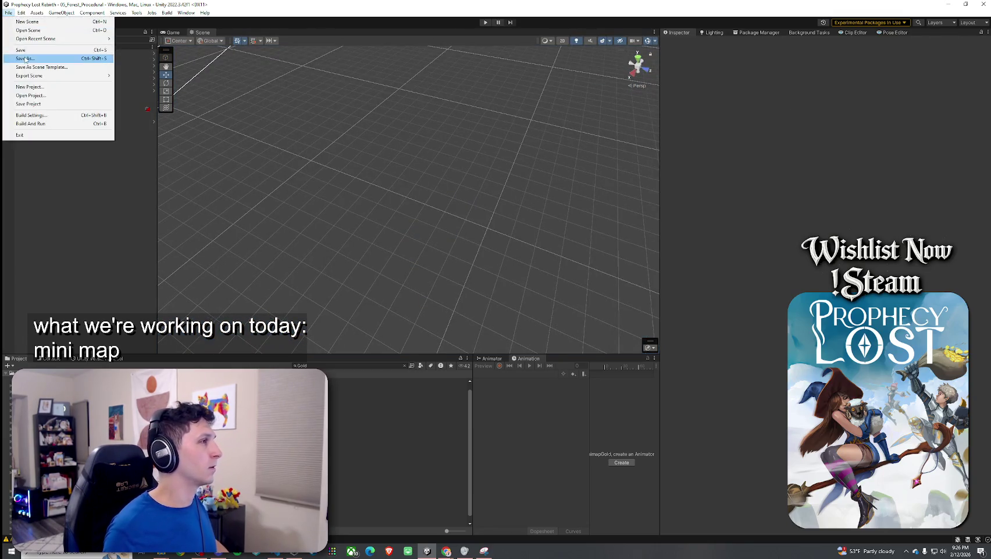
{"action": "key", "text": "ctrl+p"}
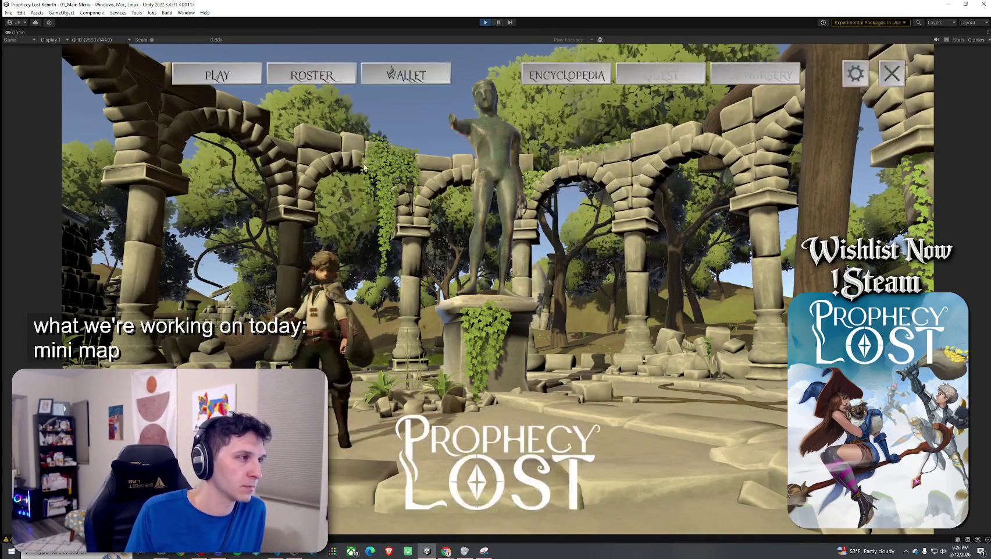
Step: Launch a forest match from the Prophecy Lost menu
{"action": "left_click", "coordinate": [499, 288]}
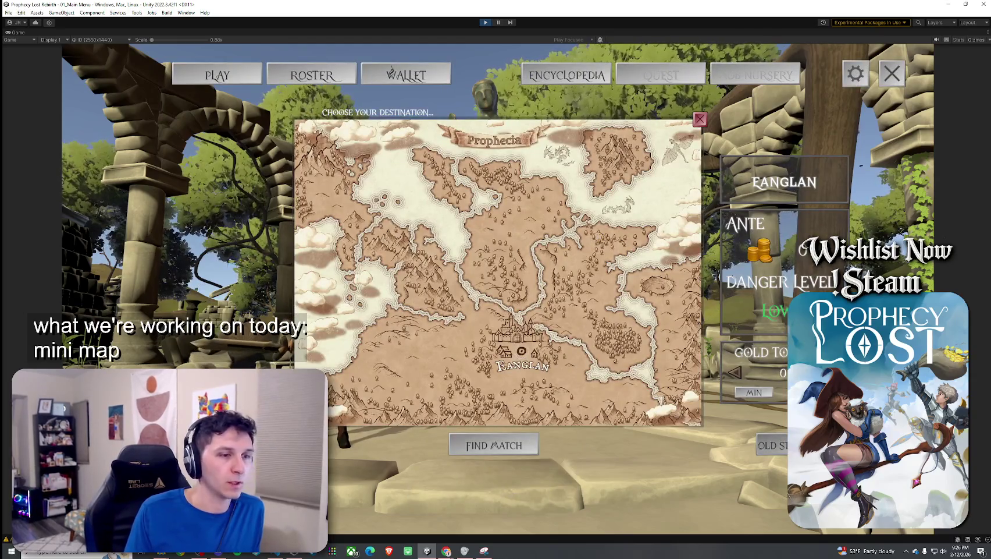
{"action": "left_click", "coordinate": [494, 445]}
{"action": "left_click", "coordinate": [499, 398]}
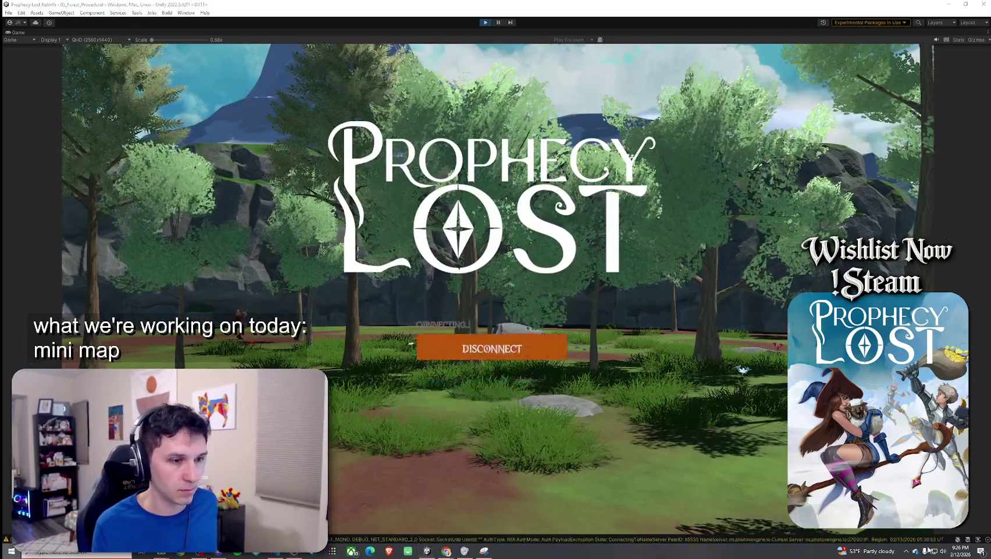
{"action": "key", "text": "super"}
{"action": "left_click", "coordinate": [945, 553]}
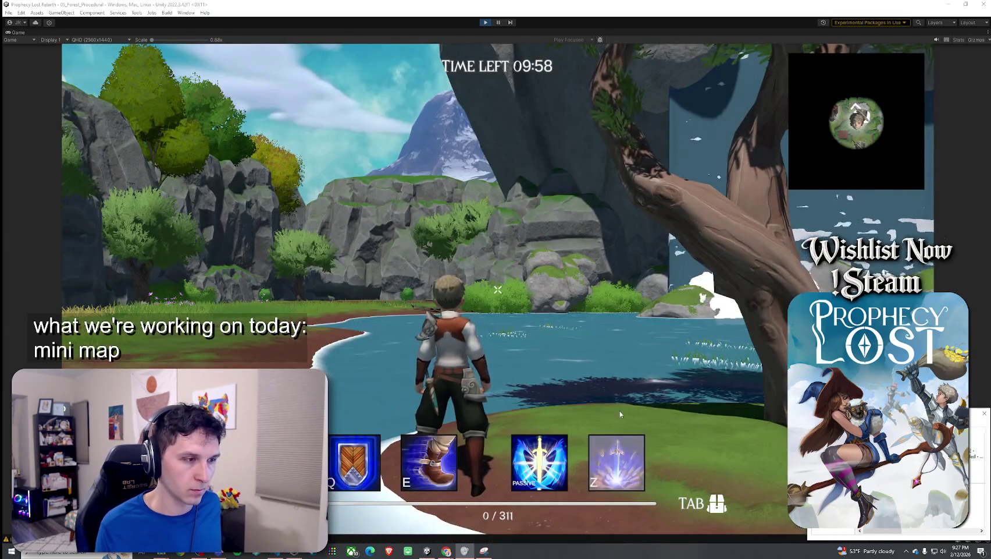
{"action": "left_click", "coordinate": [621, 414]}
Step: Walk the character to the chest and across the lake while the minimap reveals explored areas
{"action": "key", "text": "w"}
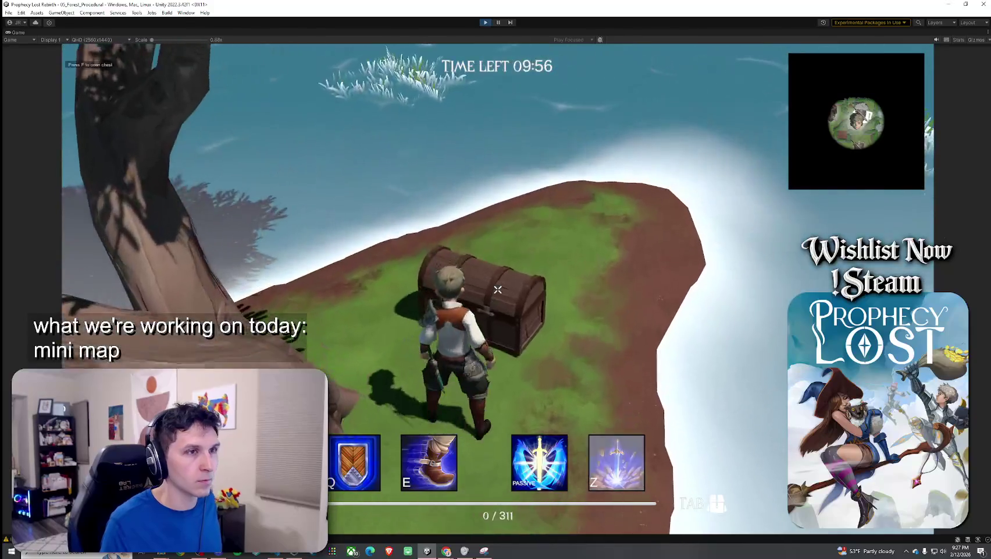
{"action": "key", "text": "s"}
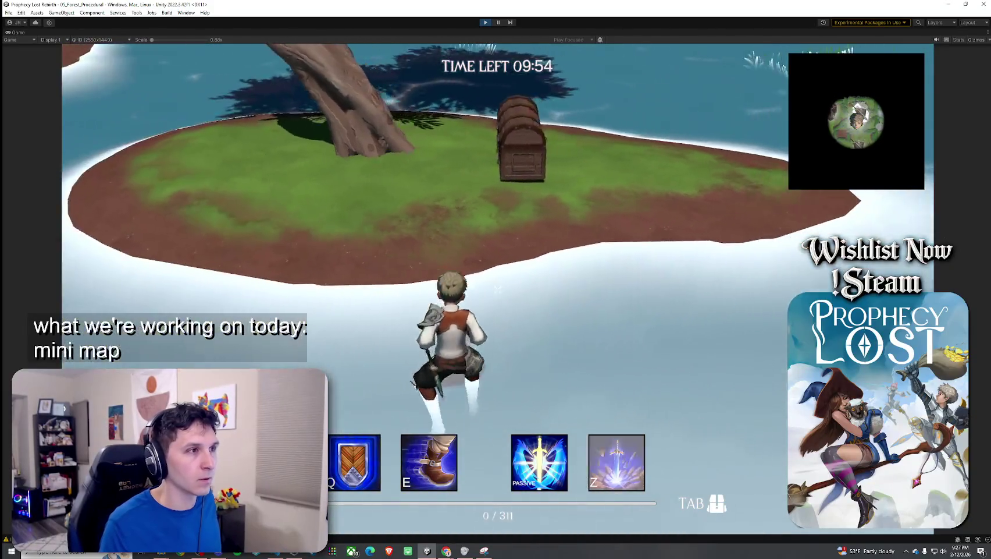
{"action": "key", "text": "w"}
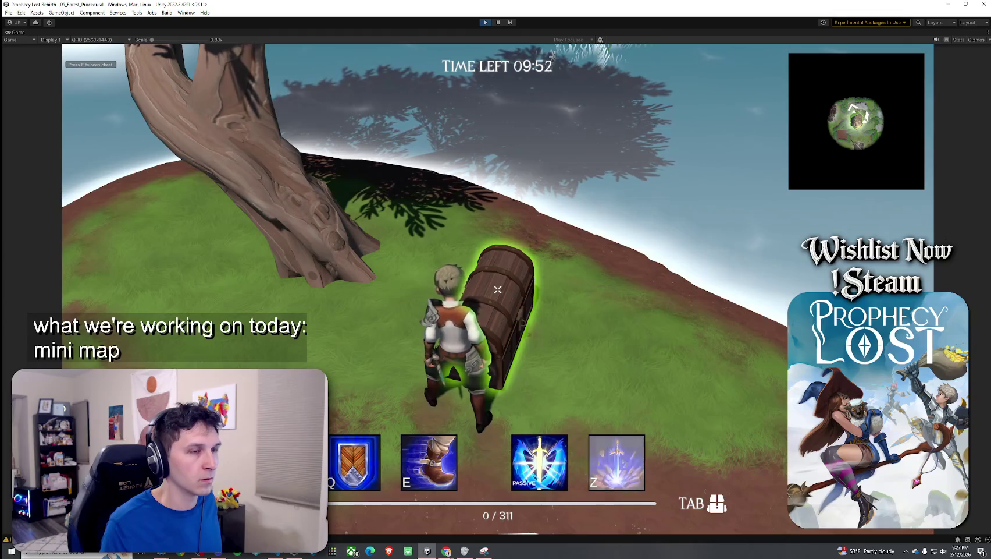
{"action": "key", "text": "s"}
{"action": "key", "text": "w"}
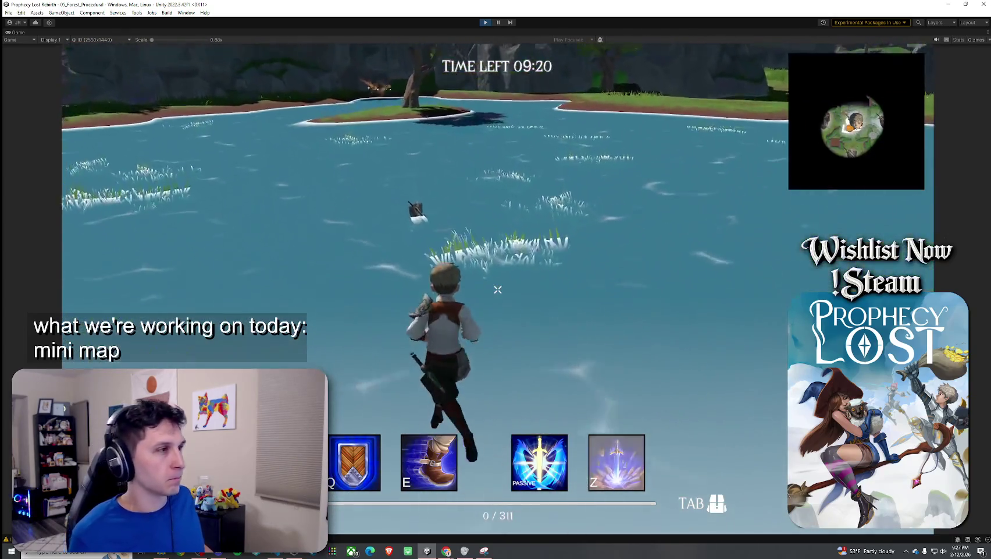
{"action": "key", "text": "super"}
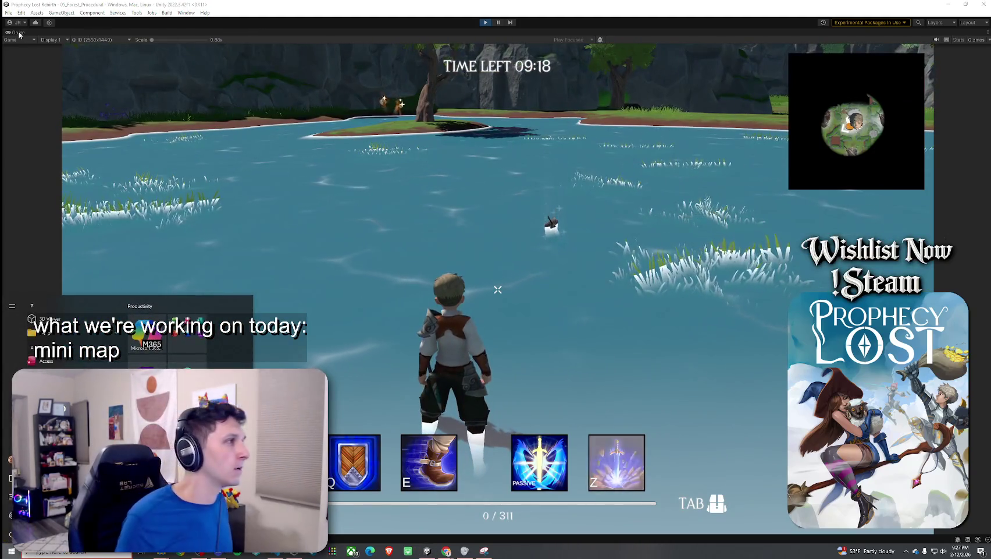
{"action": "left_click", "coordinate": [17, 37]}
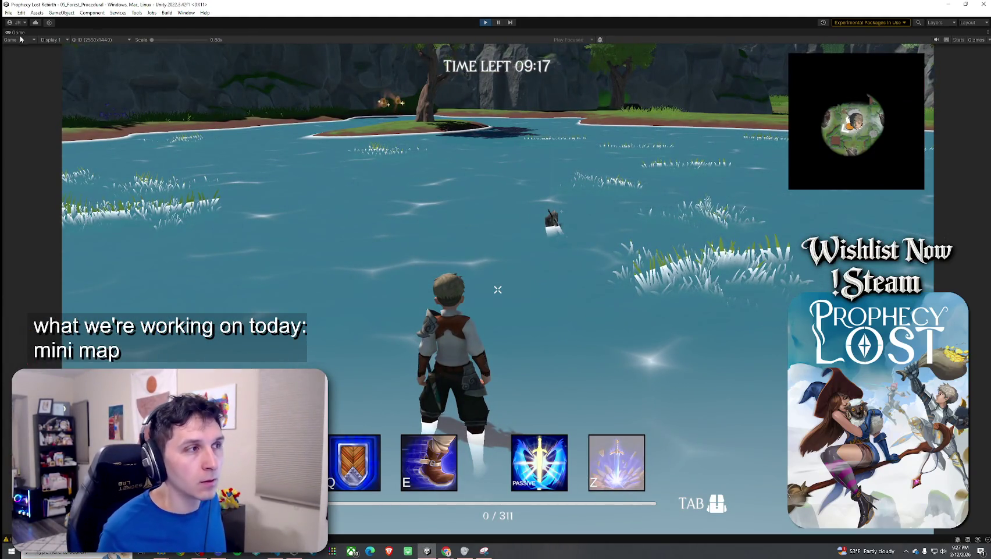
Step: Set the running MinimapPlayerIcon_Warrior(Clone) Height from 40 to 30
{"action": "double_click", "coordinate": [19, 34]}
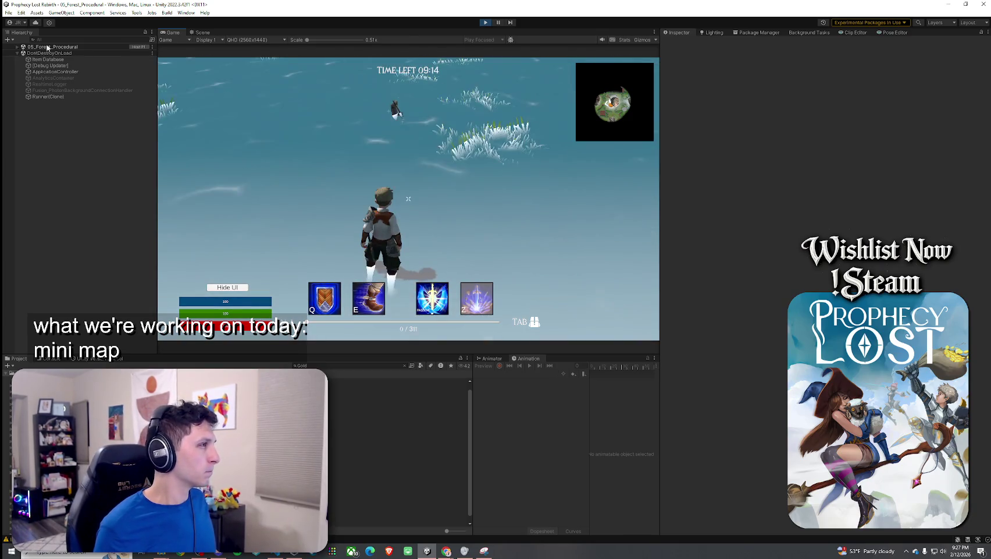
{"action": "double_click", "coordinate": [64, 46]}
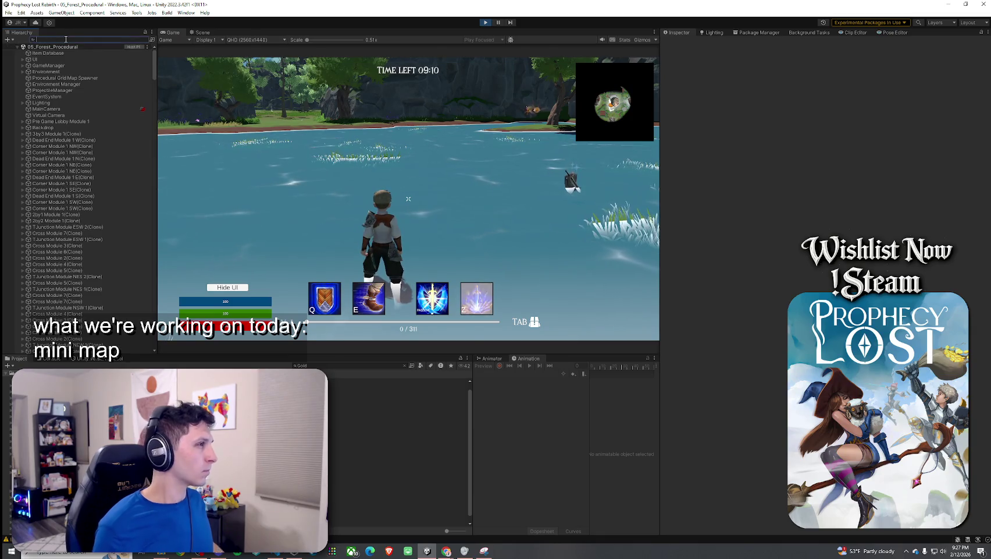
{"action": "type", "text": "player"}
{"action": "left_click", "coordinate": [71, 71]}
{"action": "left_click", "coordinate": [64, 53]}
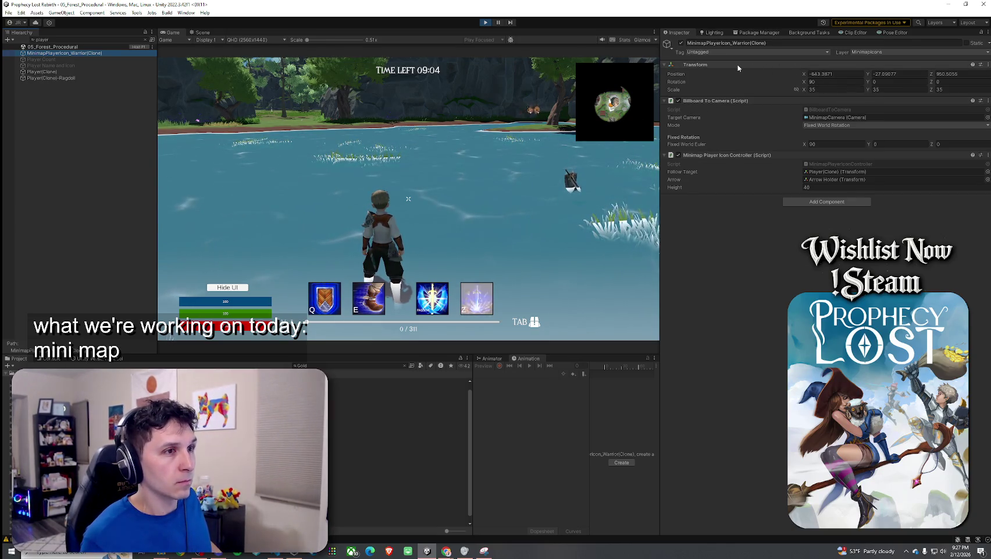
{"action": "left_click_drag", "start_coordinate": [680, 187], "coordinate": [668, 187]}
{"action": "double_click", "coordinate": [812, 187]}
{"action": "type", "text": "30"}
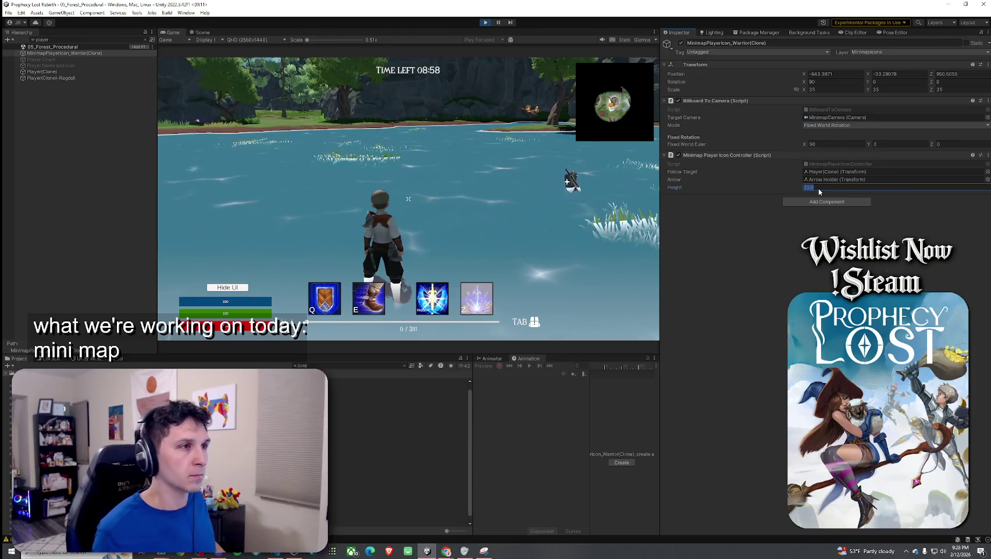
{"action": "left_click", "coordinate": [408, 198]}
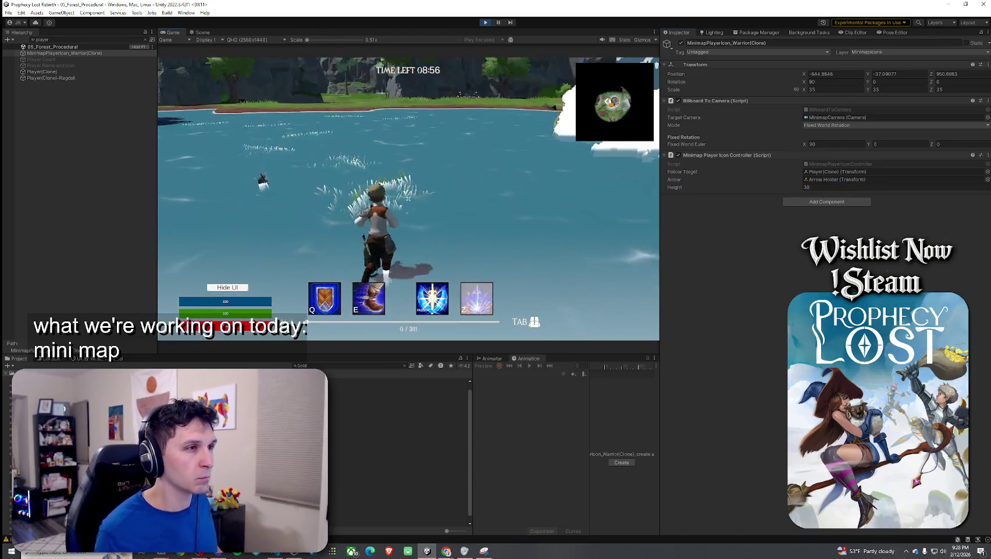
Step: Stop the play session and focus the project asset search
{"action": "key", "text": "super"}
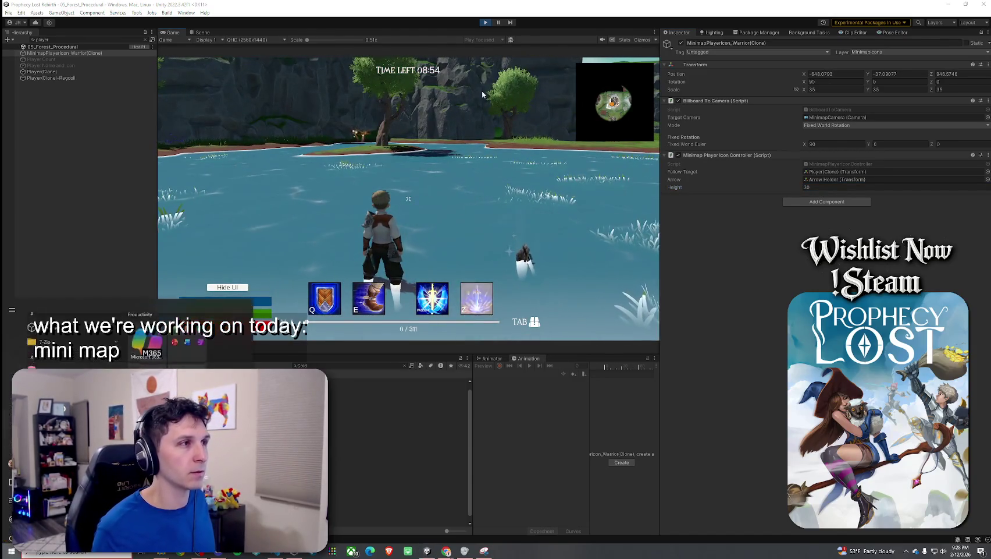
{"action": "left_click", "coordinate": [487, 22]}
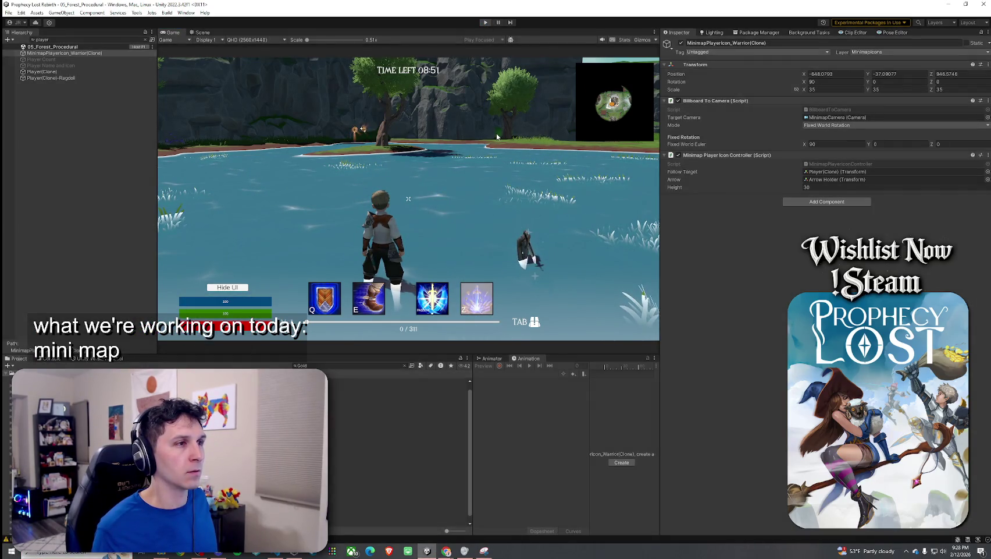
{"action": "left_click", "coordinate": [316, 366]}
{"action": "type", "text": "minimap"}
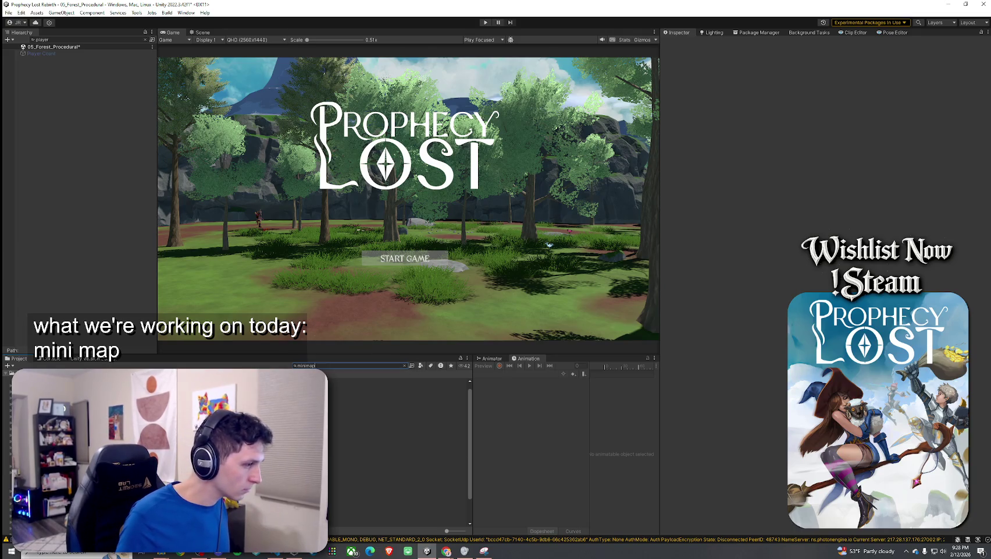
Step: Set Height to 30 on the MinimapPlayerIcon_Warrior and MinimapPlayerIcon_Witch prefabs
{"action": "key", "text": "Down"}
{"action": "key", "text": "Return"}
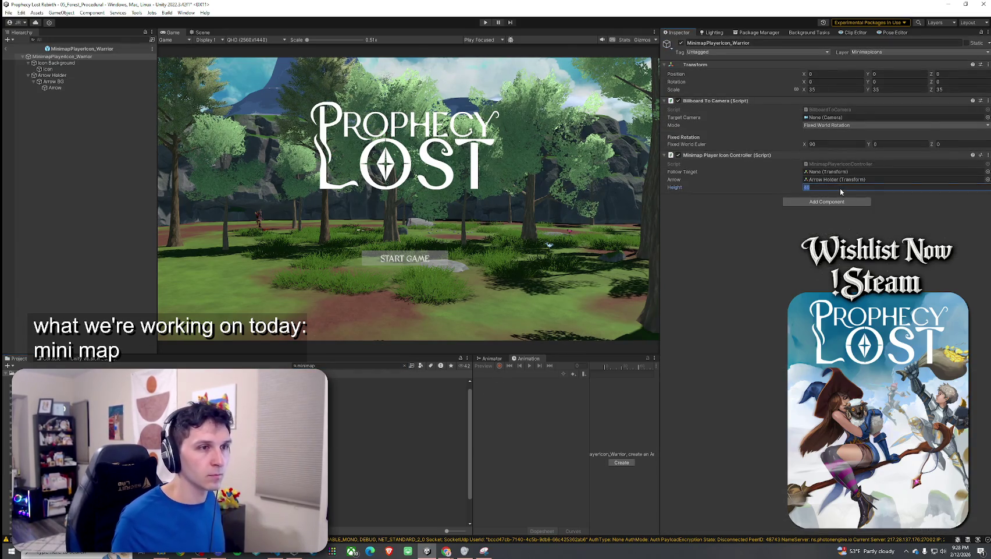
{"action": "type", "text": "30"}
{"action": "key", "text": "Return"}
{"action": "left_click", "coordinate": [823, 187]}
{"action": "type", "text": "0"}
{"action": "left_click", "coordinate": [8, 56]}
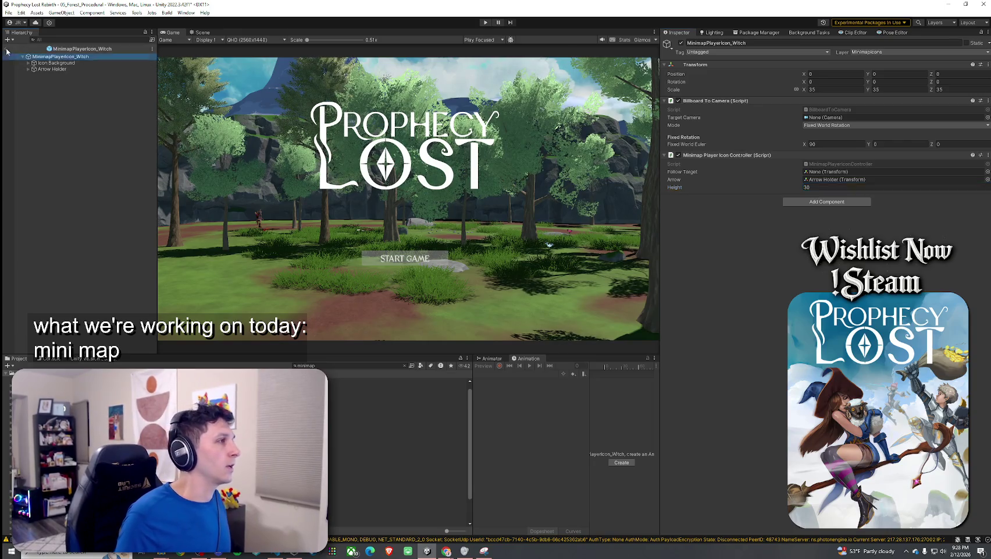
Step: Leave Prefab Mode, keep the prefab changes, and show pending Unity Version Control changes
{"action": "left_click", "coordinate": [7, 49]}
{"action": "left_click", "coordinate": [8, 13]}
{"action": "key", "text": "Escape"}
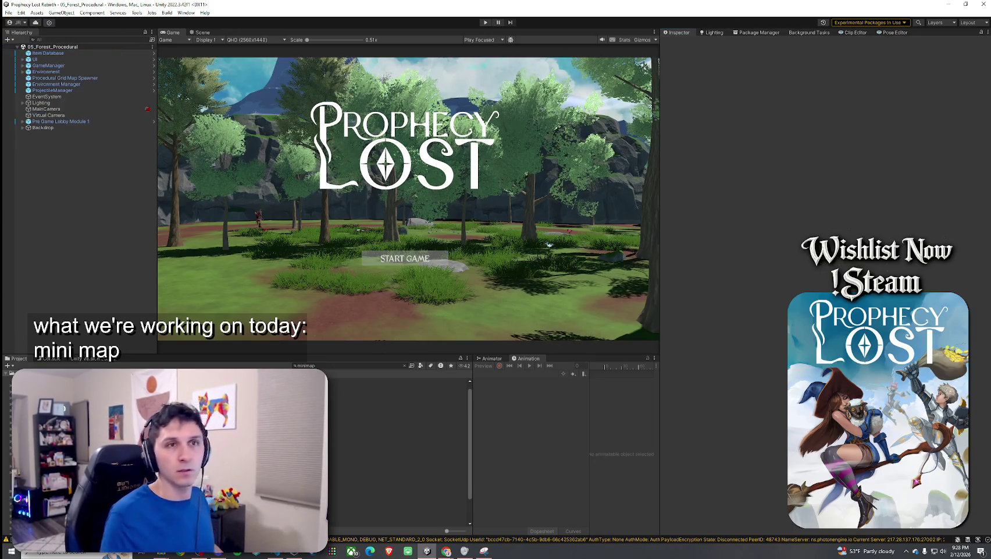
{"action": "left_click", "coordinate": [85, 358]}
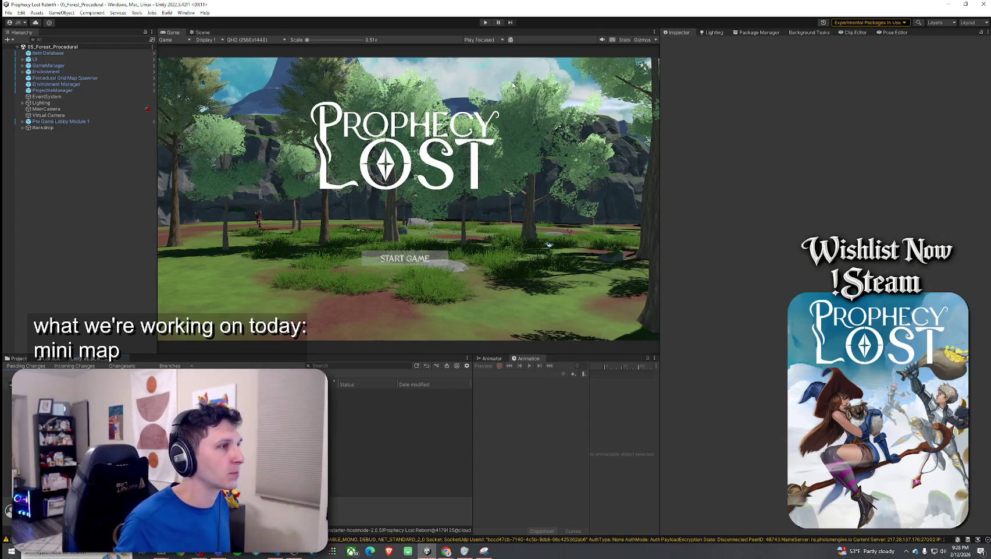
Step: Bring The Plan document to the front and shift its window slightly left
{"action": "left_click", "coordinate": [8, 12]}
{"action": "key", "text": "Escape"}
{"action": "left_click", "coordinate": [446, 550]}
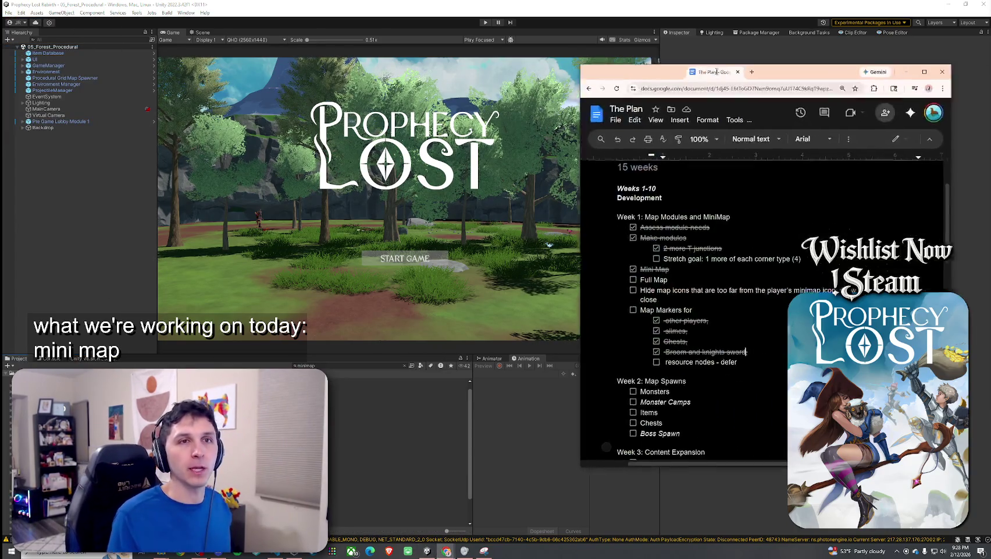
{"action": "left_click_drag", "start_coordinate": [534, 70], "coordinate": [513, 70]}
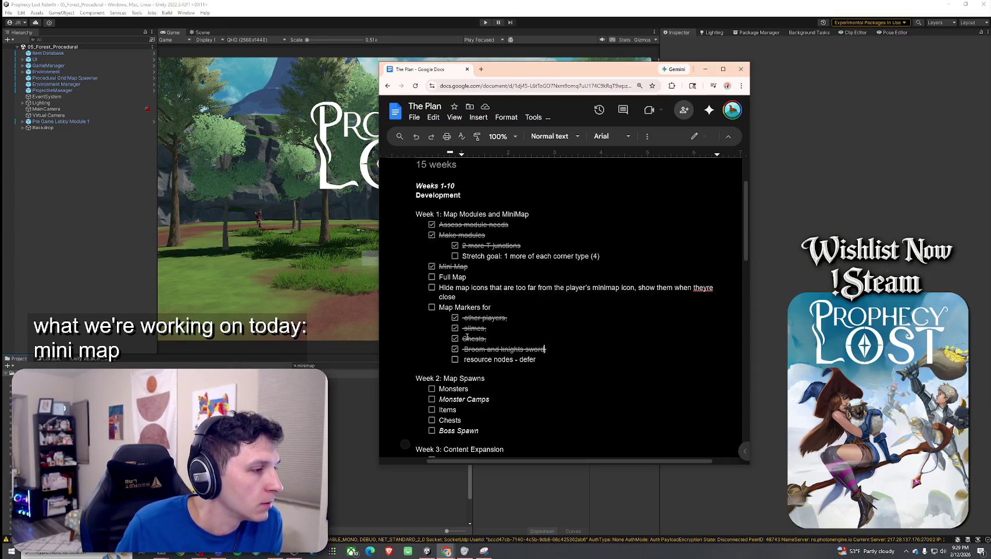
Step: Copy the 'Map Markers for' block into Week 7, below 'Fix 2 by 1 edges'
{"action": "left_click", "coordinate": [492, 340]}
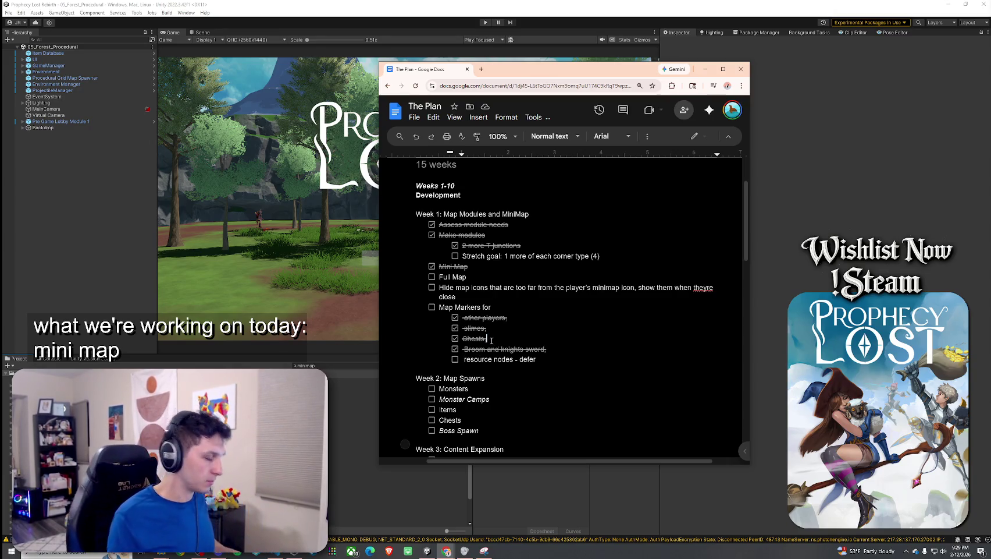
{"action": "key", "text": "Return"}
{"action": "type", "text": "godl"}
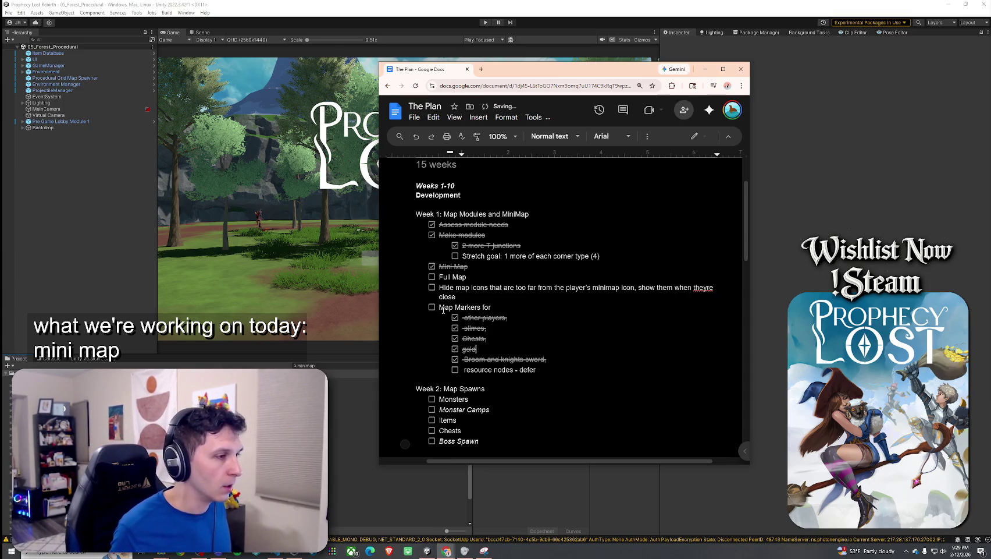
{"action": "left_click_drag", "start_coordinate": [553, 373], "coordinate": [400, 309]}
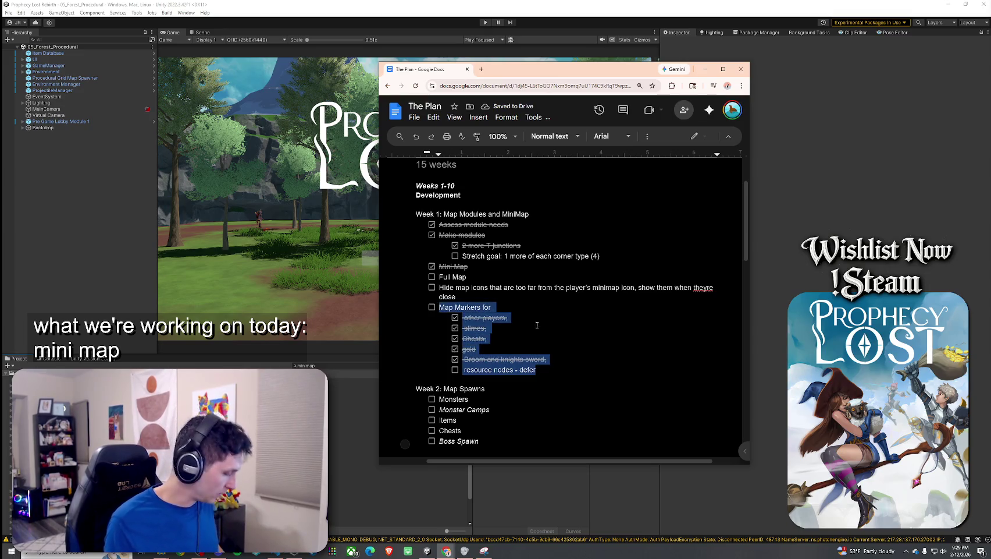
{"action": "scroll", "coordinate": [537, 324], "scroll_direction": "down", "scroll_amount": 10}
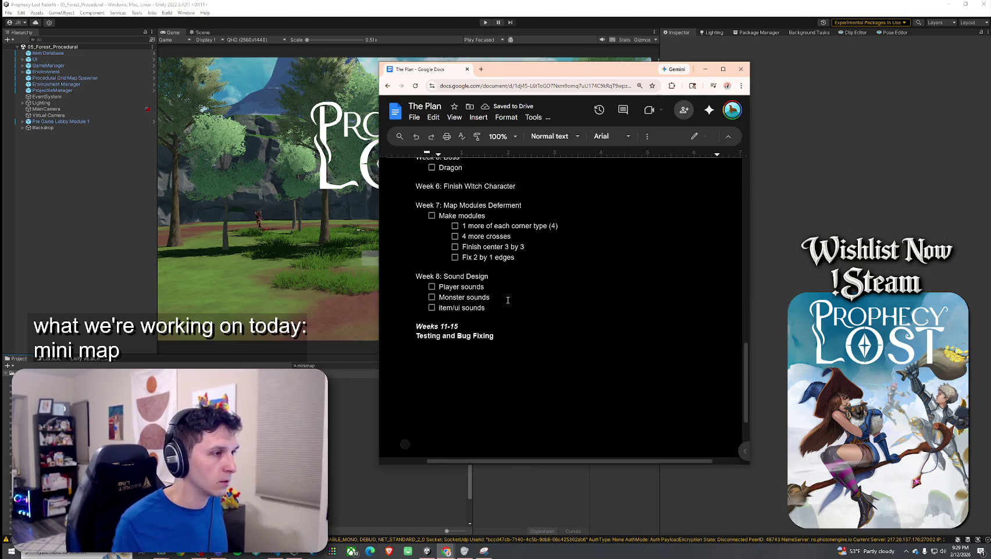
{"action": "key", "text": "Return"}
{"action": "type", "text": "Map Markers for other players, slimes, Chests, gold Broom and knights sword, resource nodes - defer"}
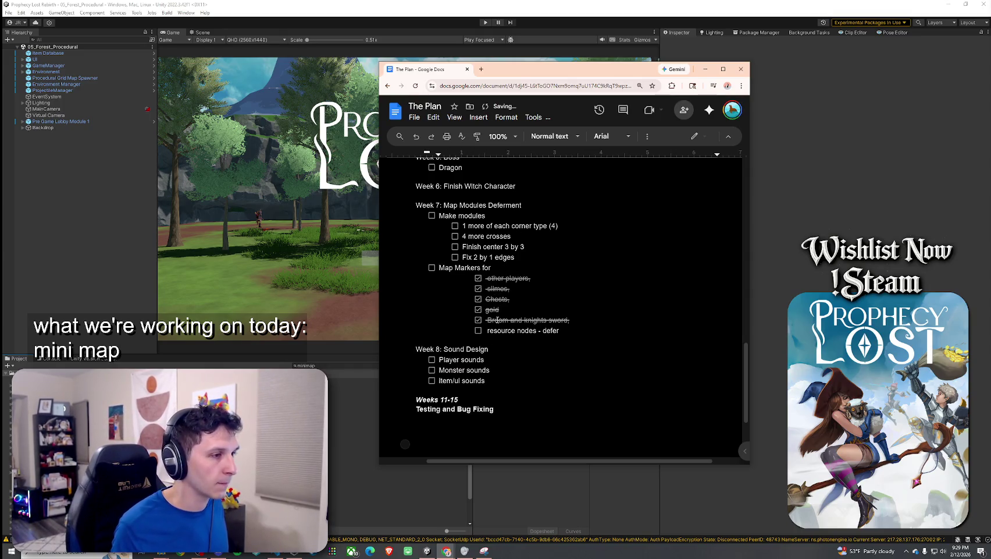
Step: Cut the finished marker items, slimes through Broom and knights sword, from Week 7
{"action": "left_click_drag", "start_coordinate": [571, 320], "coordinate": [488, 291]}
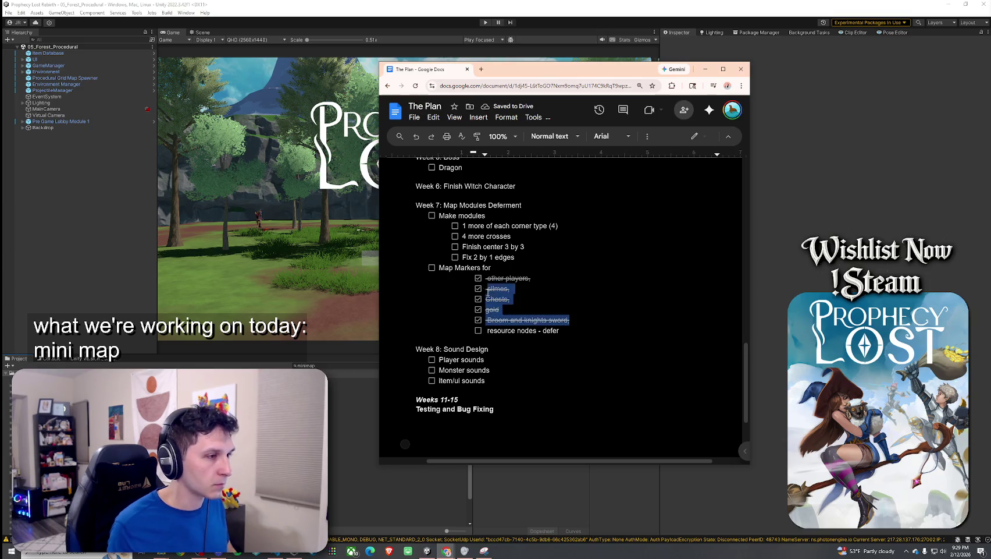
{"action": "key", "text": "ctrl+x"}
{"action": "key", "text": "BackSpace"}
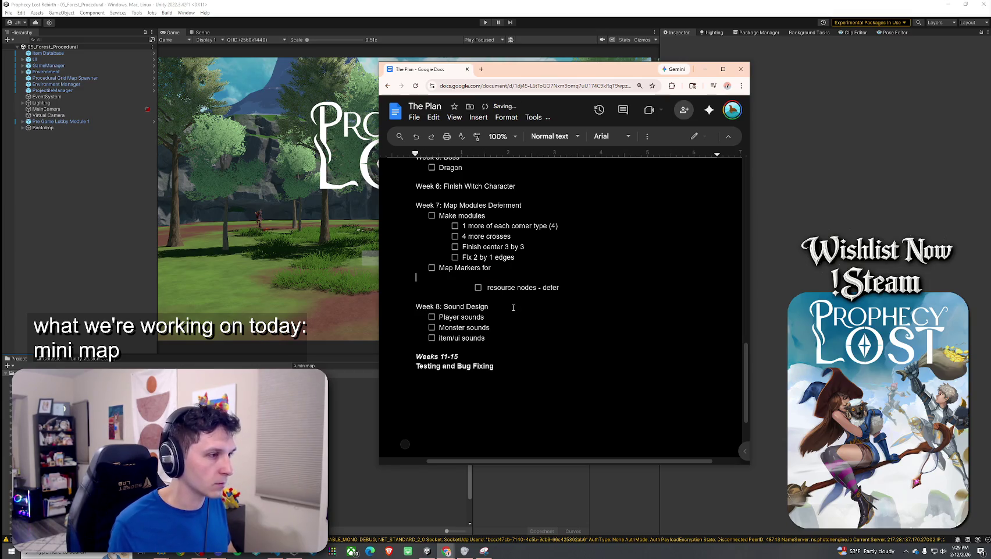
{"action": "scroll", "coordinate": [512, 321], "scroll_direction": "up", "scroll_amount": 10}
{"action": "scroll", "coordinate": [512, 322], "scroll_direction": "down", "scroll_amount": 10}
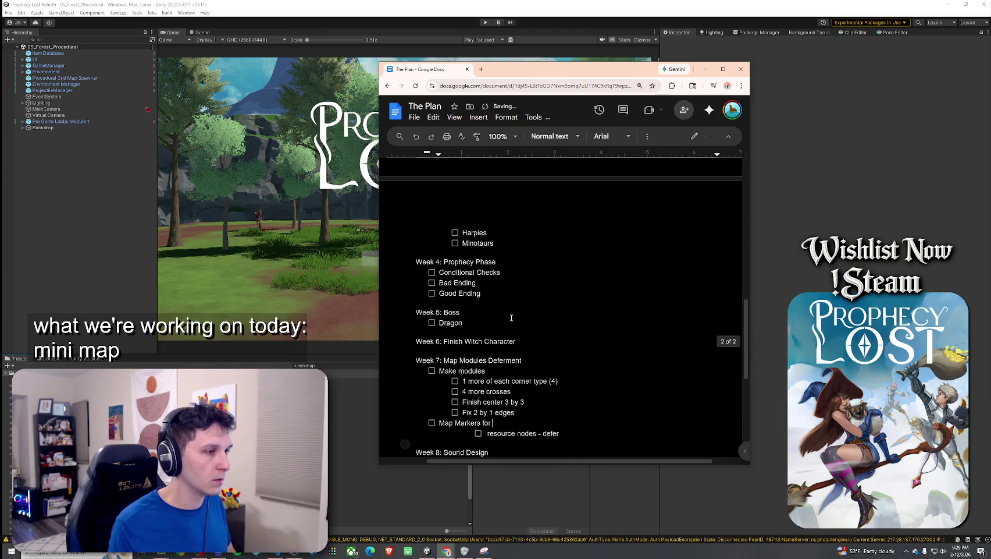
Step: Add 'New monsters' and 'New items' checklist items below resource nodes
{"action": "key", "text": "Return"}
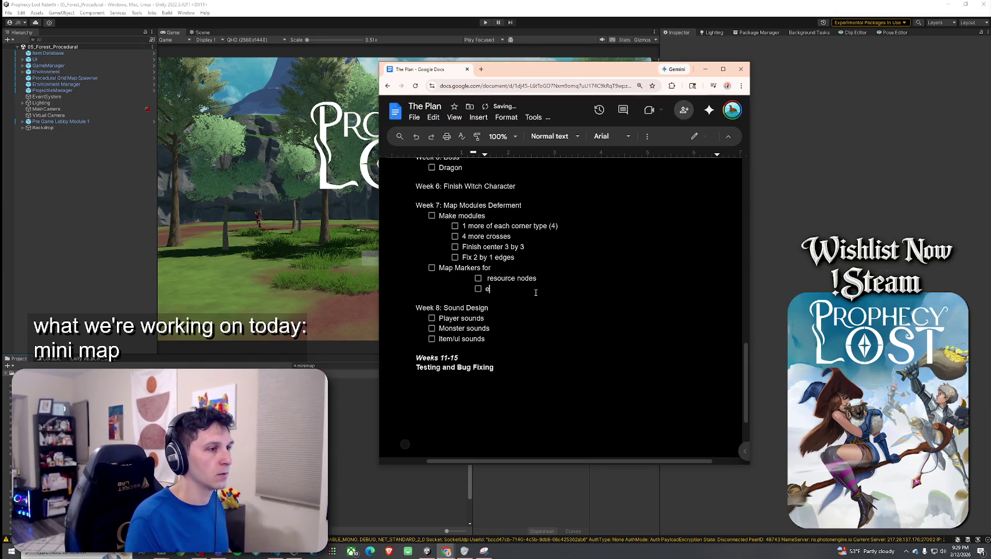
{"action": "key", "text": "BackSpace"}
{"action": "key", "text": "BackSpace"}
{"action": "type", "text": "n"}
{"action": "key", "text": "ctrl+shift+9"}
{"action": "type", "text": "neters"}
{"action": "key", "text": "Return"}
{"action": "type", "text": "New items"}
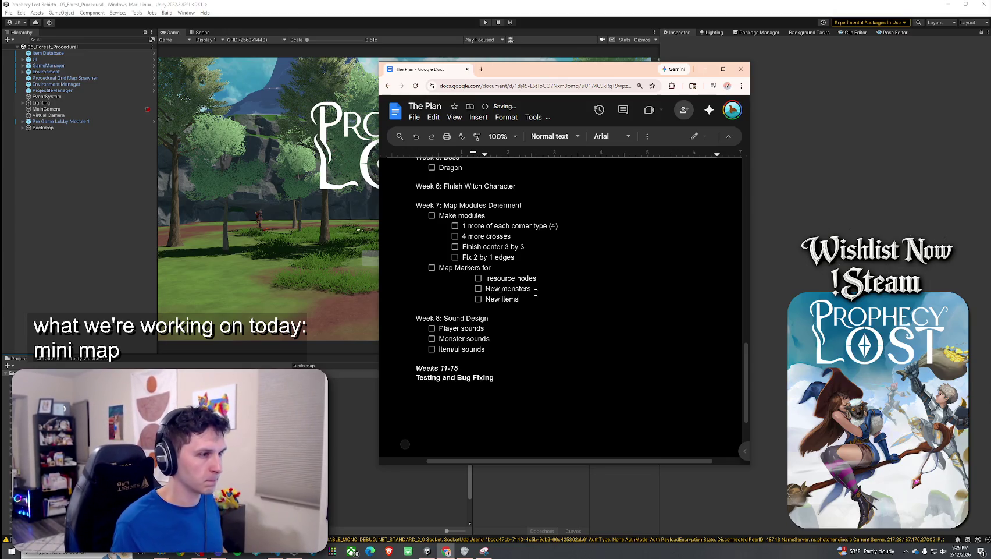
{"action": "key", "text": "Return"}
{"action": "type", "text": "ew"}
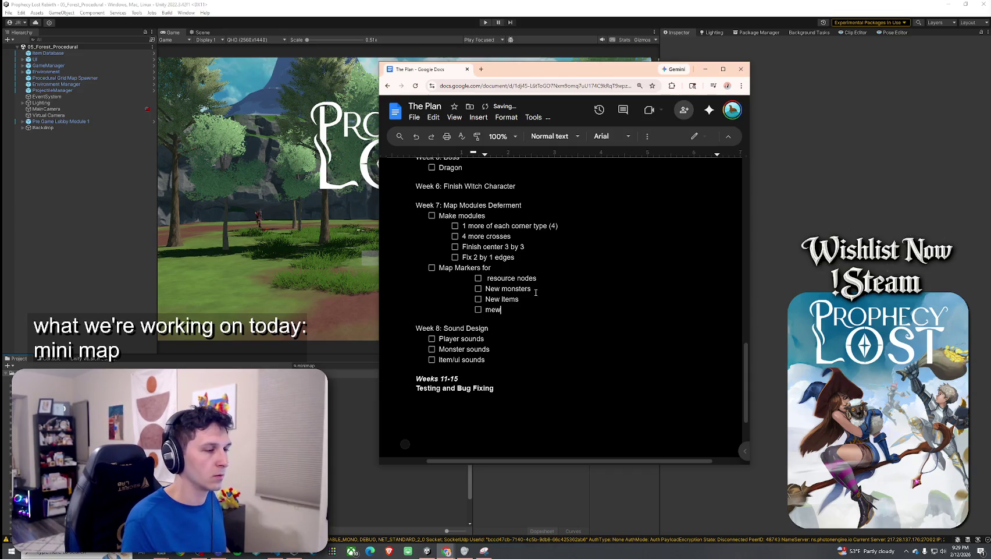
{"action": "key", "text": "BackSpace"}
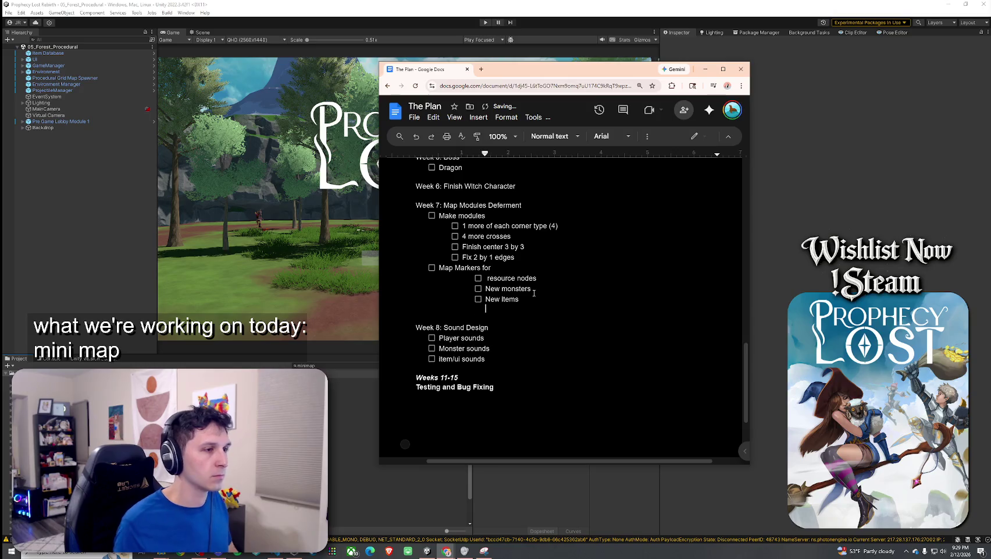
{"action": "left_click", "coordinate": [487, 278]}
{"action": "key", "text": "BackSpace"}
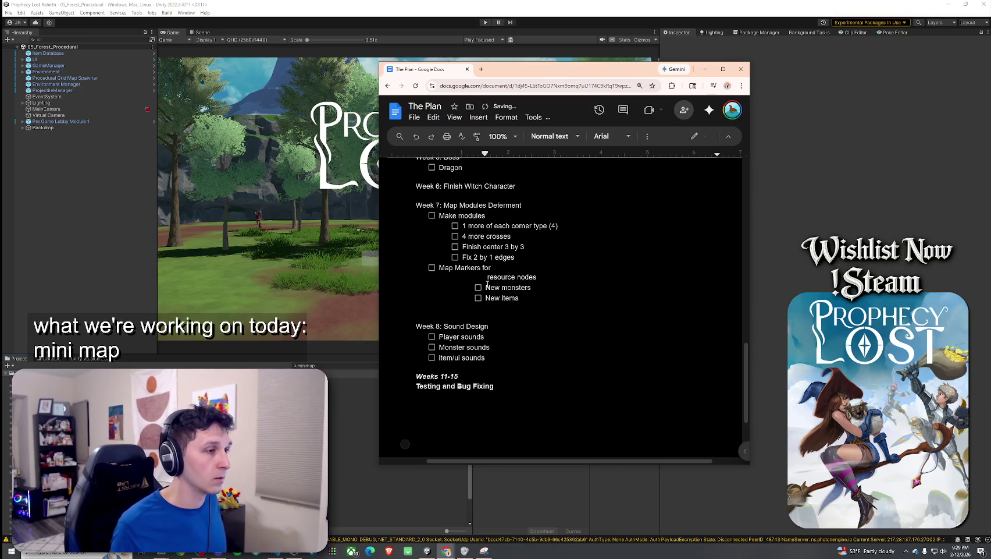
{"action": "key", "text": "ctrl+z"}
Step: Delete the 'resource nodes - defer' task from Week 1 and move the document aside
{"action": "scroll", "coordinate": [482, 282], "scroll_direction": "up", "scroll_amount": 15}
{"action": "scroll", "coordinate": [448, 283], "scroll_direction": "down", "scroll_amount": 3}
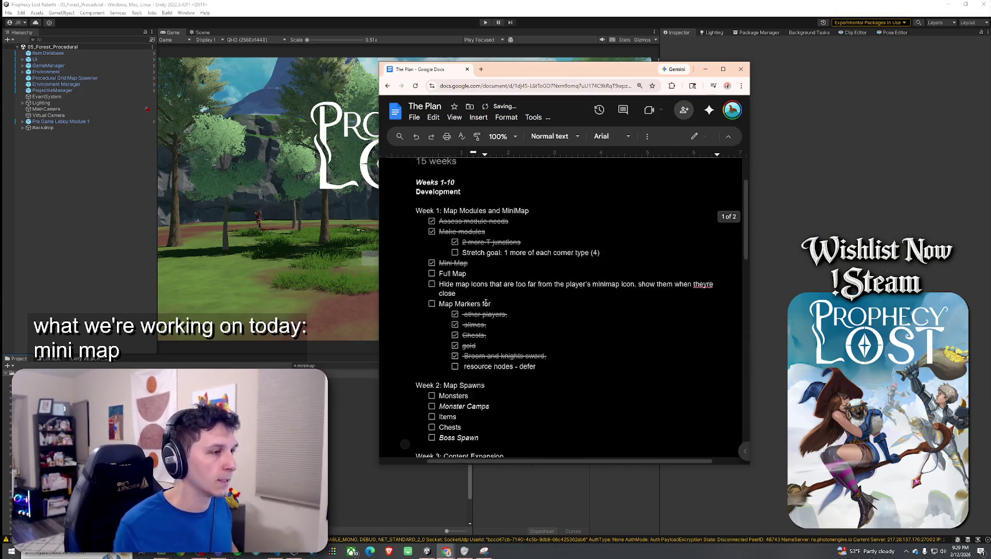
{"action": "triple_click", "coordinate": [505, 331]}
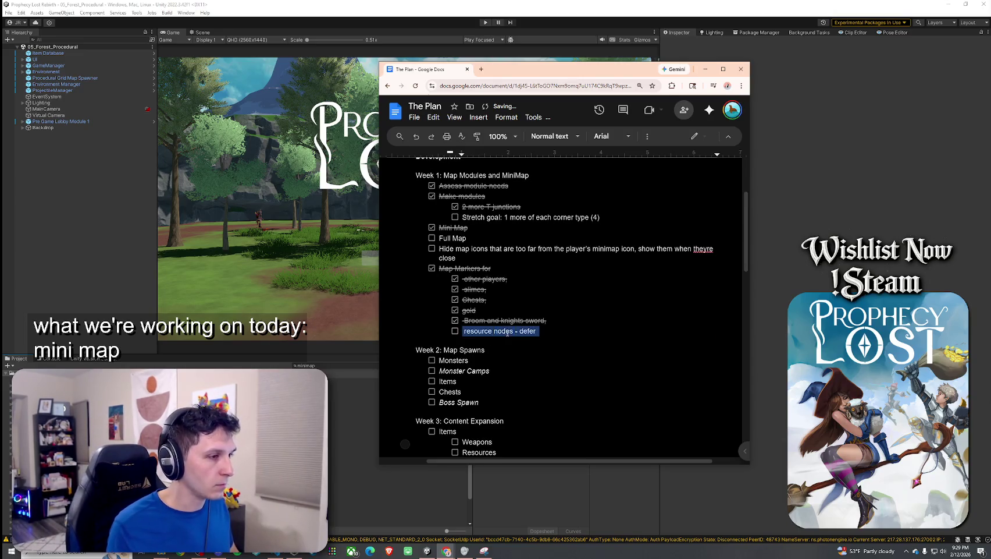
{"action": "key", "text": "BackSpace"}
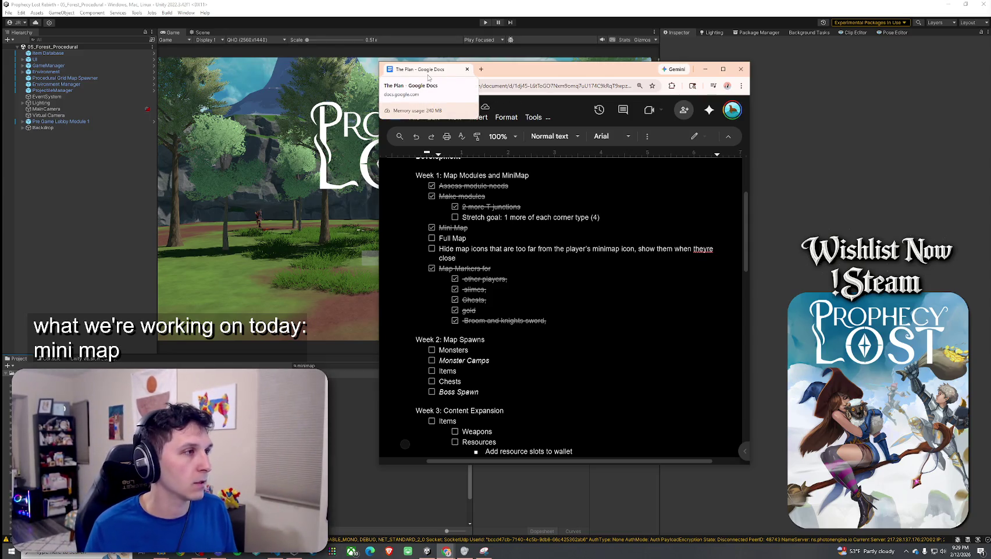
{"action": "mouse_move", "coordinate": [428, 78]}
{"action": "left_mouse_down"}
{"action": "mouse_move", "coordinate": [801, 116]}
{"action": "mouse_move", "coordinate": [989, 116]}
{"action": "left_mouse_up"}
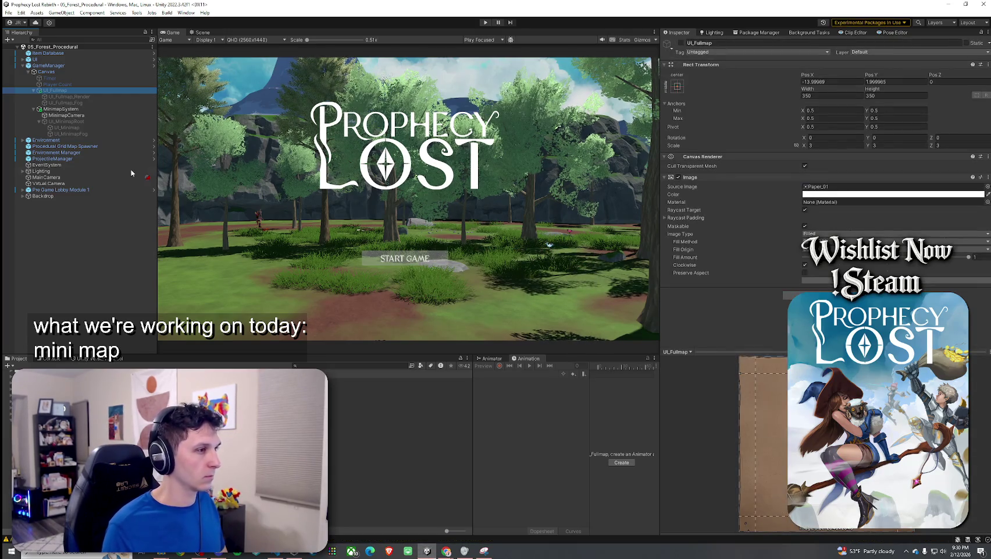
Step: Start Prophecy Lost in Play mode with the toolbar Play button
{"action": "left_click", "coordinate": [8, 12]}
{"action": "left_click", "coordinate": [8, 13]}
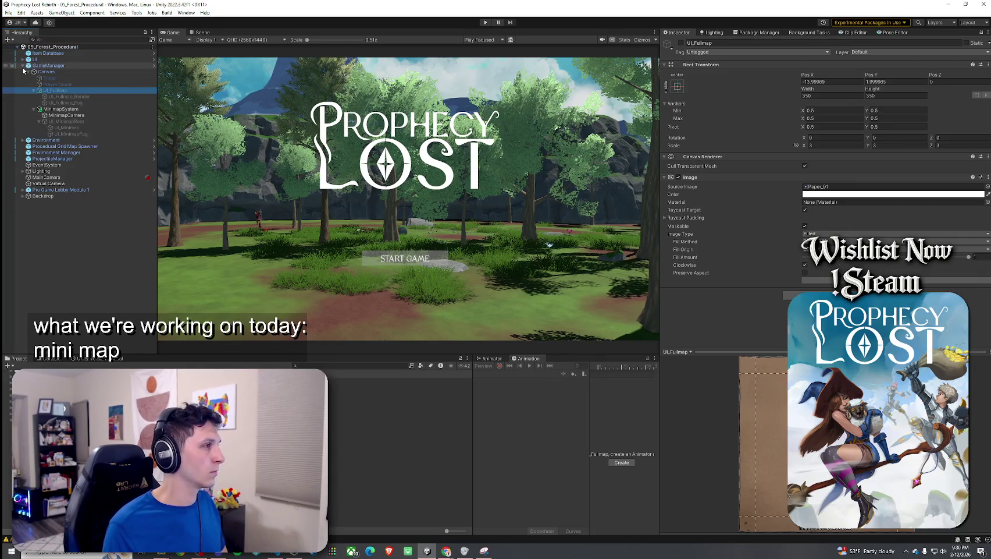
{"action": "left_click", "coordinate": [486, 22]}
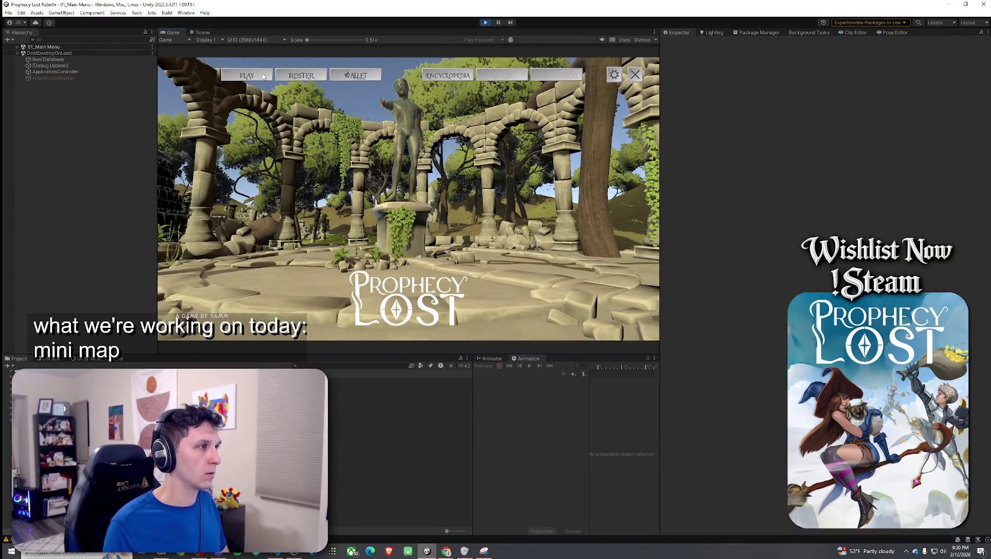
Step: From World Map, load the forest level, start the match, and open the full map
{"action": "left_click", "coordinate": [437, 201]}
{"action": "left_click", "coordinate": [582, 290]}
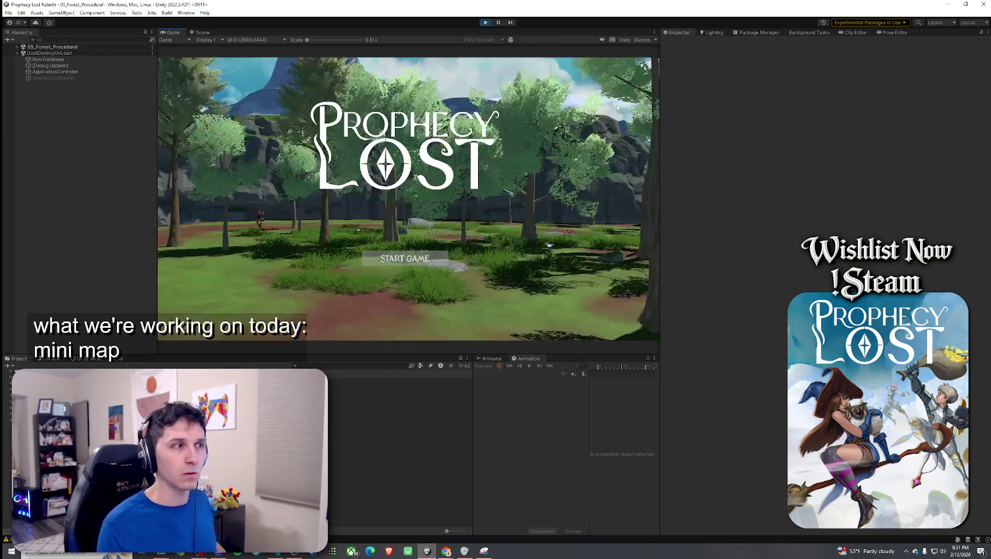
{"action": "left_click", "coordinate": [378, 258]}
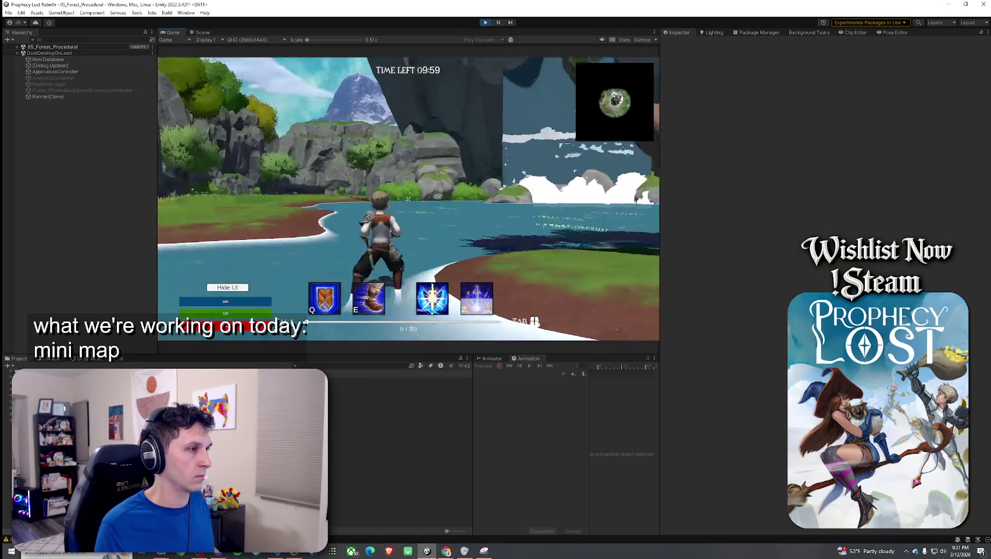
{"action": "key", "text": "m"}
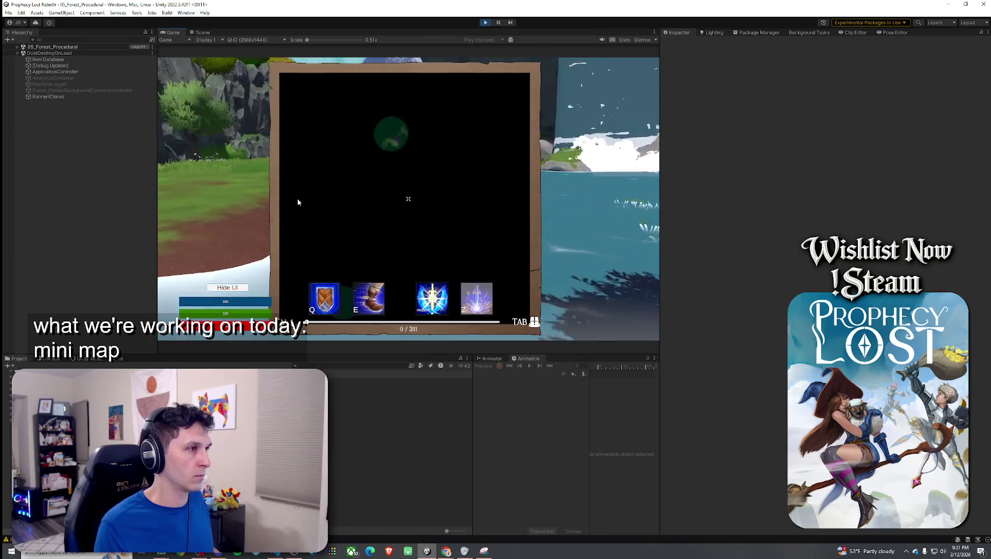
{"action": "key", "text": "super"}
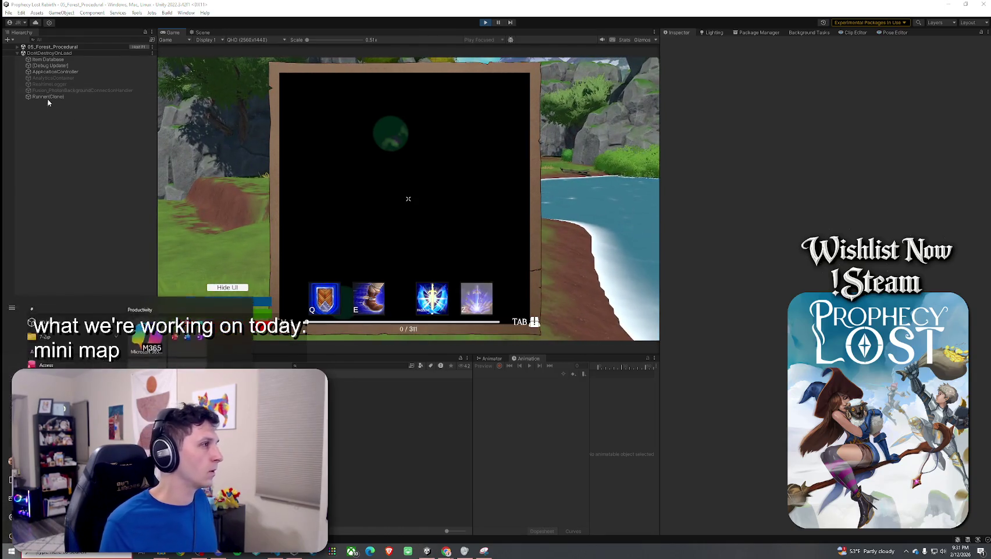
Step: Disable UI_Fullmap_Fog under GameManager > Canvas > UI_Fullmap and reopen the full map
{"action": "left_click", "coordinate": [18, 47]}
{"action": "left_click", "coordinate": [48, 65]}
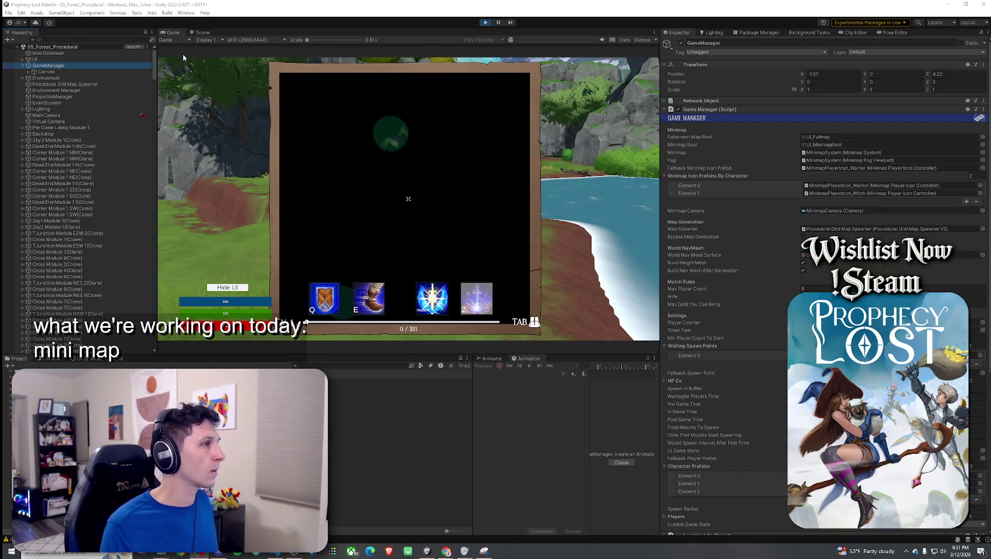
{"action": "left_click", "coordinate": [62, 72]}
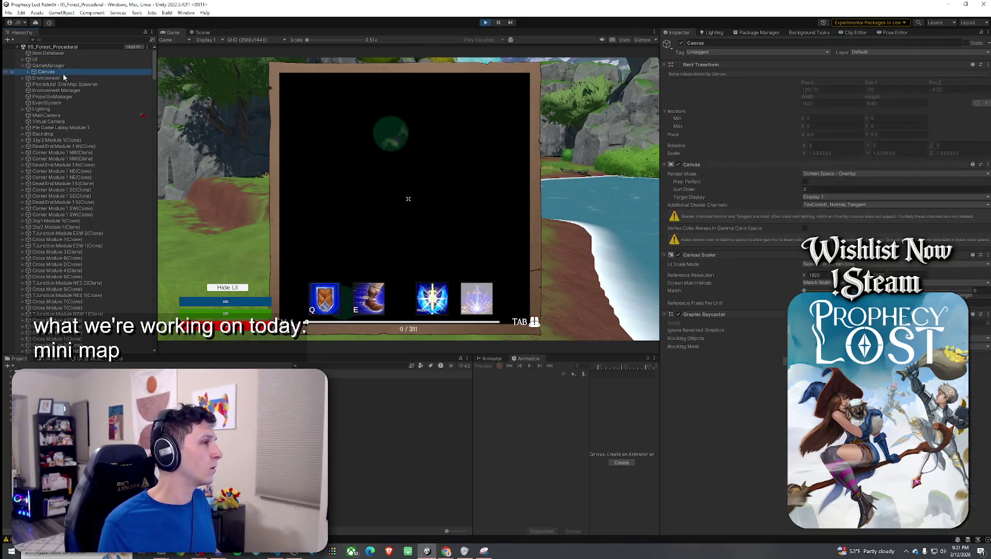
{"action": "left_click", "coordinate": [28, 71]}
{"action": "left_click", "coordinate": [34, 90]}
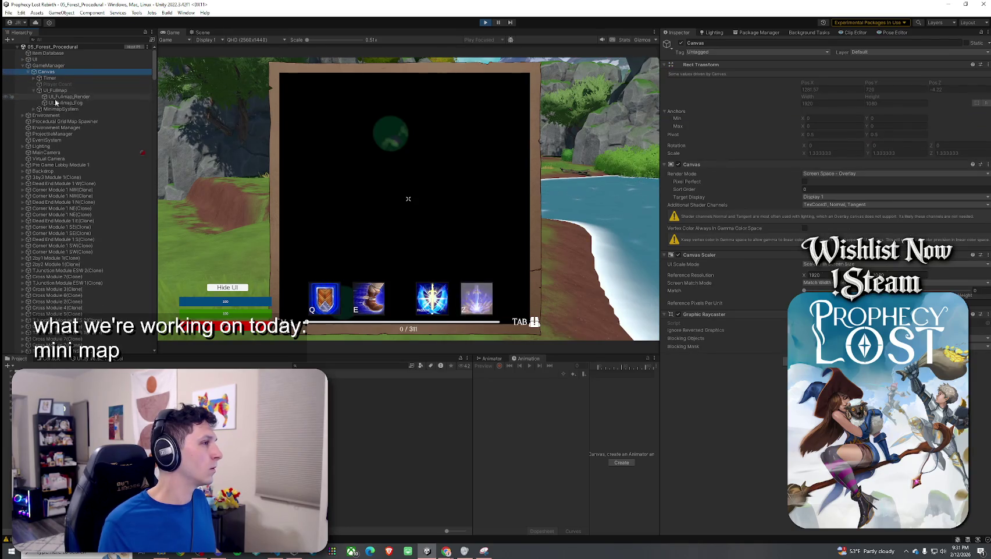
{"action": "left_click", "coordinate": [57, 102]}
{"action": "left_click", "coordinate": [681, 43]}
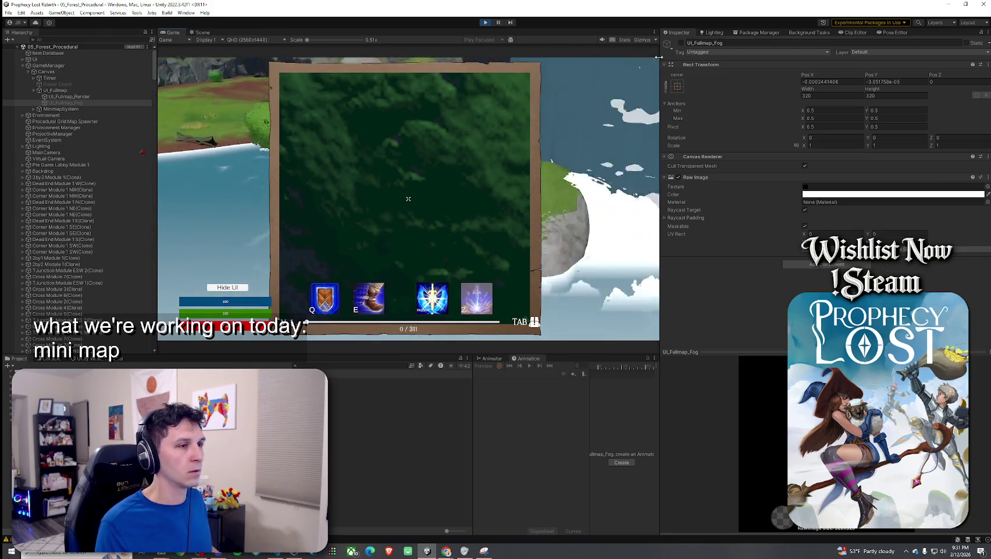
{"action": "key", "text": "Tab"}
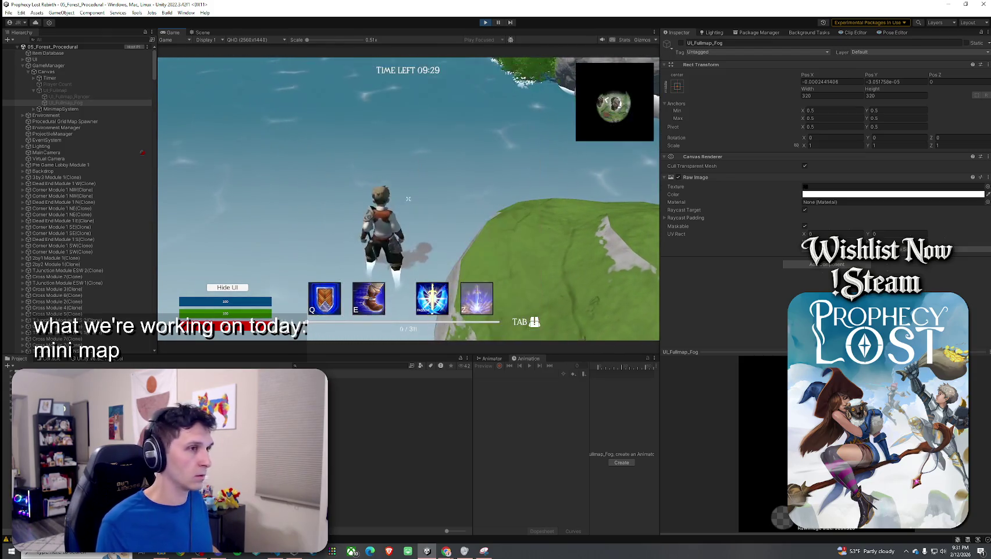
{"action": "key", "text": "Tab"}
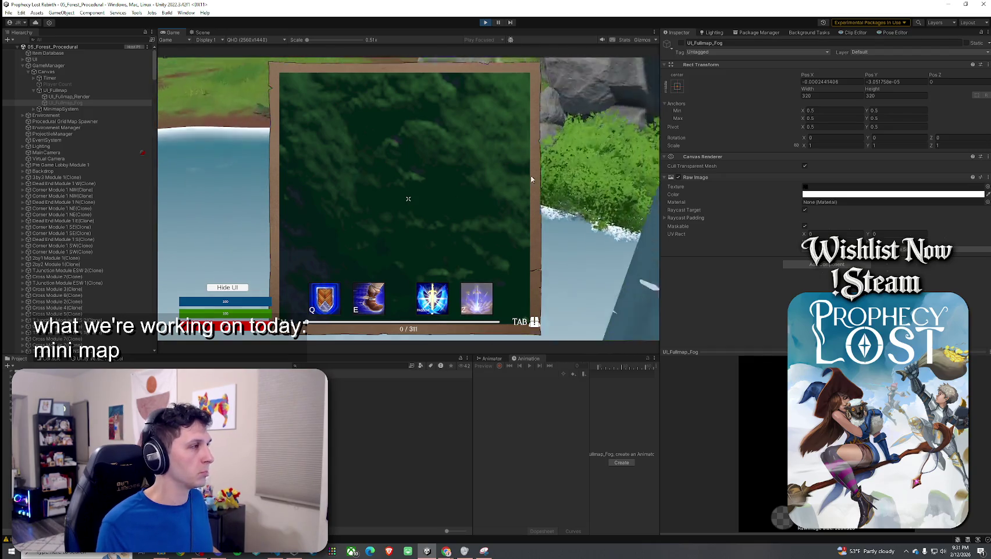
Step: Inspect UI_Fullmap_Render, UI_Fullmap and MinimapSystem's Minimap Size 225, then stop Play mode
{"action": "left_click", "coordinate": [76, 97]}
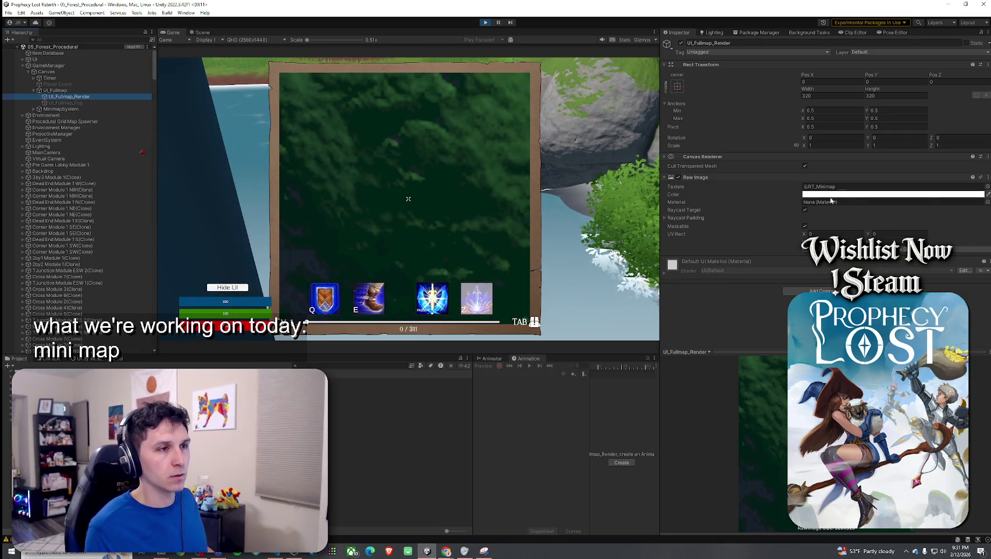
{"action": "left_click", "coordinate": [464, 224]}
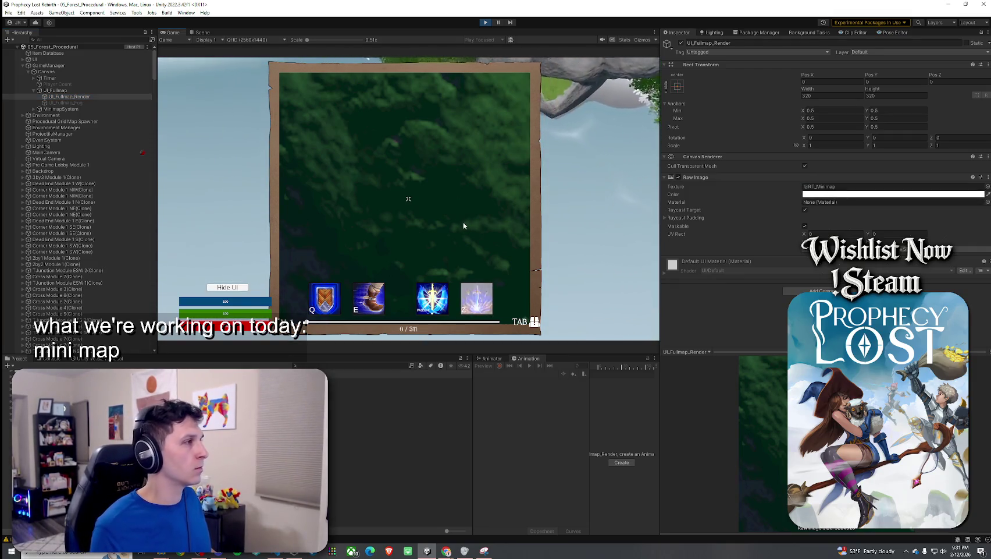
{"action": "left_click", "coordinate": [110, 89]}
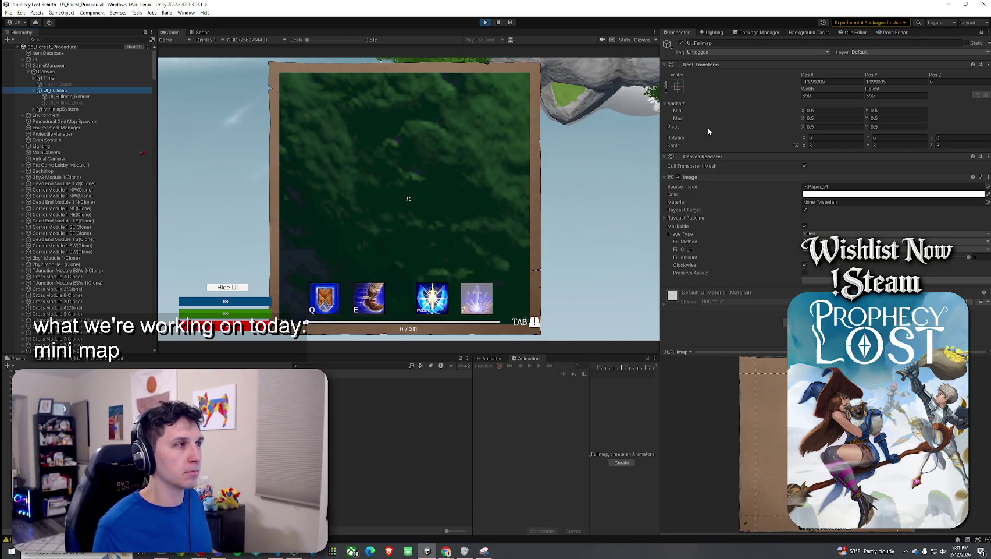
{"action": "left_click", "coordinate": [116, 97]}
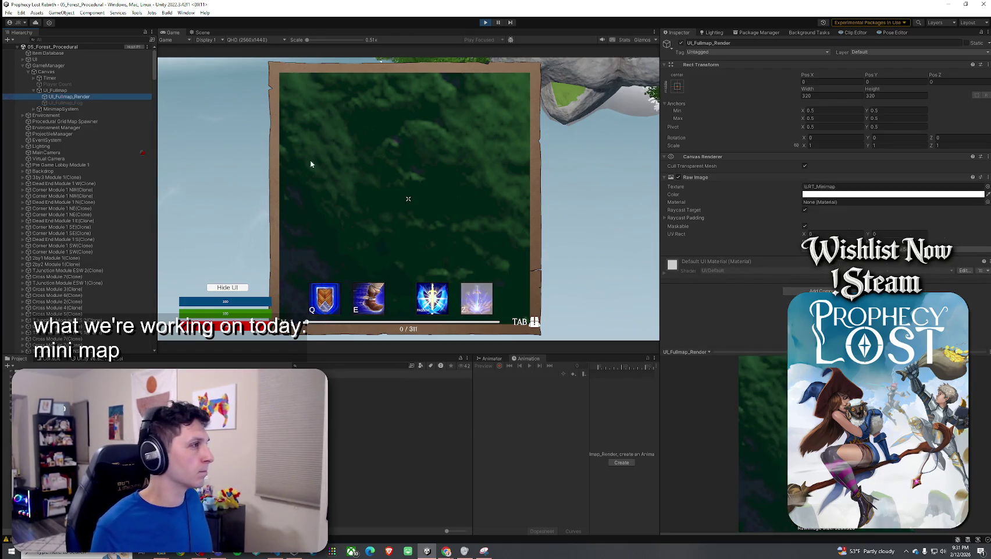
{"action": "left_click", "coordinate": [34, 109]}
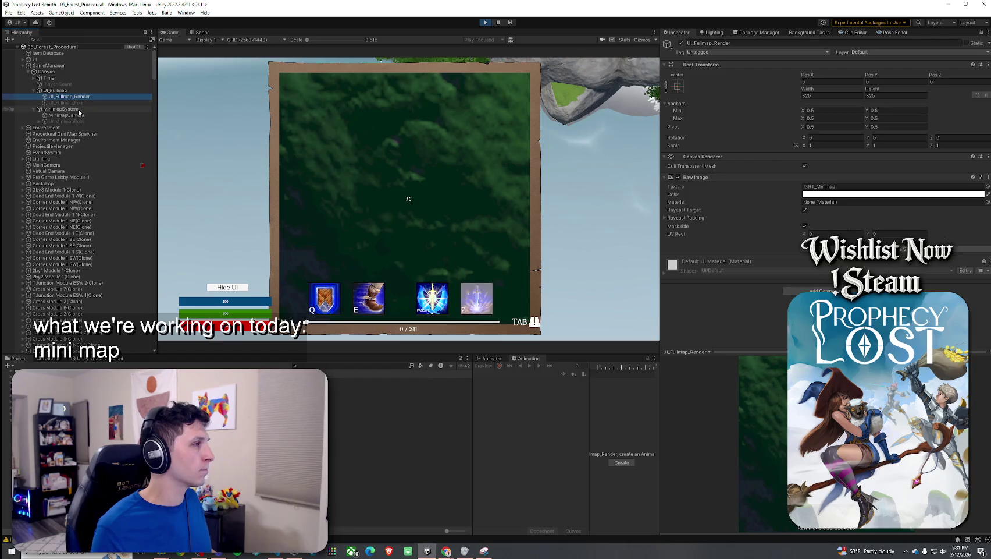
{"action": "left_click", "coordinate": [61, 108]}
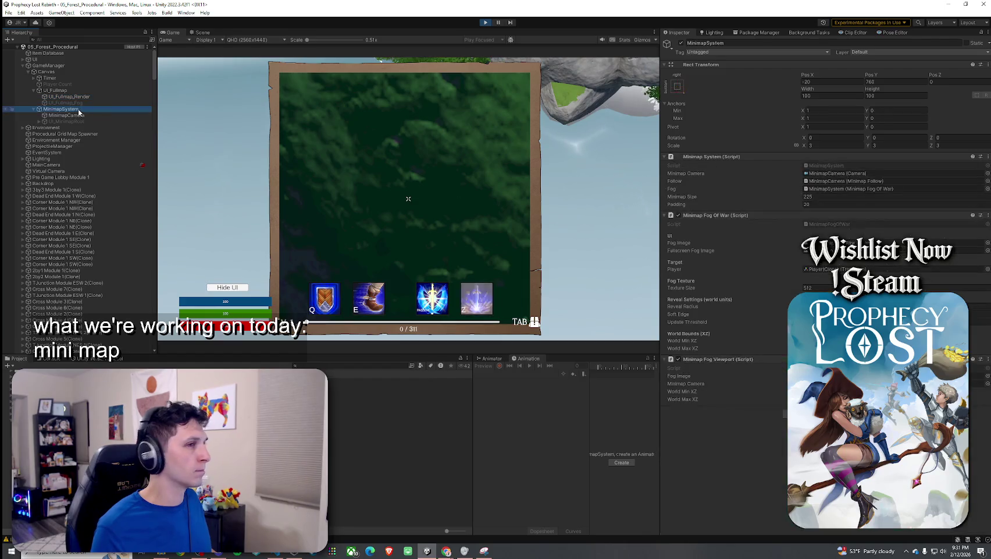
{"action": "left_click", "coordinate": [722, 198]}
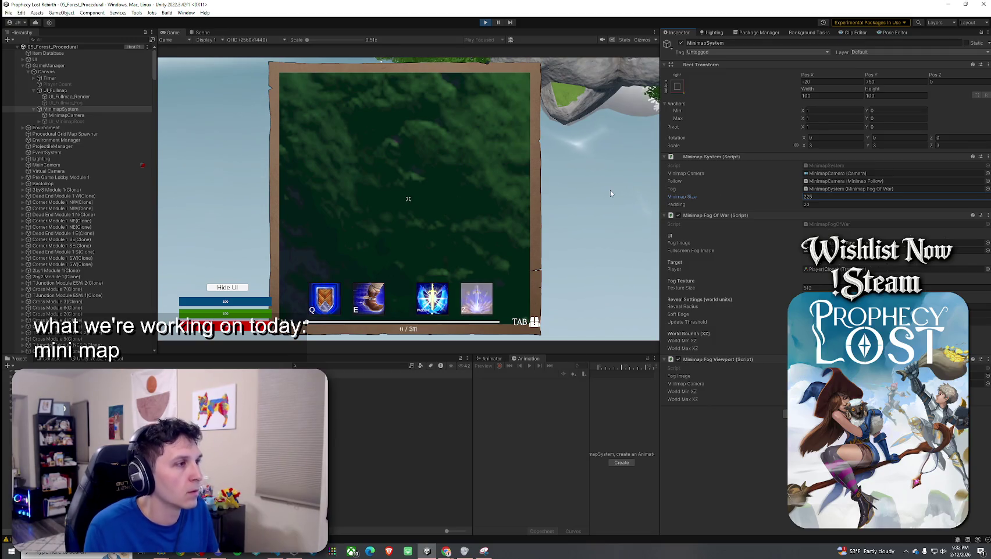
{"action": "left_click", "coordinate": [324, 141]}
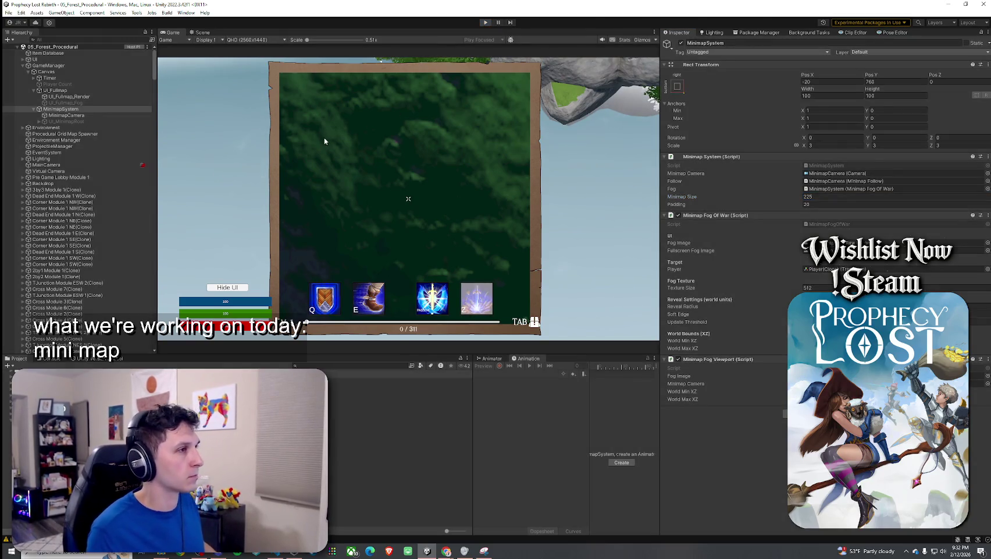
{"action": "key", "text": "ctrl+p"}
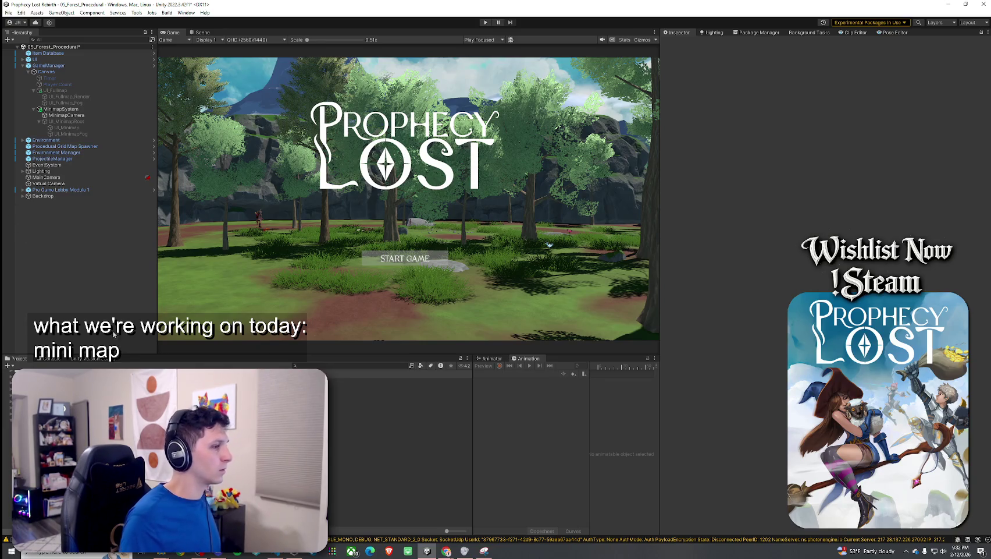
Step: Search the Project for 'minimap system' and select the MinimapSystem script
{"action": "left_click", "coordinate": [307, 365]}
{"action": "type", "text": "inimap system"}
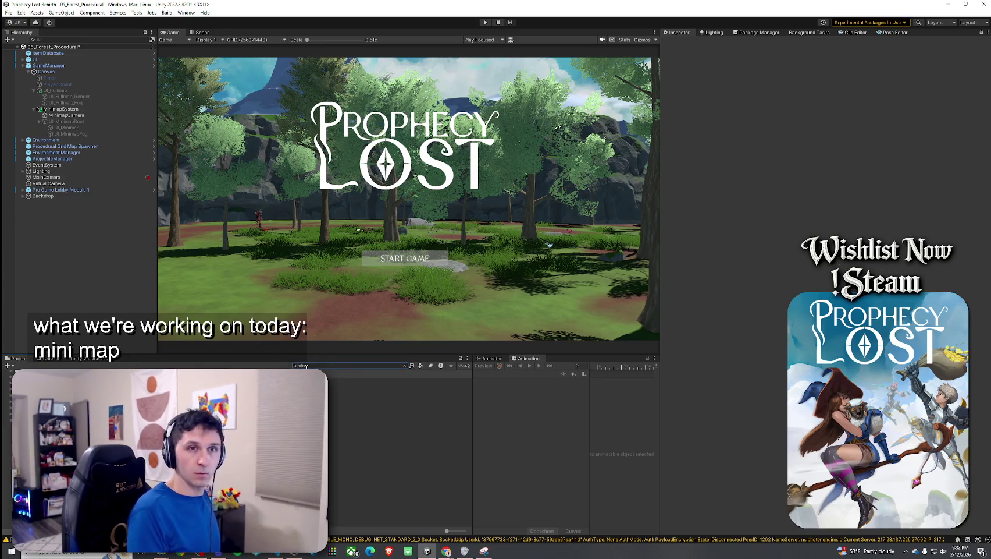
{"action": "left_click", "coordinate": [326, 381]}
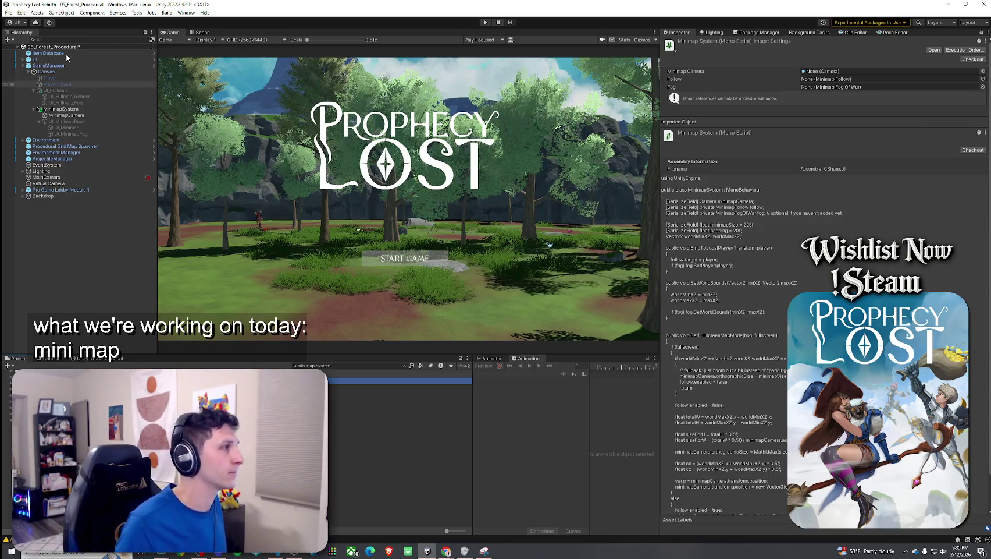
Step: Save the forest scene and inspect the GameManager and MinimapSystem objects
{"action": "left_click", "coordinate": [8, 12]}
{"action": "left_click", "coordinate": [29, 47]}
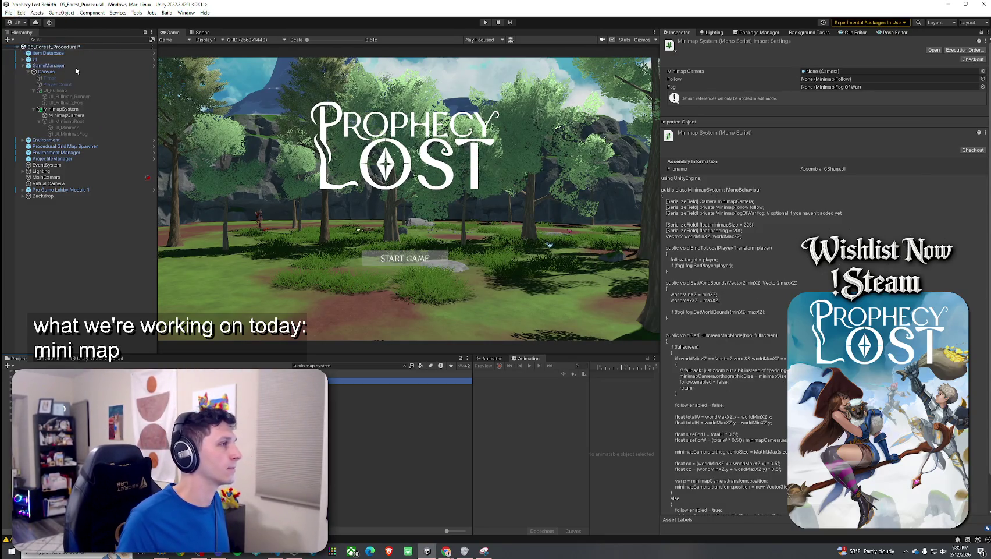
{"action": "left_click", "coordinate": [49, 65]}
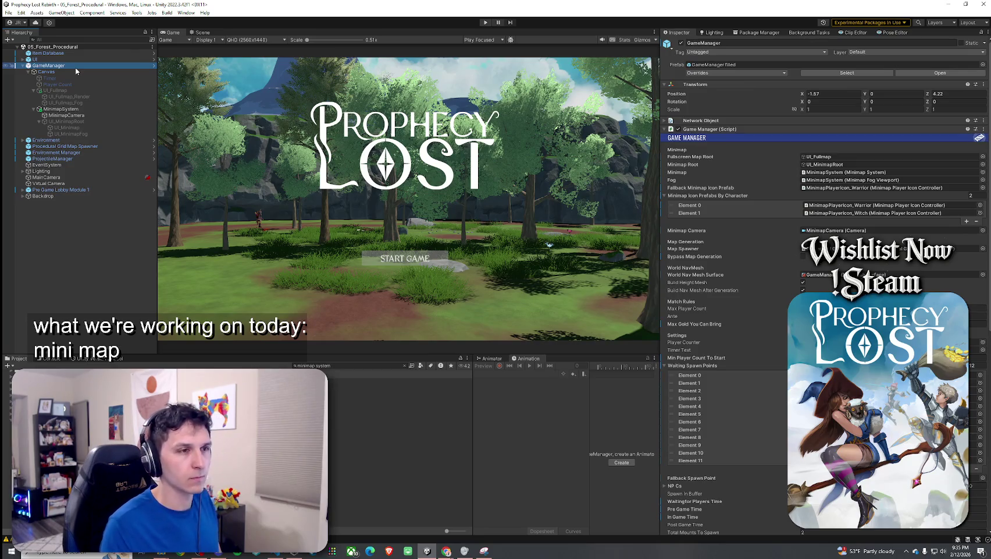
{"action": "left_click", "coordinate": [61, 109]}
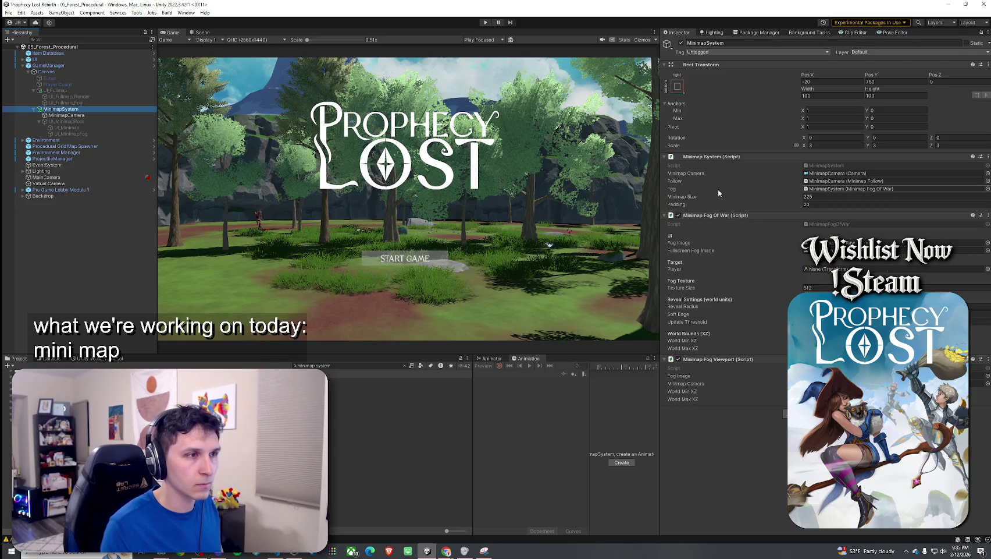
Step: Check the browser, then return to Unity and enter Play mode with Maximize On Play
{"action": "left_click", "coordinate": [8, 12]}
{"action": "left_click", "coordinate": [24, 50]}
{"action": "key", "text": "alt+Tab"}
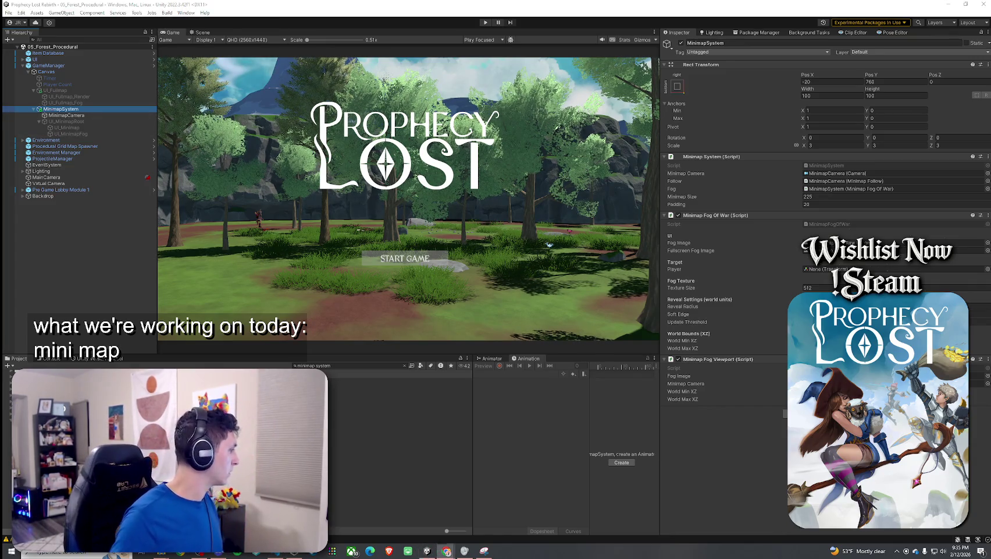
{"action": "left_click", "coordinate": [510, 39]}
{"action": "left_click", "coordinate": [486, 22]}
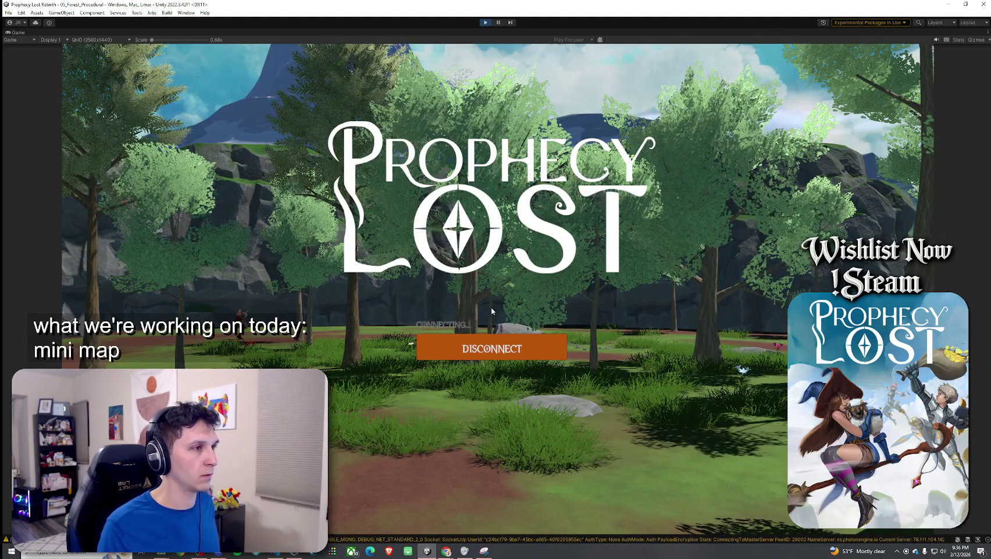
Step: Toggle the full map with M several times while moving, then un-maximize the Game view
{"action": "key", "text": "m"}
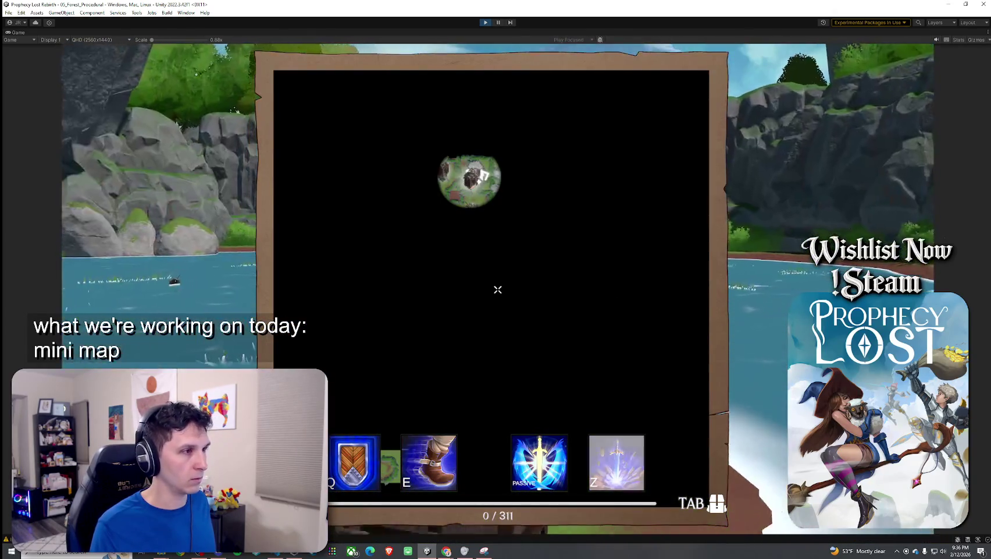
{"action": "key", "text": "m"}
{"action": "key", "text": "m"}
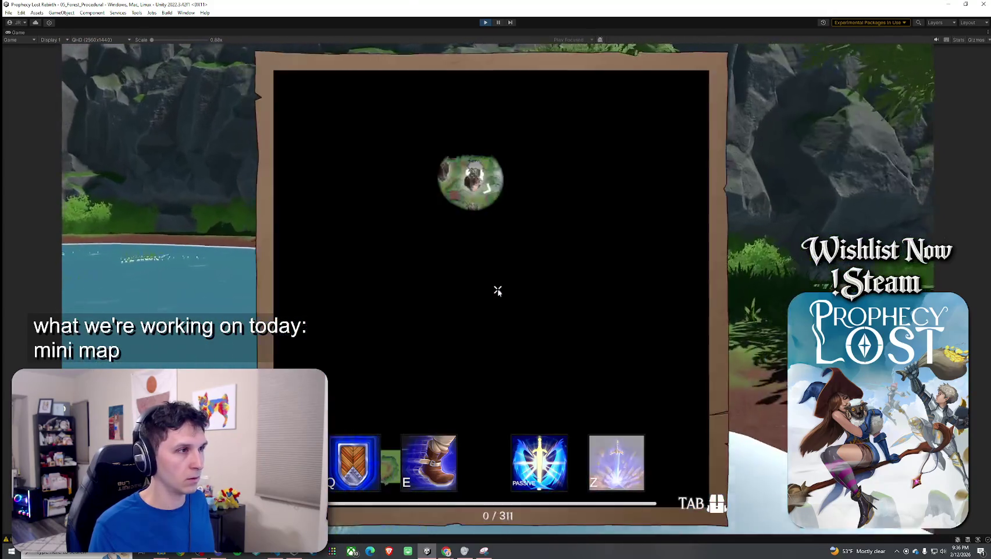
{"action": "key", "text": "m"}
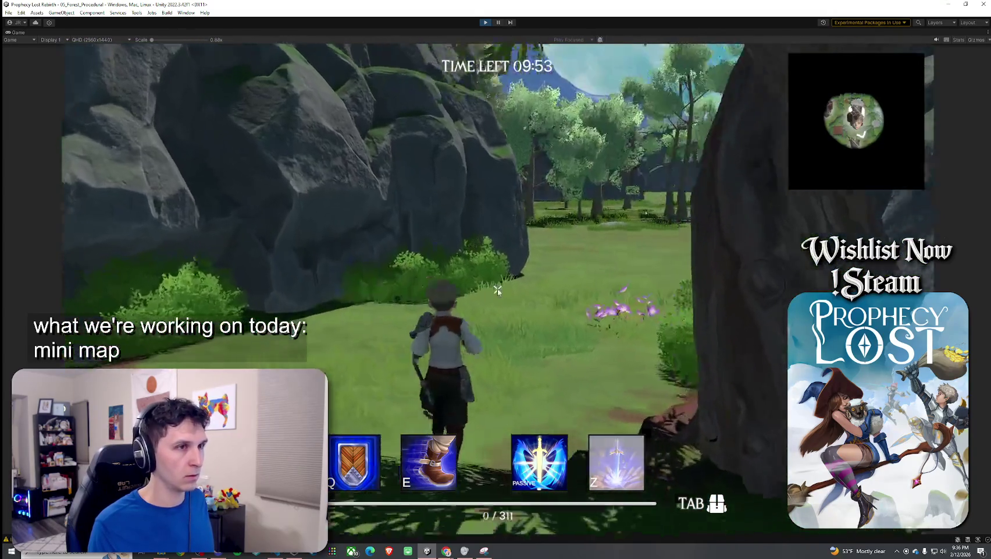
{"action": "key", "text": "m"}
{"action": "key", "text": "m"}
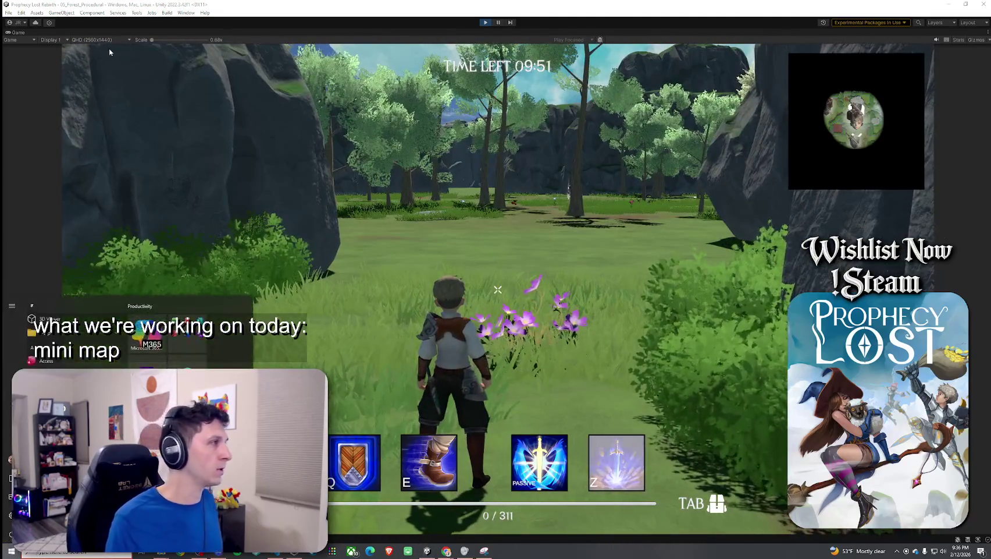
{"action": "key", "text": "shift+space"}
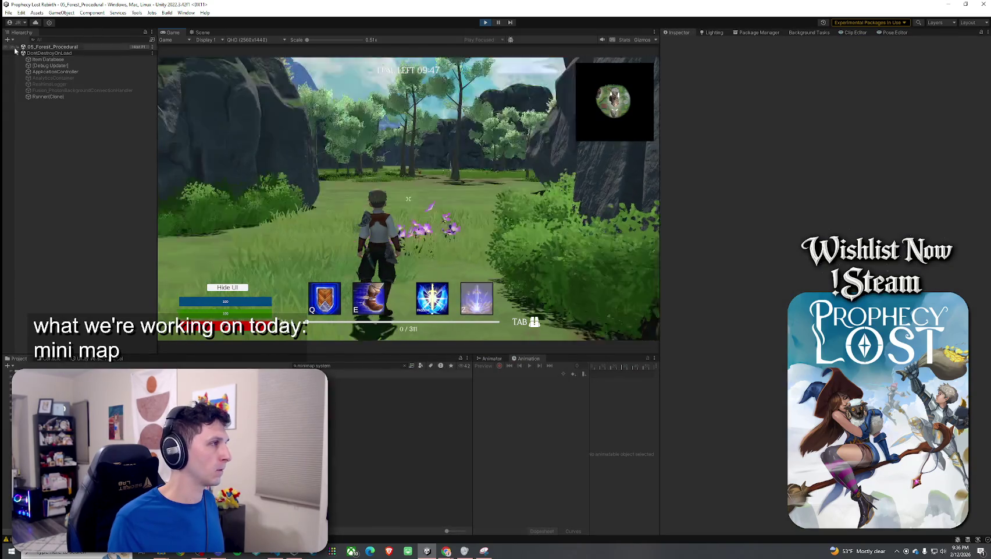
Step: Expand GameManager, MinimapSystem and UI_Fullmap in the Hierarchy and open the in-game full map
{"action": "left_click", "coordinate": [18, 47]}
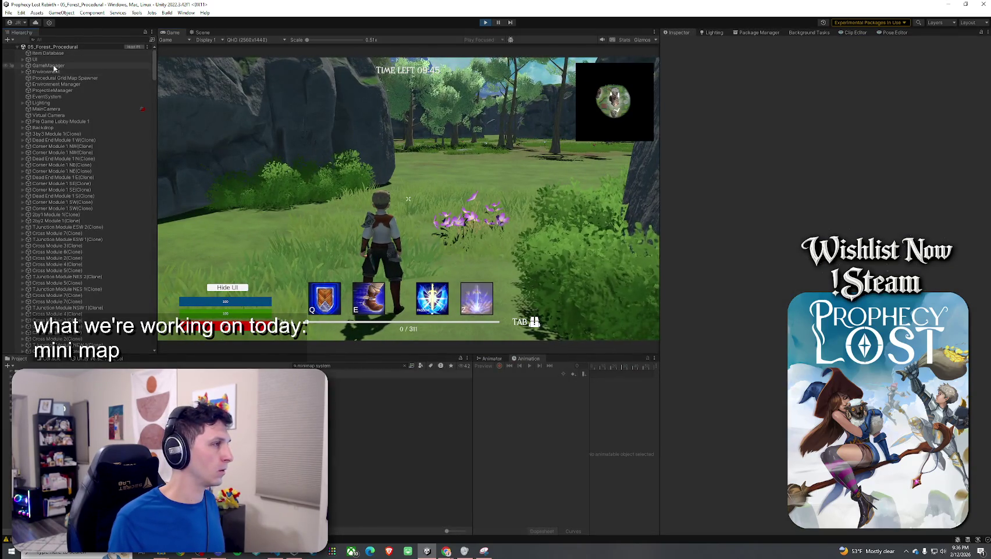
{"action": "left_click", "coordinate": [22, 65]}
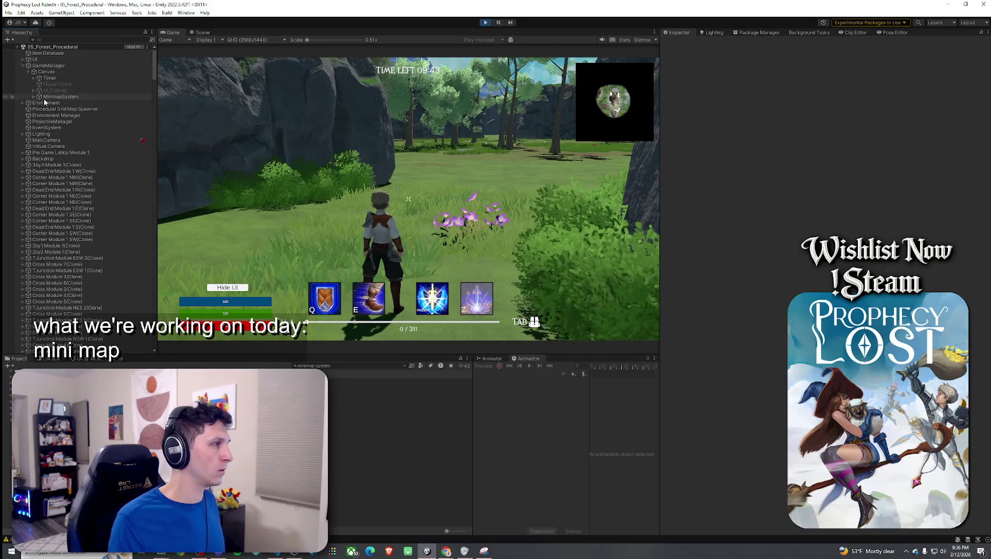
{"action": "left_click", "coordinate": [34, 96]}
{"action": "left_click", "coordinate": [39, 109]}
{"action": "left_click", "coordinate": [33, 90]}
{"action": "left_click", "coordinate": [53, 91]}
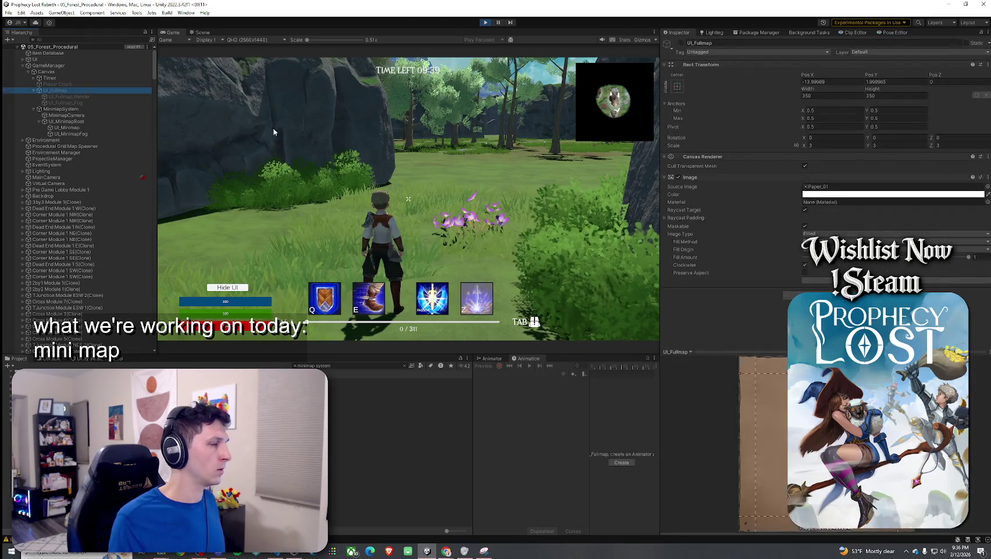
{"action": "left_click", "coordinate": [277, 171]}
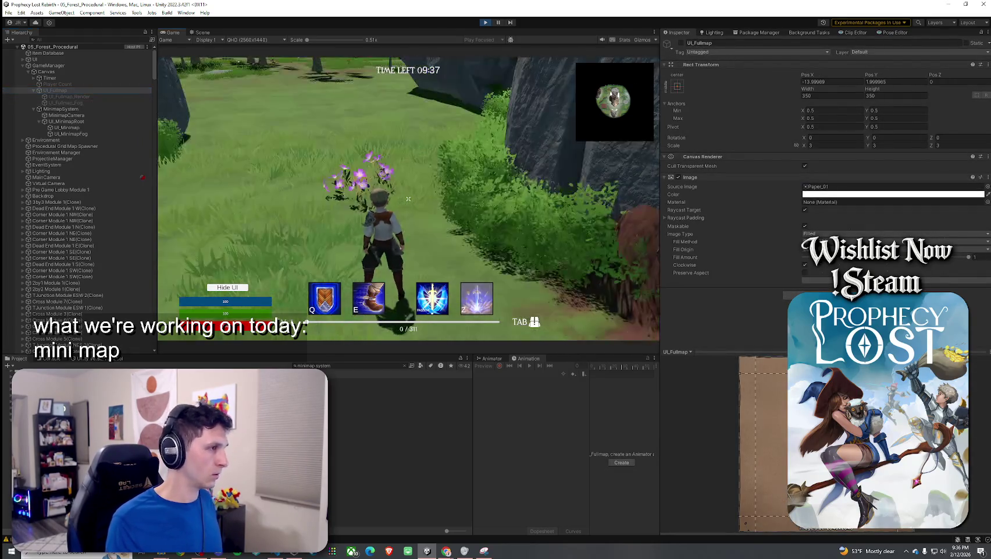
{"action": "key", "text": "Tab"}
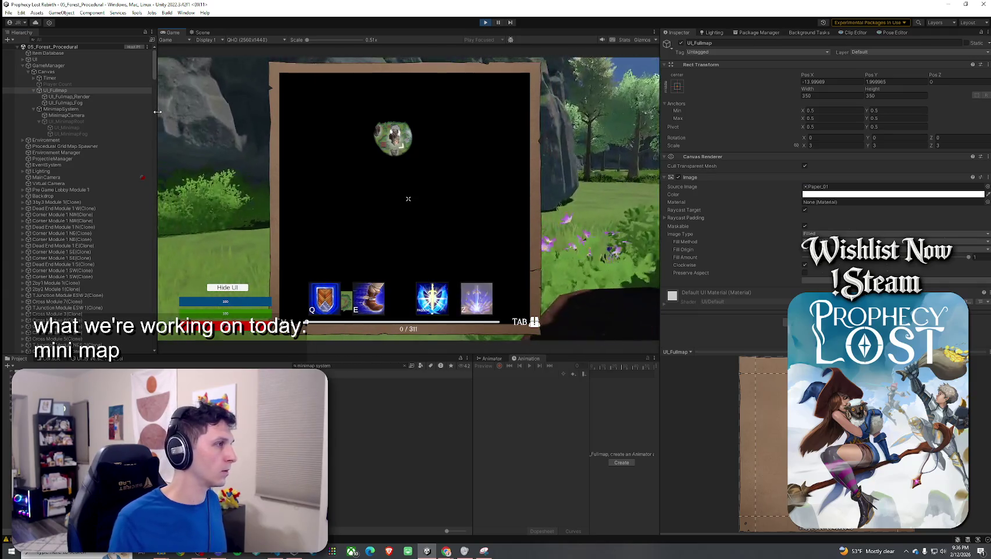
Step: Disable UI_Fullmap_Fog and reopen the full map to see the whole forest island
{"action": "left_click", "coordinate": [107, 104]}
{"action": "left_click", "coordinate": [681, 43]}
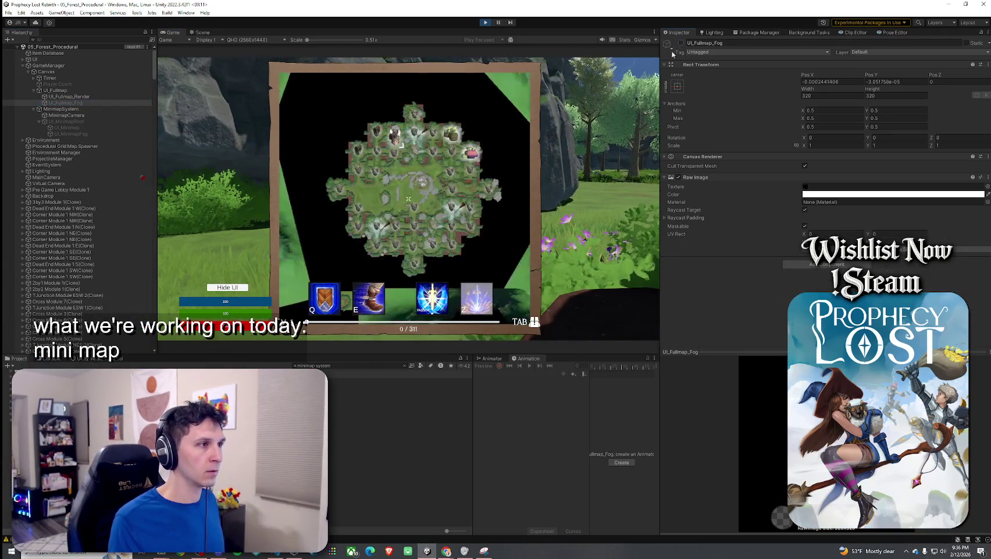
{"action": "key", "text": "Tab"}
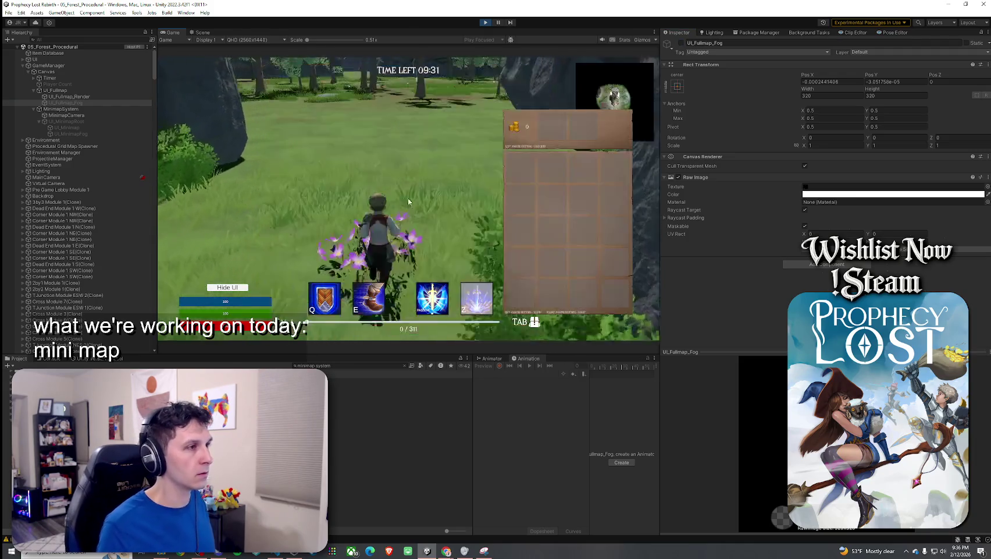
{"action": "key", "text": "w"}
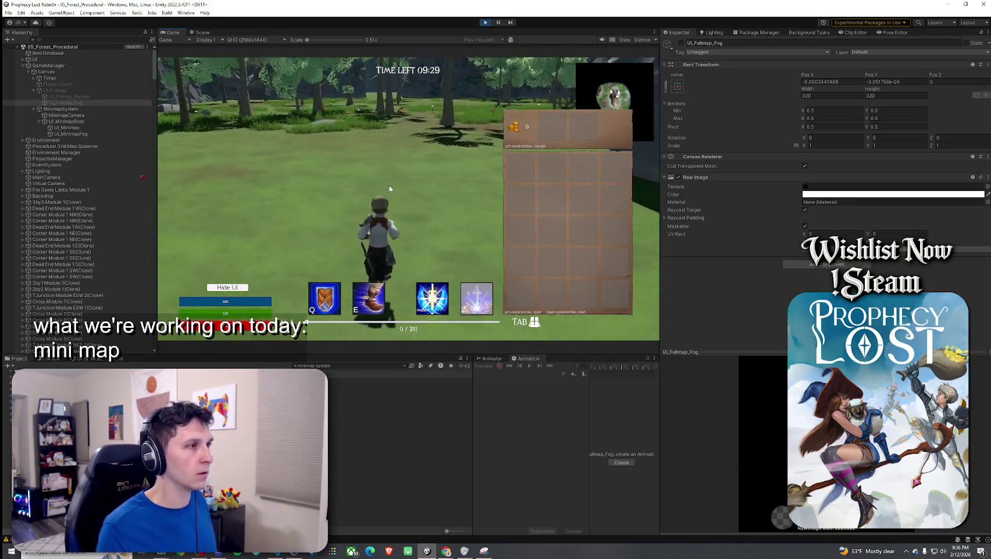
{"action": "key", "text": "Tab"}
{"action": "key", "text": "m"}
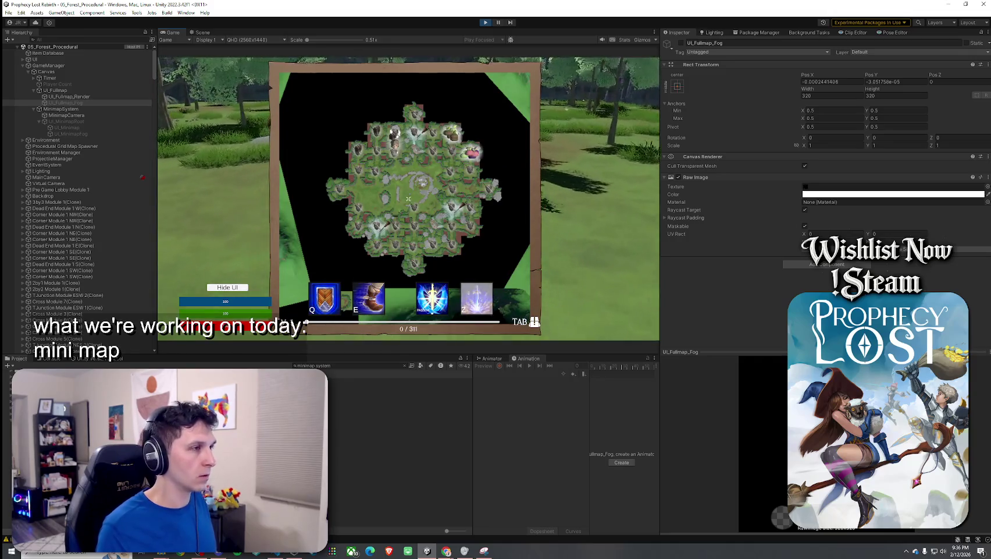
{"action": "key", "text": "Tab"}
{"action": "key", "text": "Tab"}
{"action": "key", "text": "Tab"}
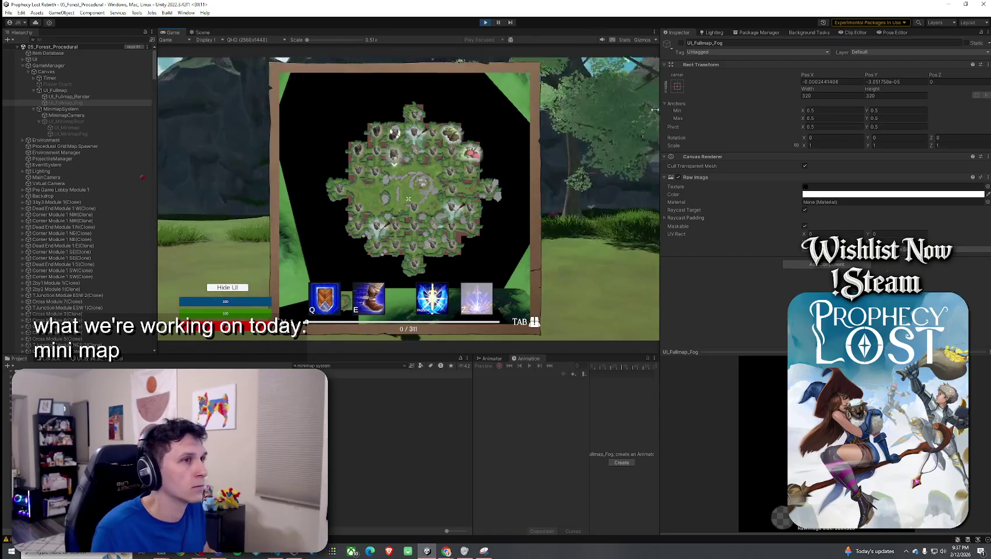
Step: Re-enable UI_Fullmap_Fog and check explored areas on the full map
{"action": "left_click", "coordinate": [681, 43]}
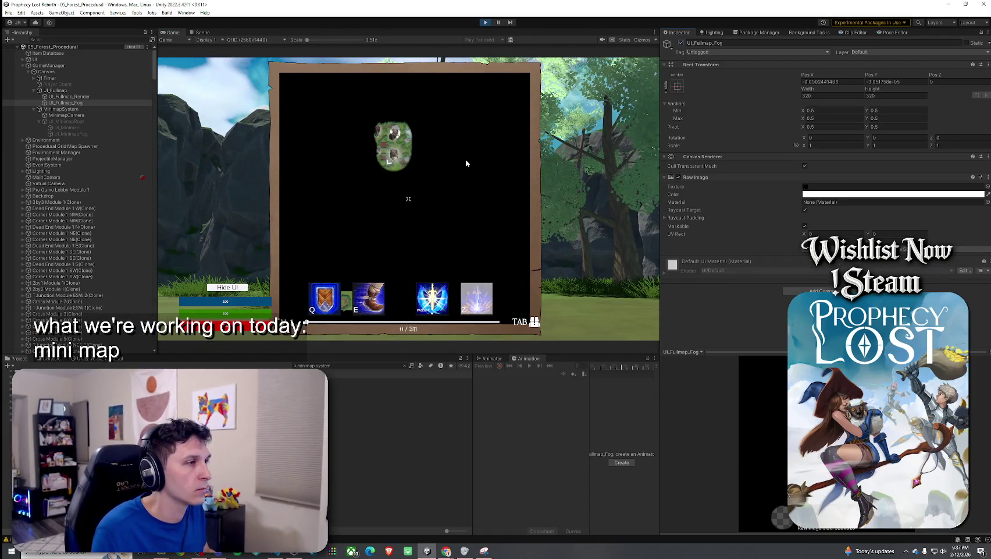
{"action": "key", "text": "Tab"}
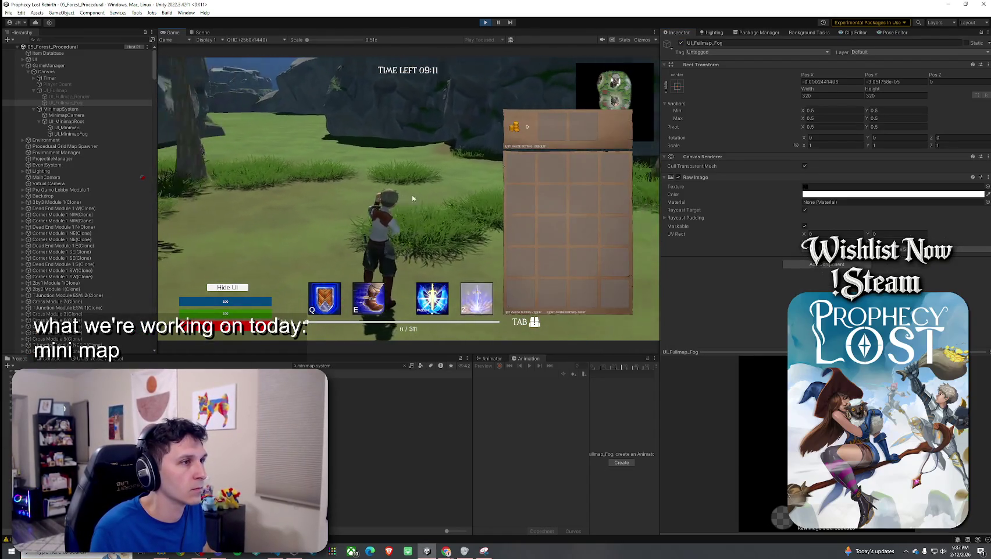
{"action": "key", "text": "Tab"}
{"action": "key", "text": "Tab"}
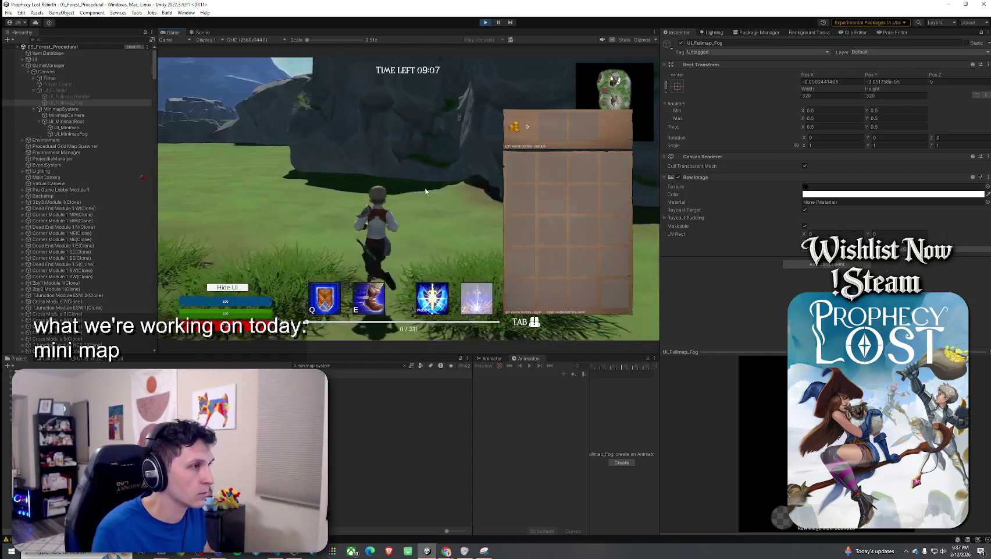
{"action": "key", "text": "Tab"}
{"action": "key", "text": "m"}
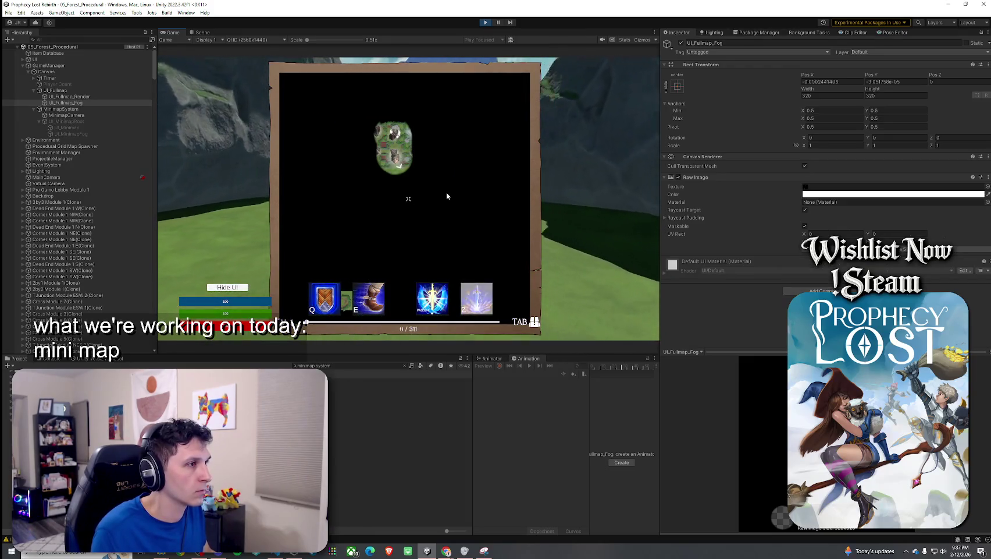
{"action": "key", "text": "m"}
{"action": "key", "text": "Tab"}
{"action": "key", "text": "Tab"}
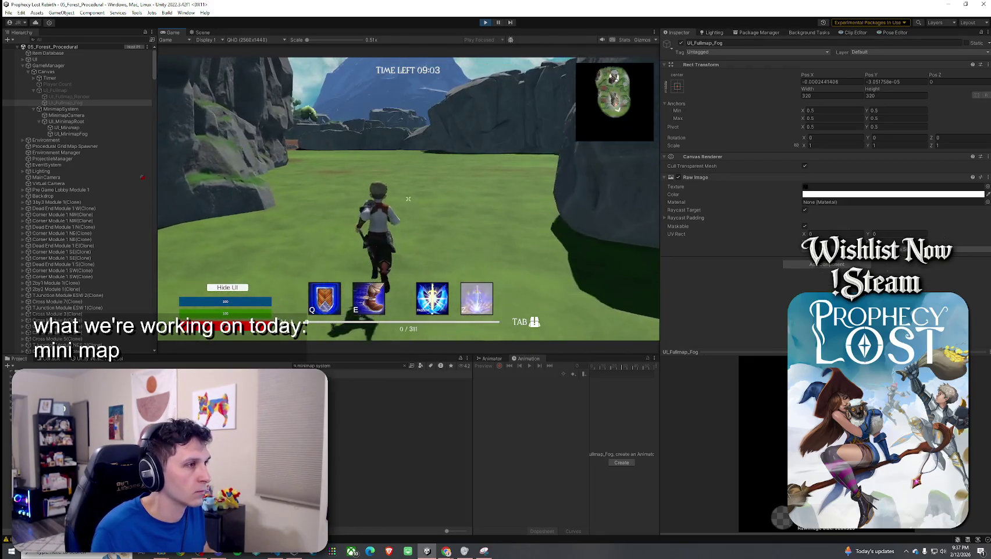
{"action": "key", "text": "m"}
{"action": "key", "text": "m"}
Step: Close the inventory after further map checks, then maximize the Game view
{"action": "key", "text": "Tab"}
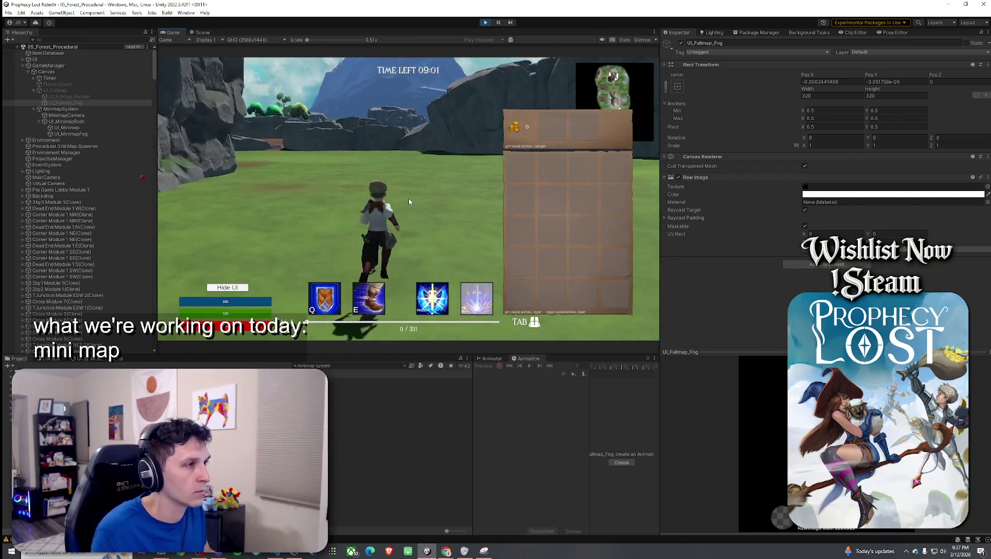
{"action": "key", "text": "Tab"}
{"action": "key", "text": "m"}
{"action": "key", "text": "m"}
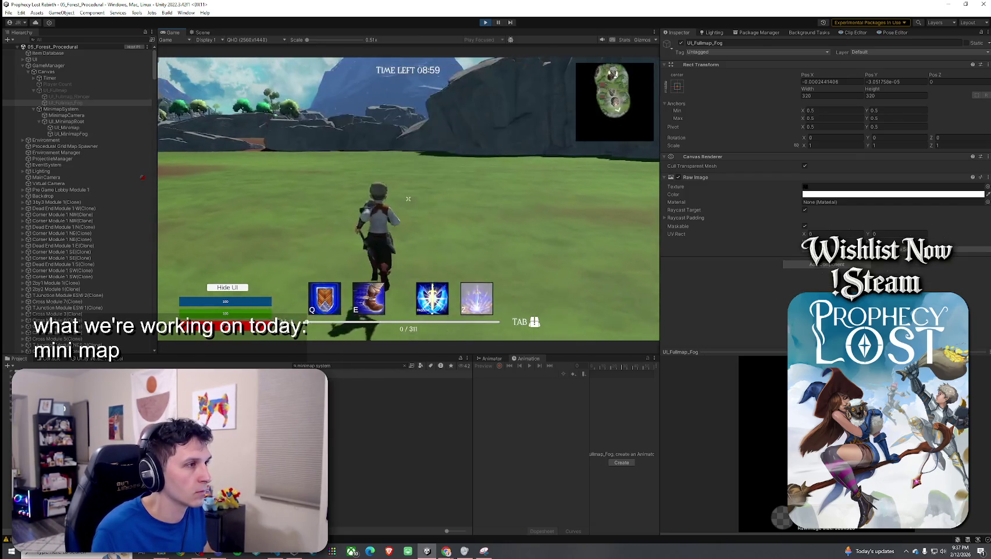
{"action": "key", "text": "Tab"}
{"action": "key", "text": "Tab"}
{"action": "key", "text": "m"}
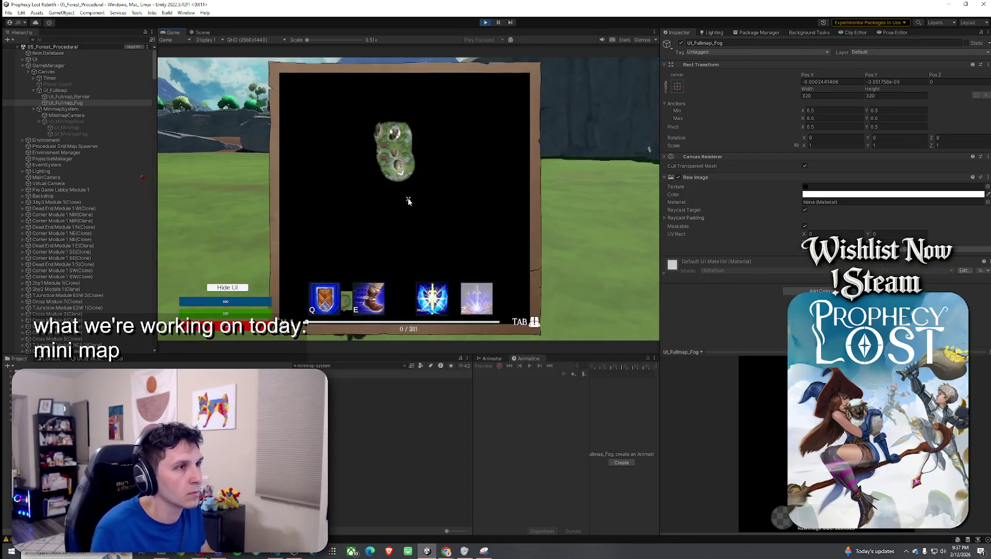
{"action": "key", "text": "m"}
{"action": "key", "text": "Tab"}
{"action": "key", "text": "Tab"}
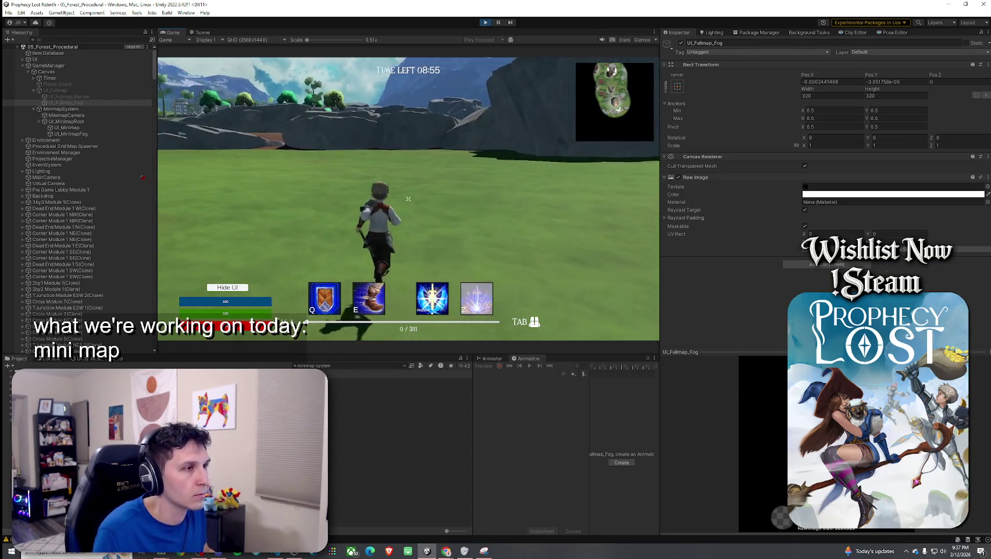
{"action": "key", "text": "Tab"}
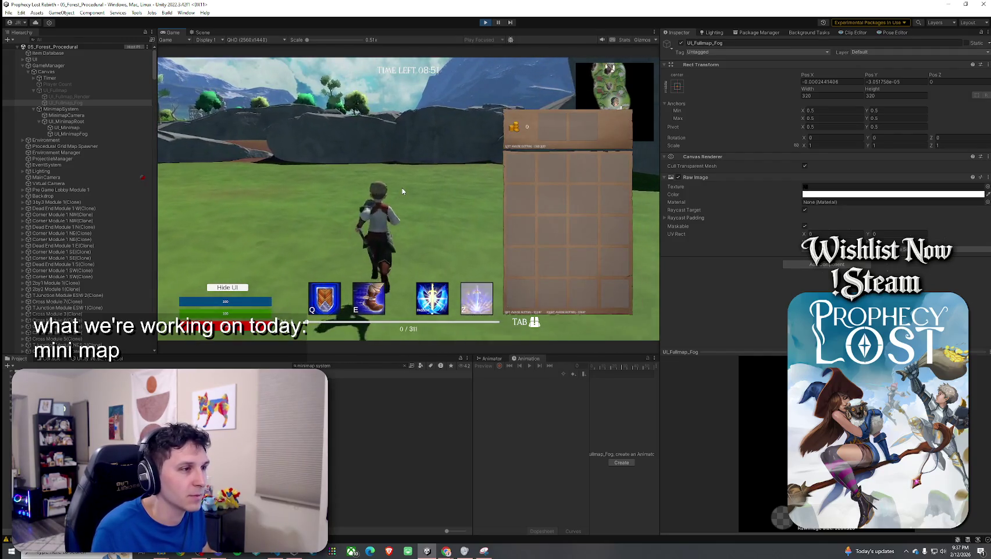
{"action": "key", "text": "Tab"}
{"action": "key", "text": "Tab"}
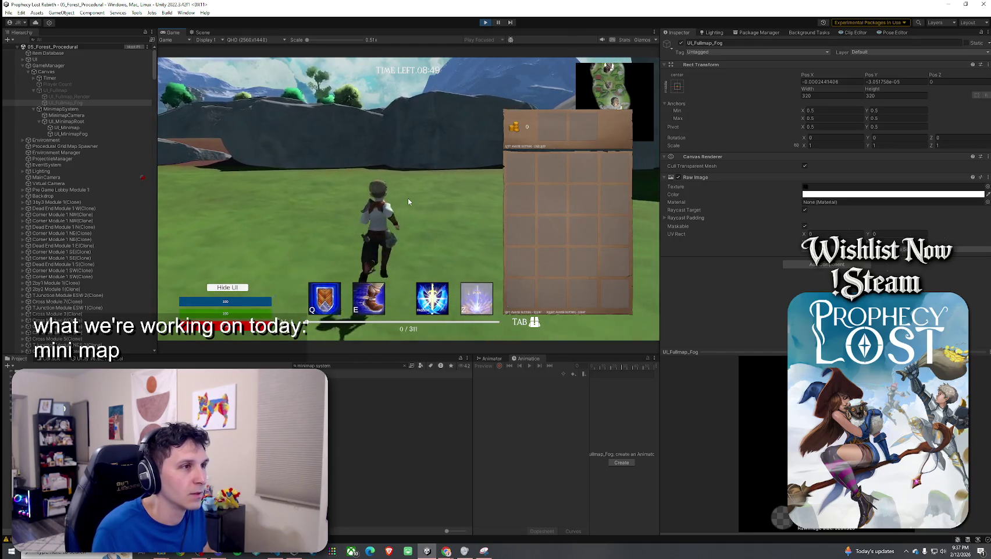
{"action": "key", "text": "Tab"}
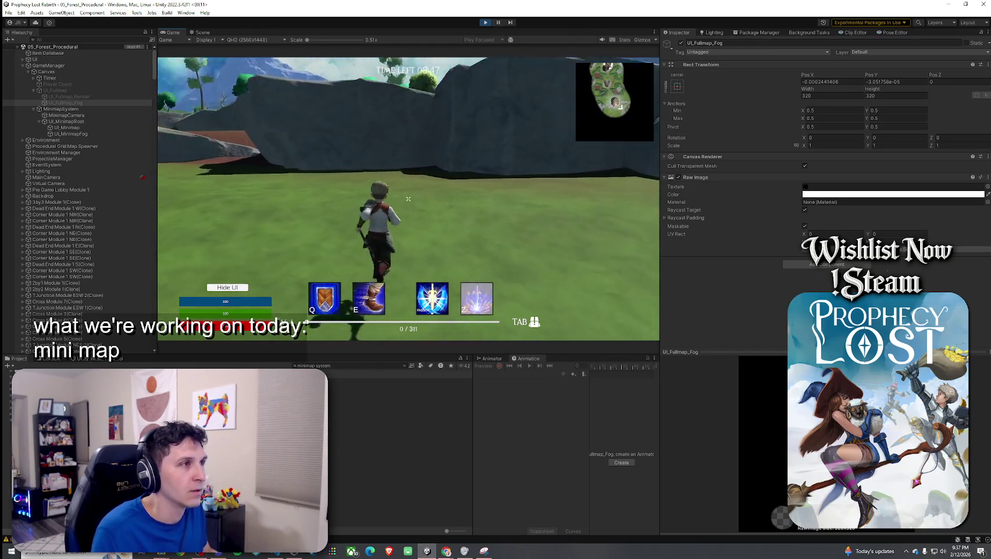
{"action": "key", "text": "shift+space"}
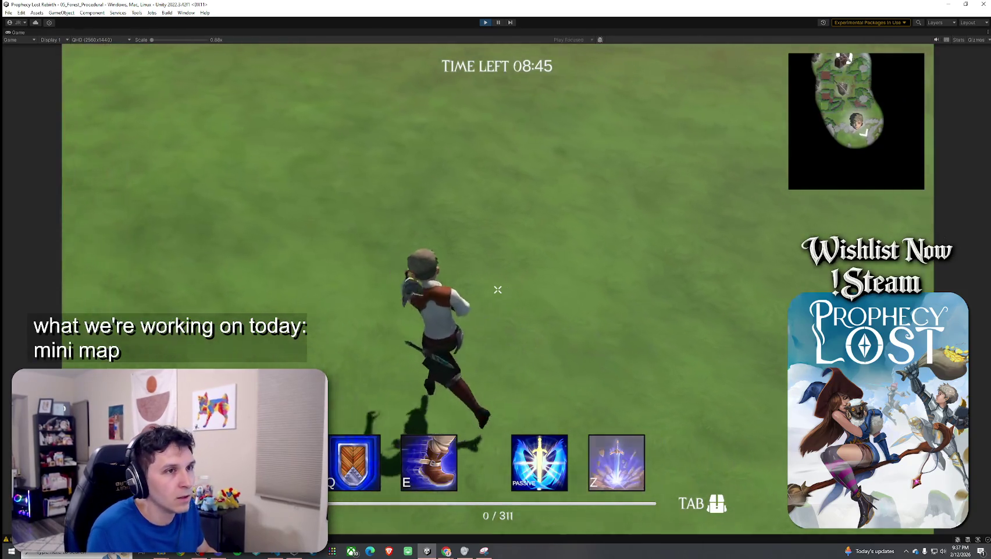
Step: Open the fogged full-screen world map in game and return the Game view to the normal layout
{"action": "key", "text": "m"}
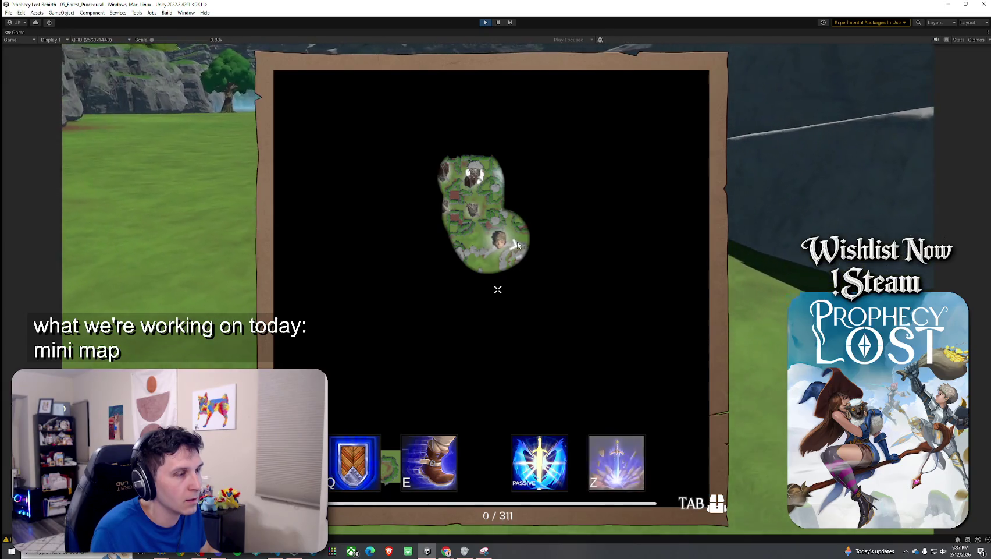
{"action": "key", "text": "super"}
{"action": "left_click", "coordinate": [19, 32]}
{"action": "double_click", "coordinate": [19, 32]}
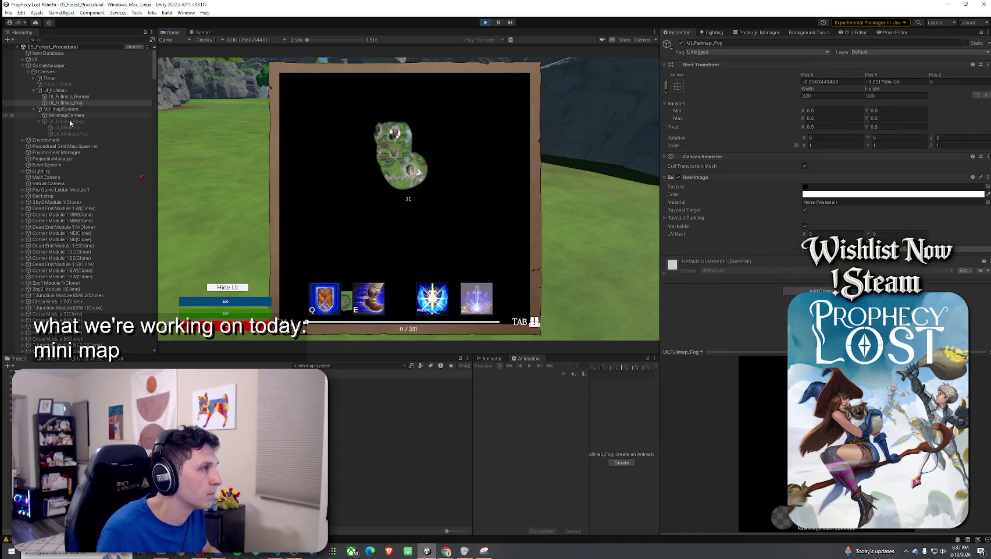
Step: Select MinimapCamera in the Hierarchy to show its Transform and Camera settings
{"action": "left_click", "coordinate": [65, 115]}
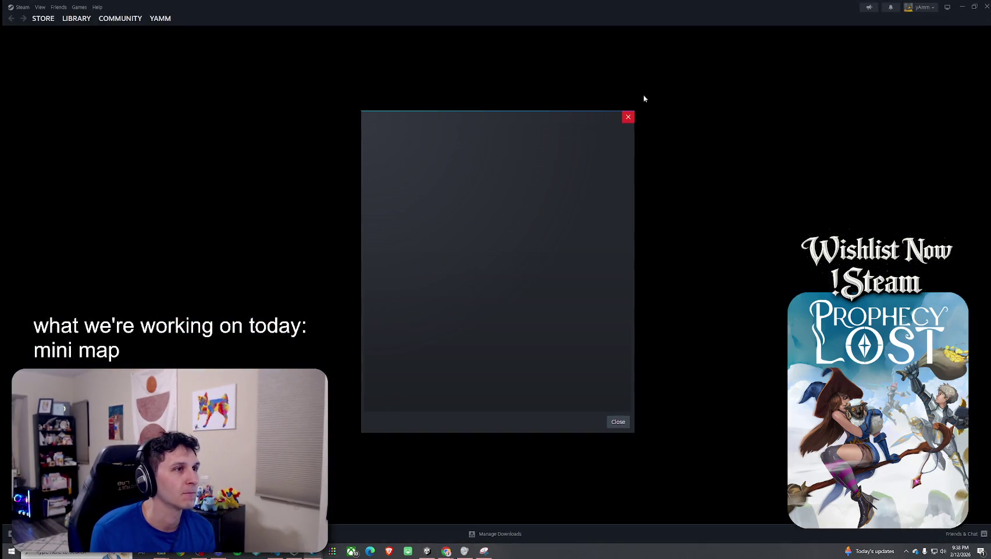
Step: Restore the full-screen Steam window to a smaller size
{"action": "double_click", "coordinate": [638, 6]}
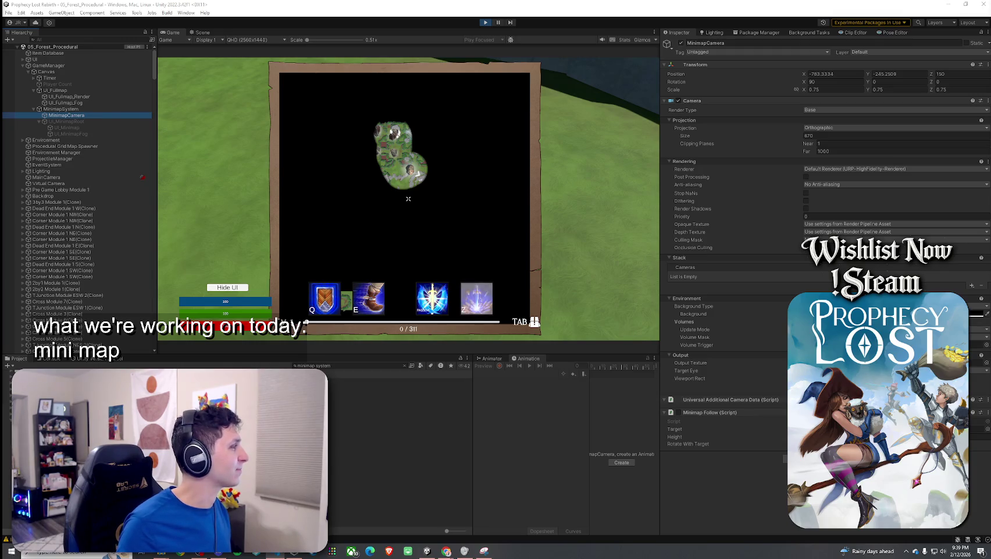
Step: Check the minimap camera's Anti-aliasing and Renderer options without changing them, then exit Play mode
{"action": "left_click", "coordinate": [321, 126]}
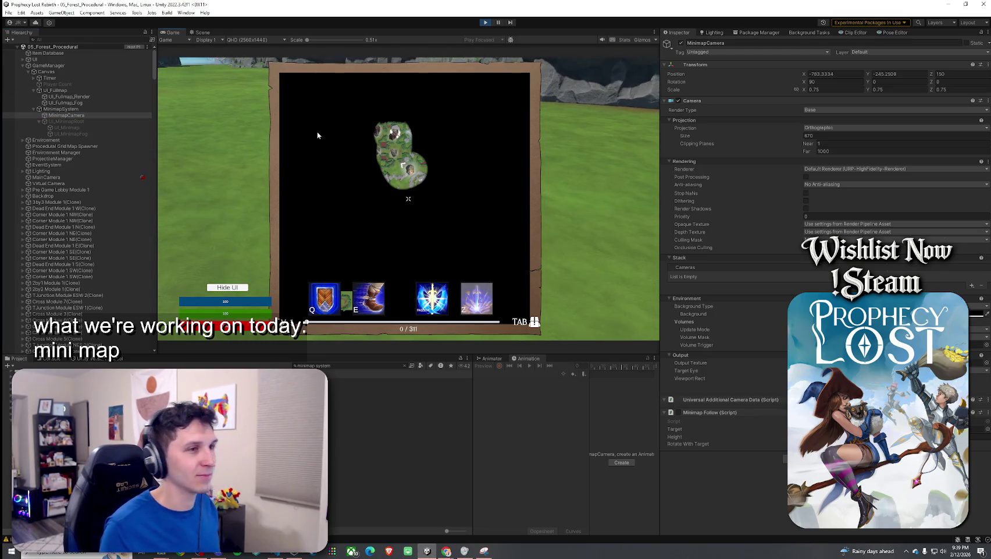
{"action": "left_click", "coordinate": [819, 184]}
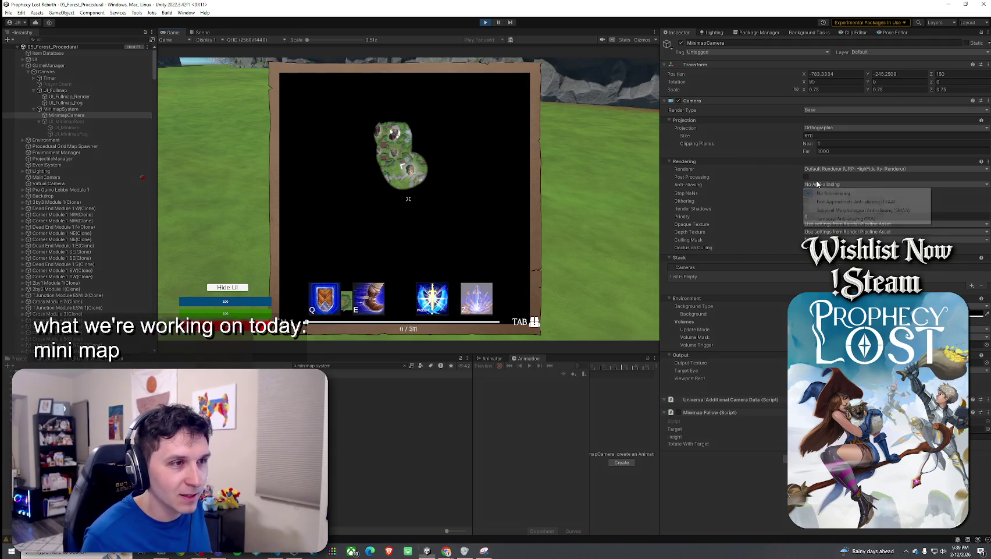
{"action": "left_click", "coordinate": [836, 202]}
{"action": "left_click", "coordinate": [826, 169]}
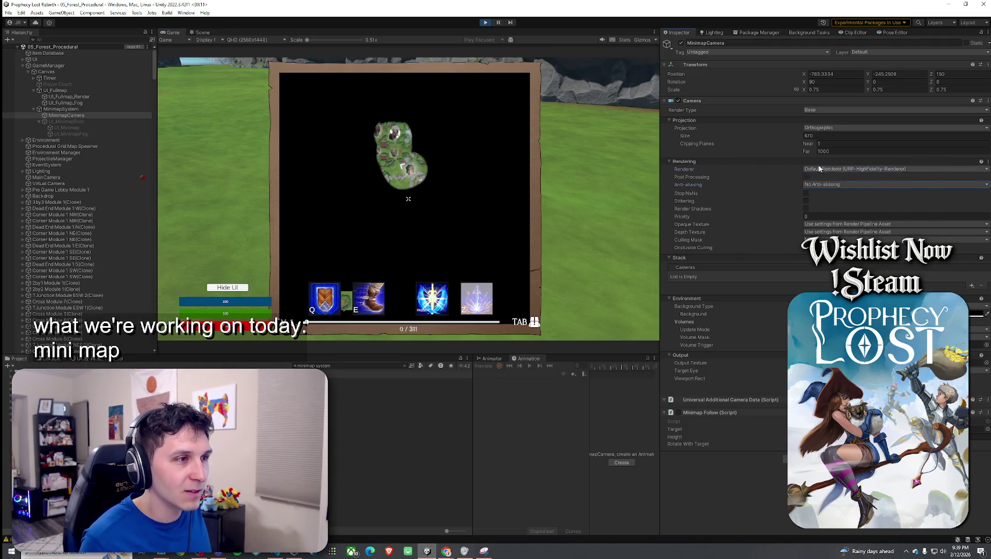
{"action": "left_click", "coordinate": [758, 153]}
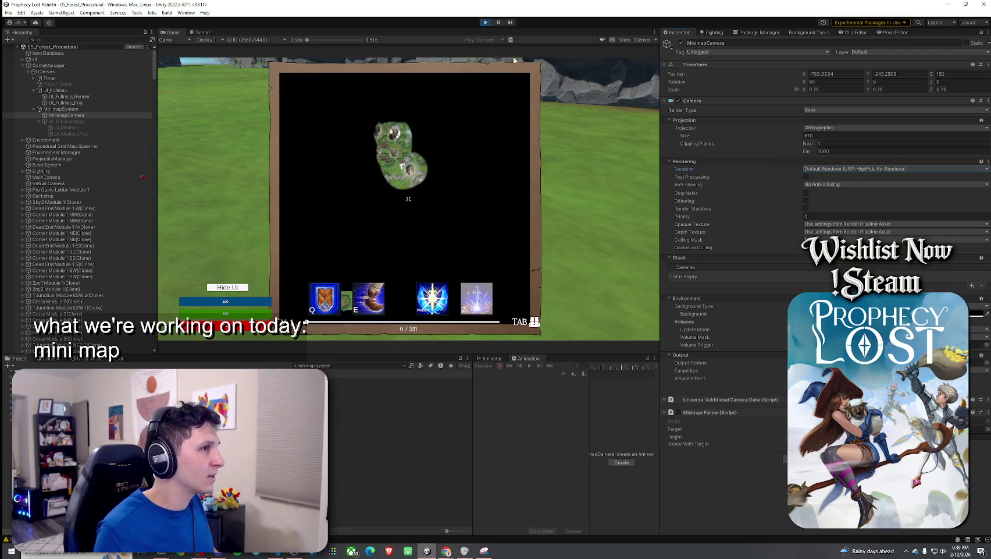
{"action": "key", "text": "ctrl+p"}
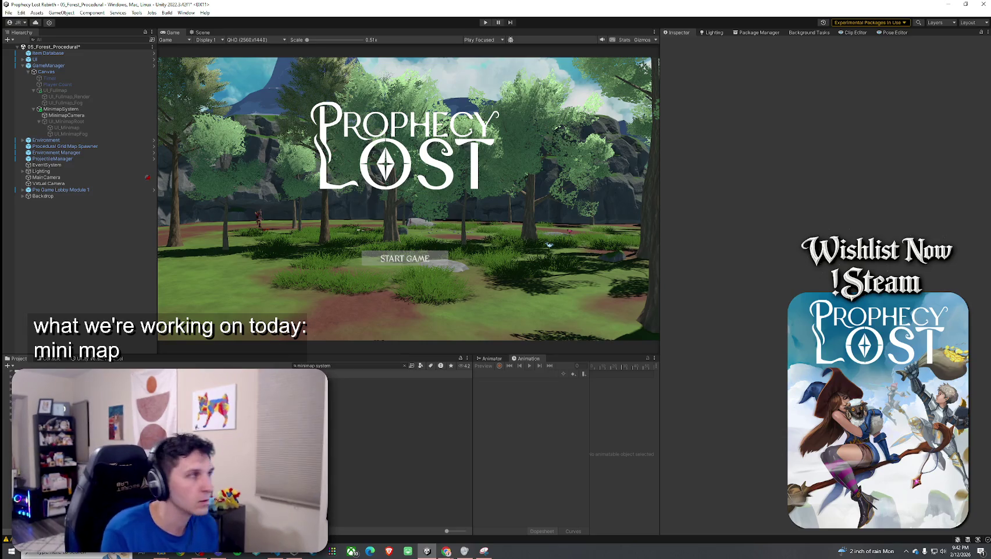
Step: Save the 05_Forest_Procedural scene, then review MinimapCamera, MinimapSystem's camera reference and Output Texture
{"action": "left_click", "coordinate": [8, 13]}
{"action": "left_click", "coordinate": [23, 49]}
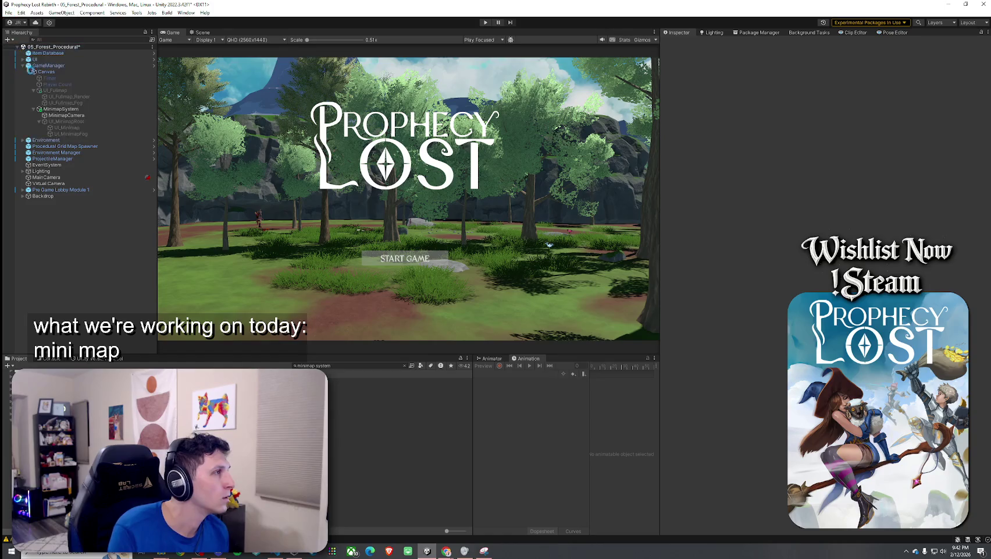
{"action": "left_click", "coordinate": [61, 115]}
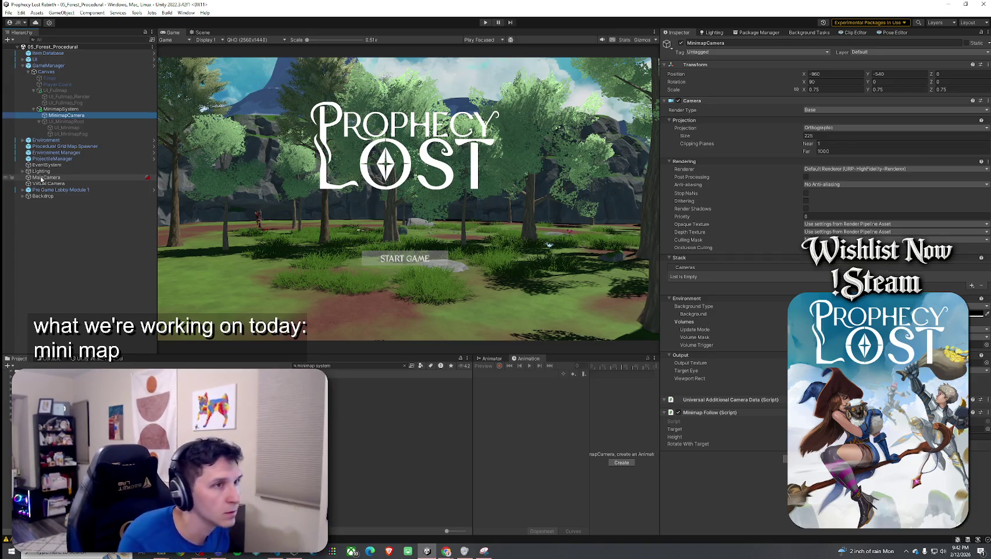
{"action": "left_click", "coordinate": [61, 109]}
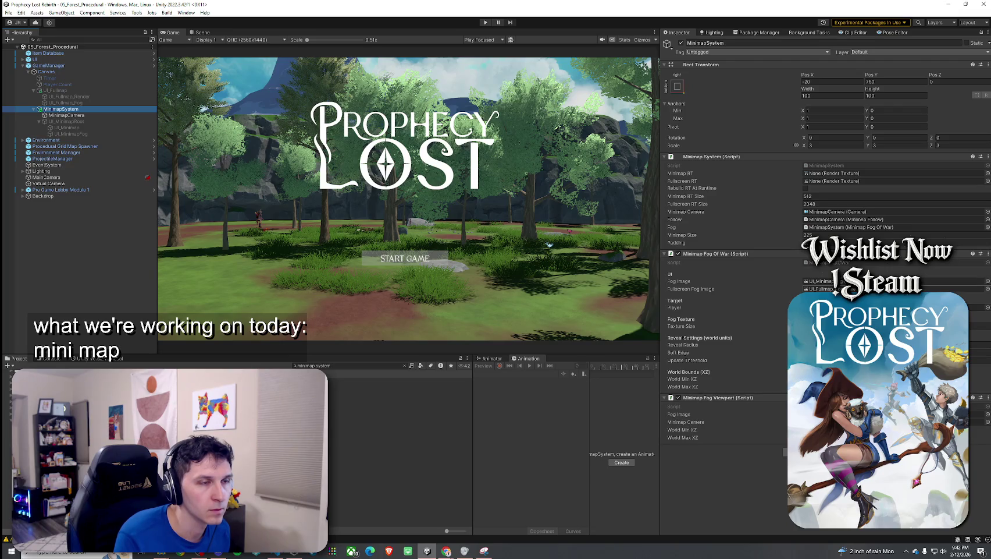
{"action": "left_click", "coordinate": [844, 211]}
{"action": "left_click", "coordinate": [130, 115]}
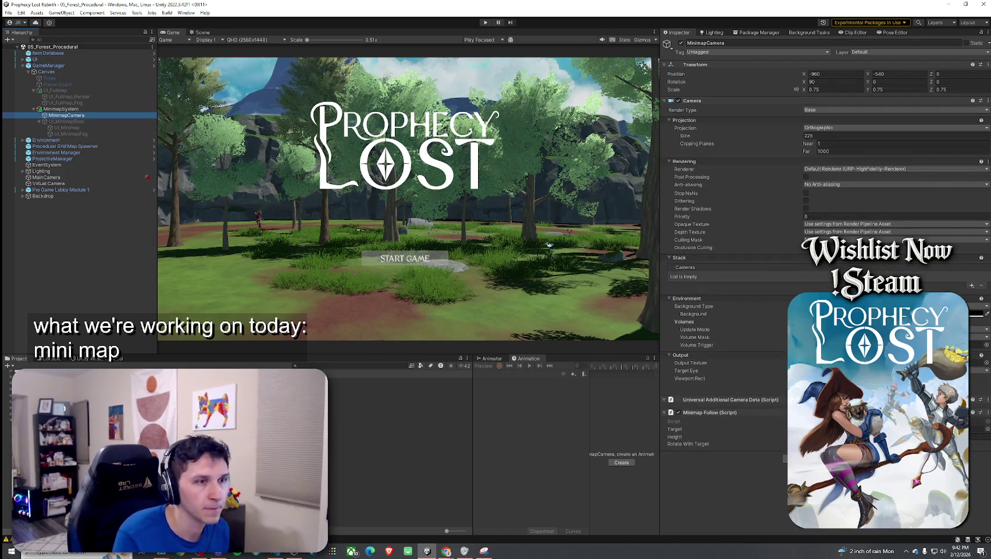
{"action": "left_click", "coordinate": [691, 362]}
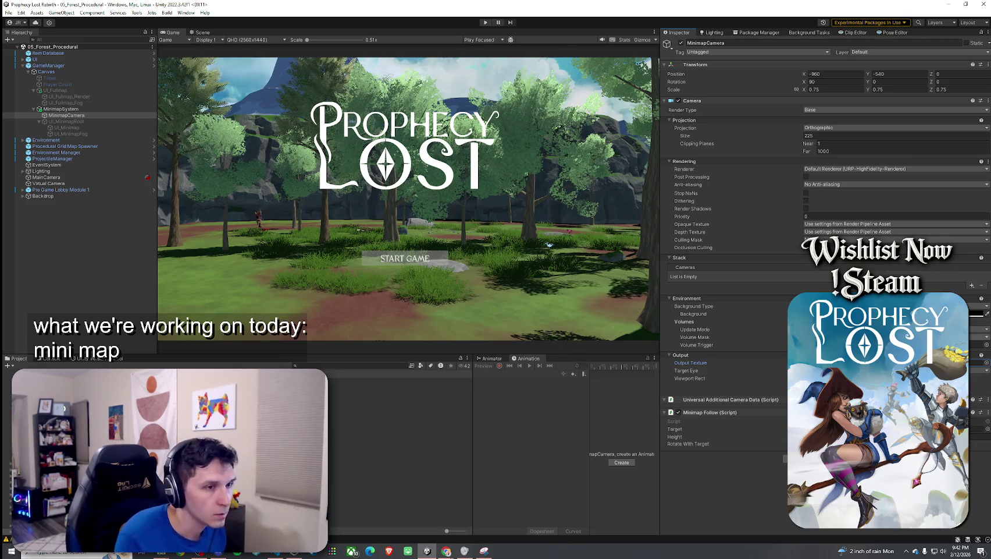
Step: Duplicate the RT_Minimap render texture and rename the copy RT_Minimap_FullScreen
{"action": "left_click", "coordinate": [400, 444]}
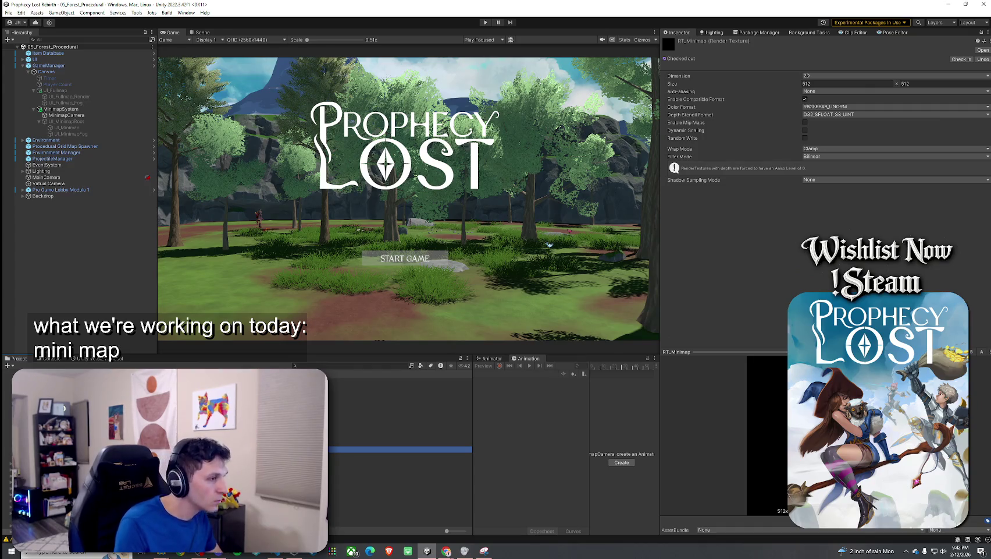
{"action": "key", "text": "ctrl+d"}
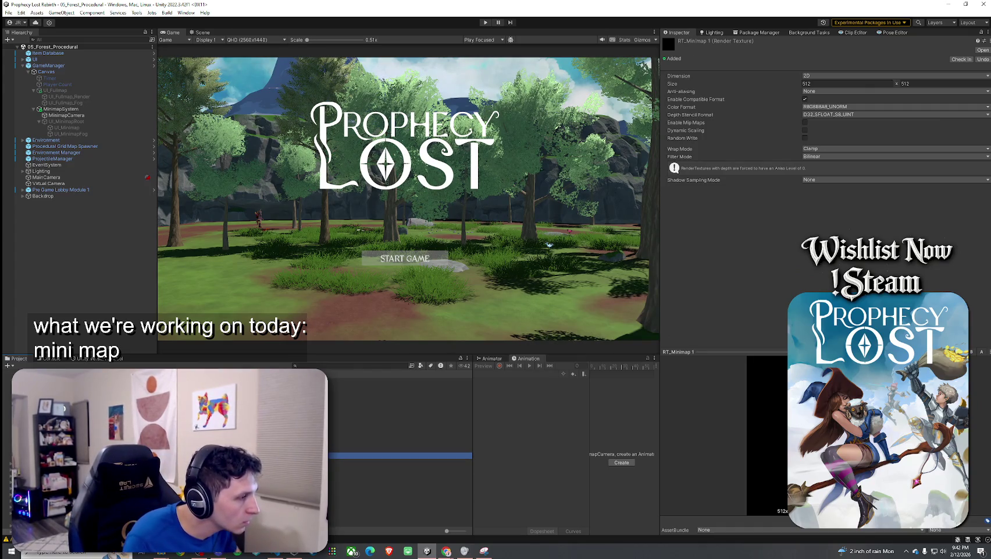
{"action": "key", "text": "F2"}
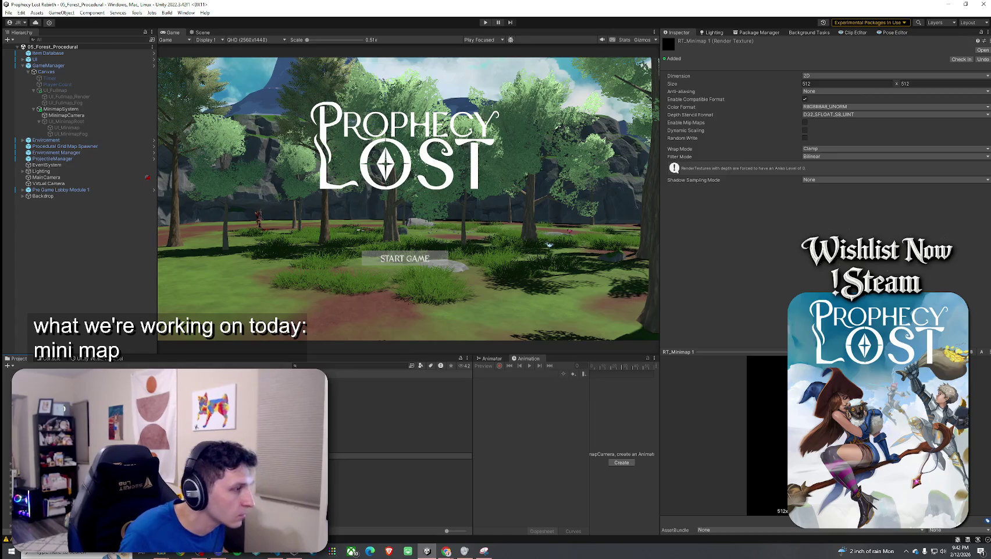
Step: Set RT_Minimap_FullScreen to 2048 × 2048, leaving the original RT_Minimap at 512 × 512
{"action": "left_click", "coordinate": [821, 84]}
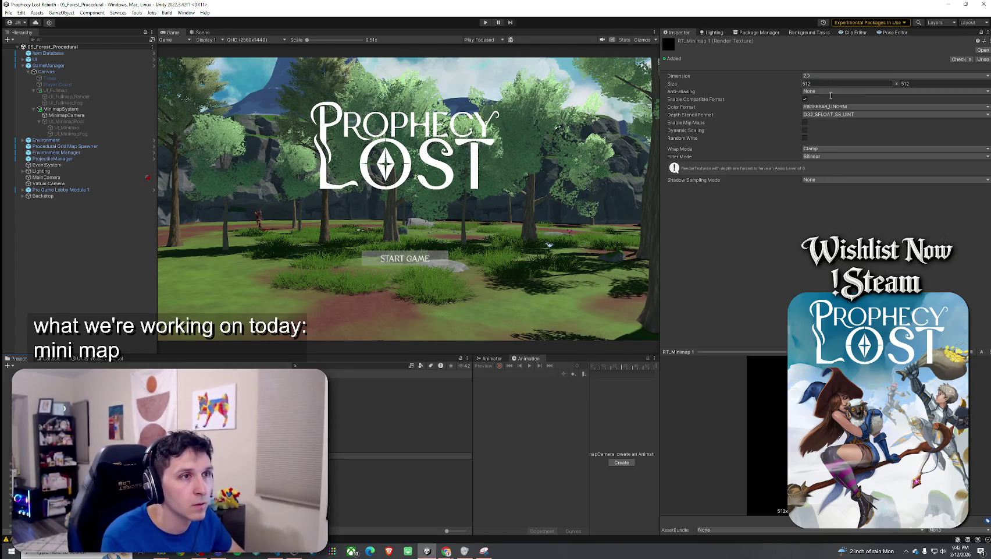
{"action": "type", "text": "2048"}
{"action": "left_click", "coordinate": [919, 86]}
{"action": "type", "text": "2048"}
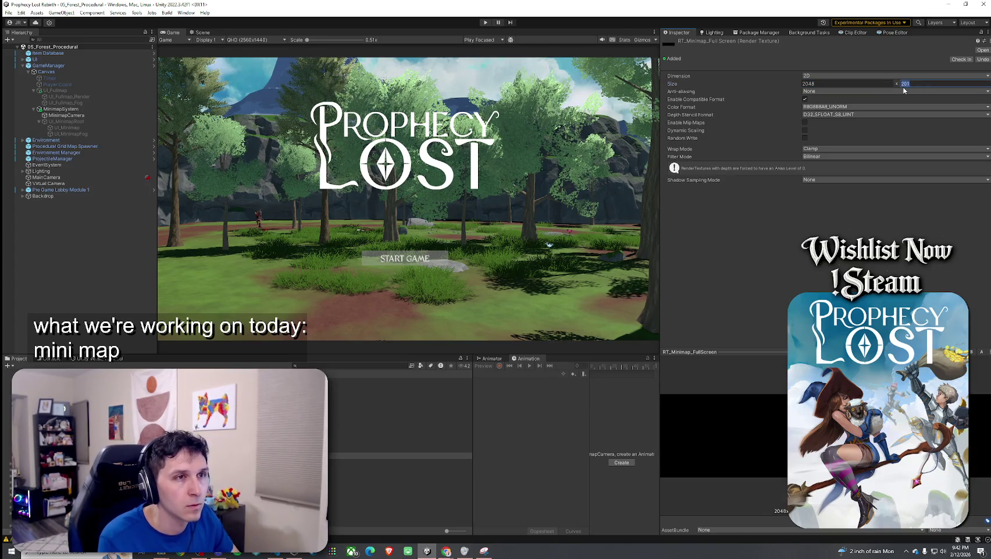
{"action": "key", "text": "Return"}
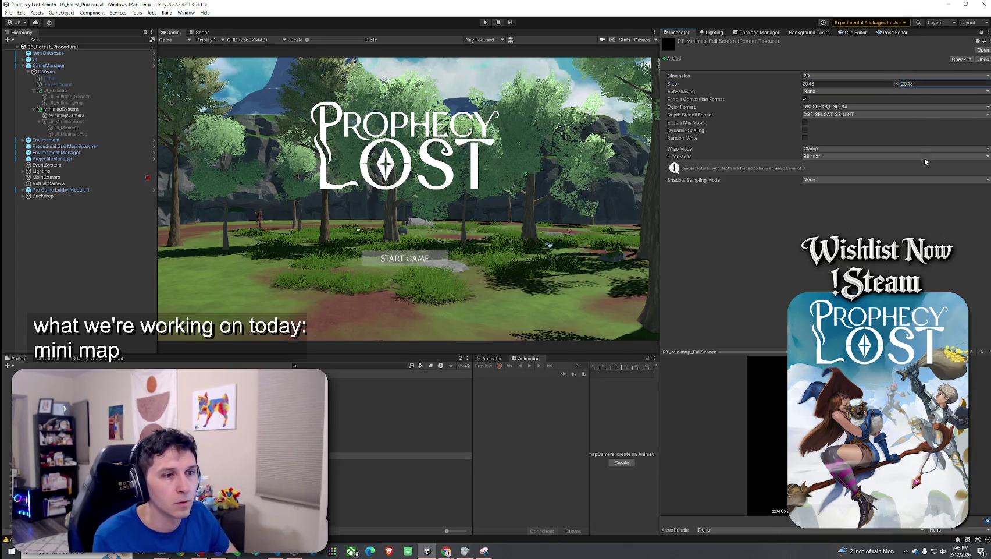
{"action": "left_click", "coordinate": [401, 450]}
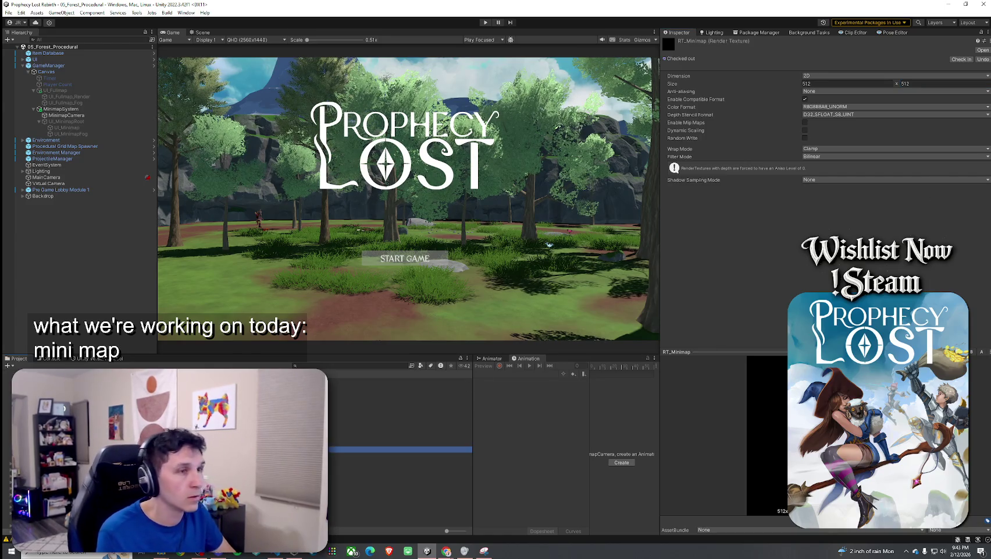
{"action": "left_click", "coordinate": [401, 455]}
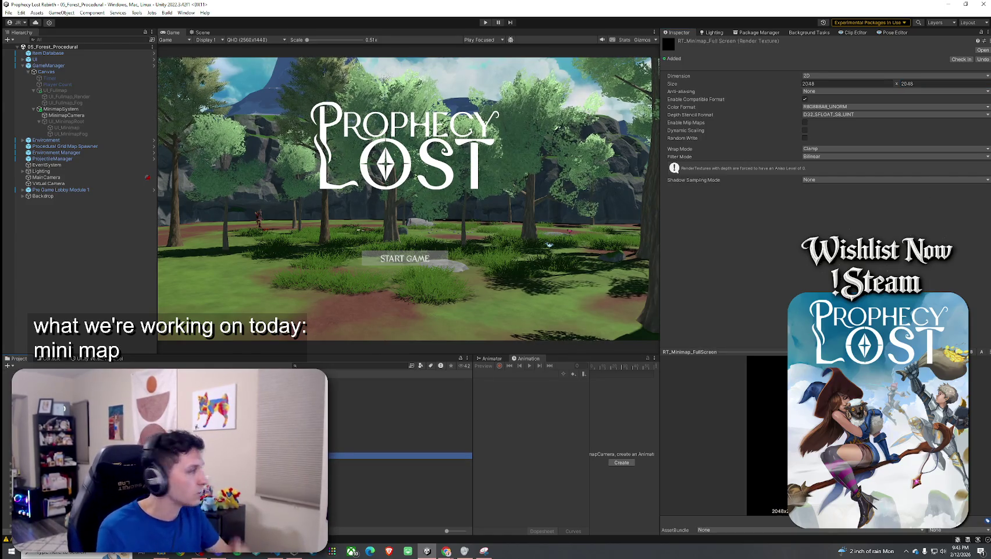